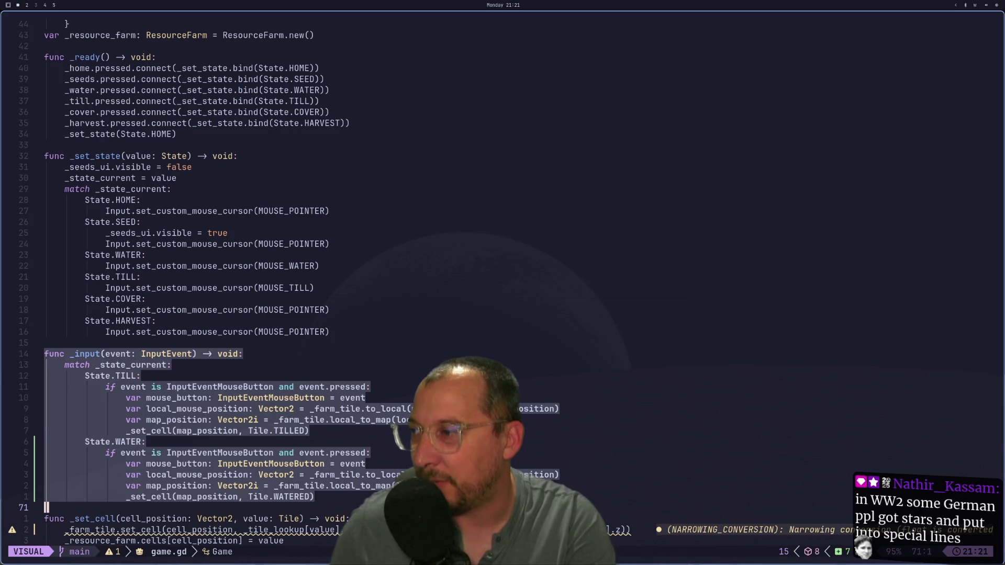
Cut the _input function and paste it below _ready, above _set_state.
key(ctrl+o)
key(j)
key(j)
key(j)
key(P)
key(k)
key(o)
key(Escape)
key(j)
Add an empty _process(delta: float) function stub containing pass.
text(7j8ji)
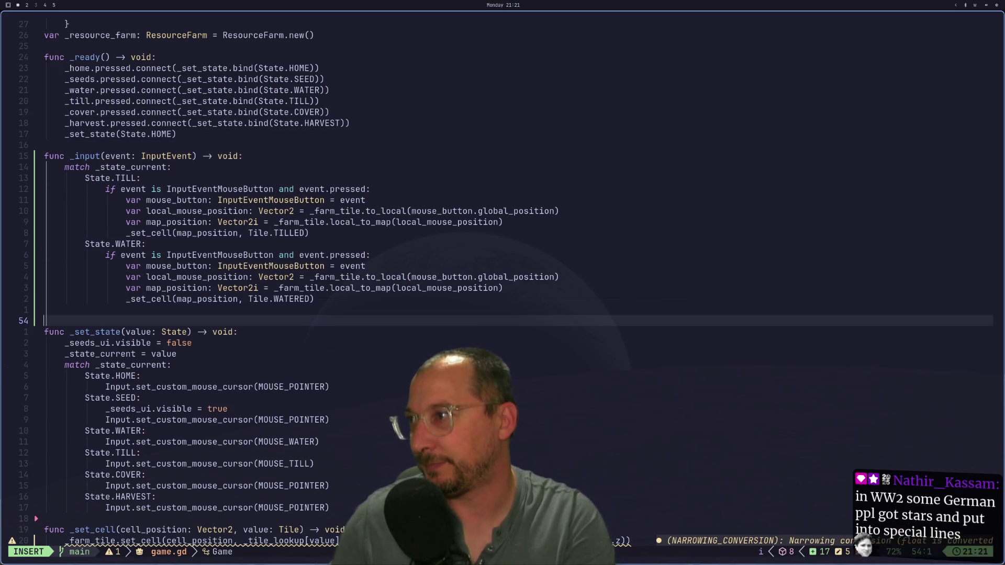
text(func _)
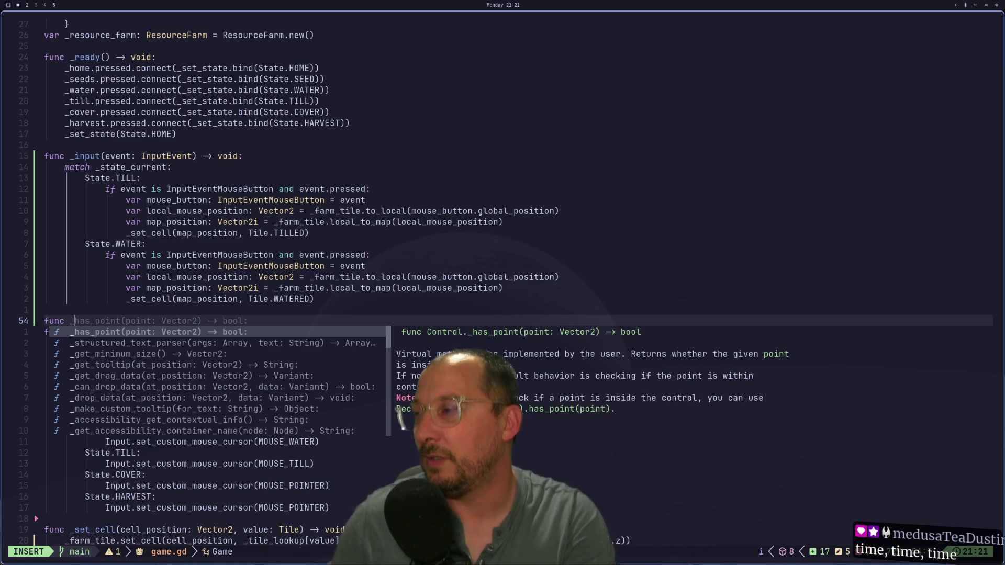
text(pc)
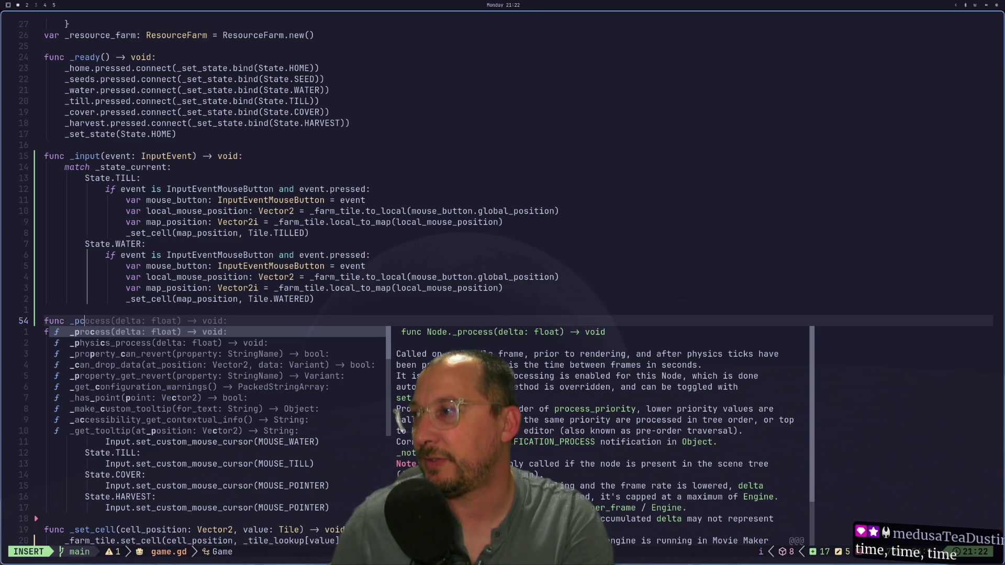
key(Return)
key(Return)
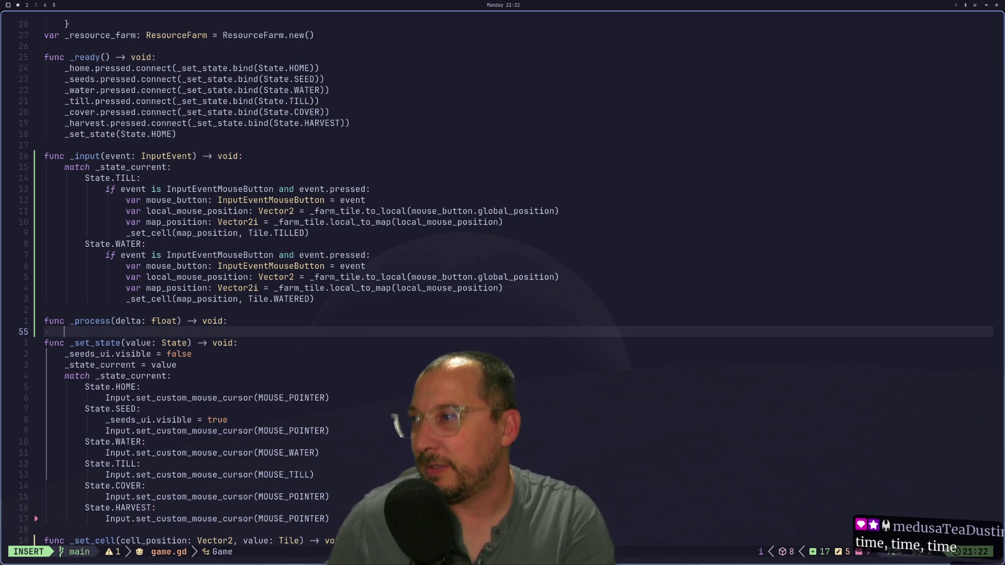
text(pass)
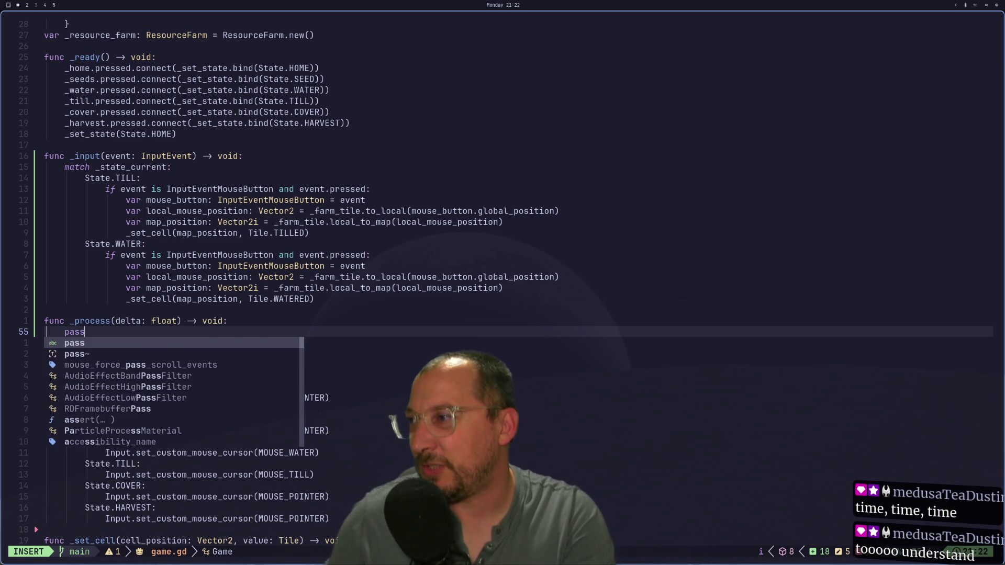
key(Return)
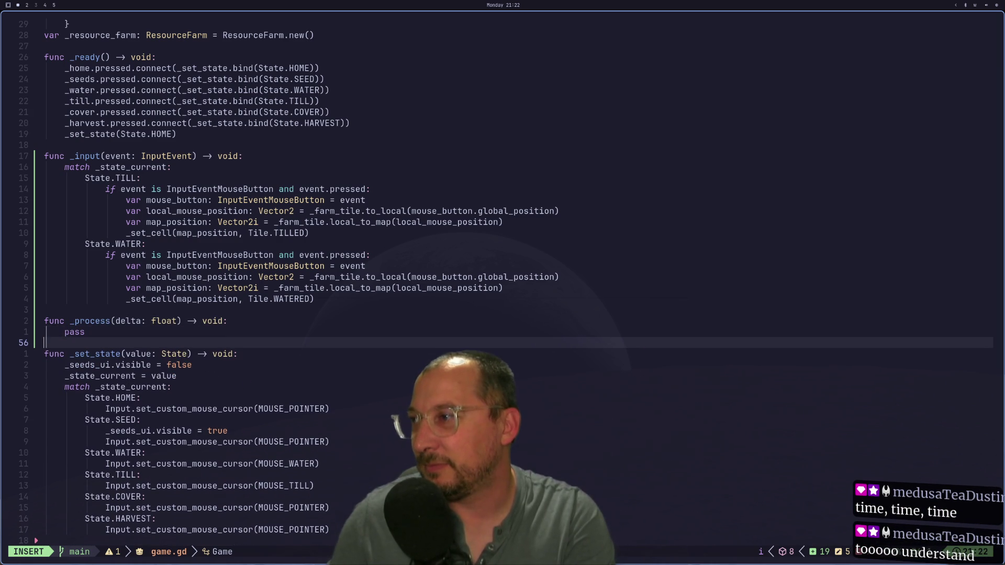
key(Escape)
Save game.gd with :w.
key(colon)
text(w)
key(Return)
key(k)
key(l)
key(l)
key(l)
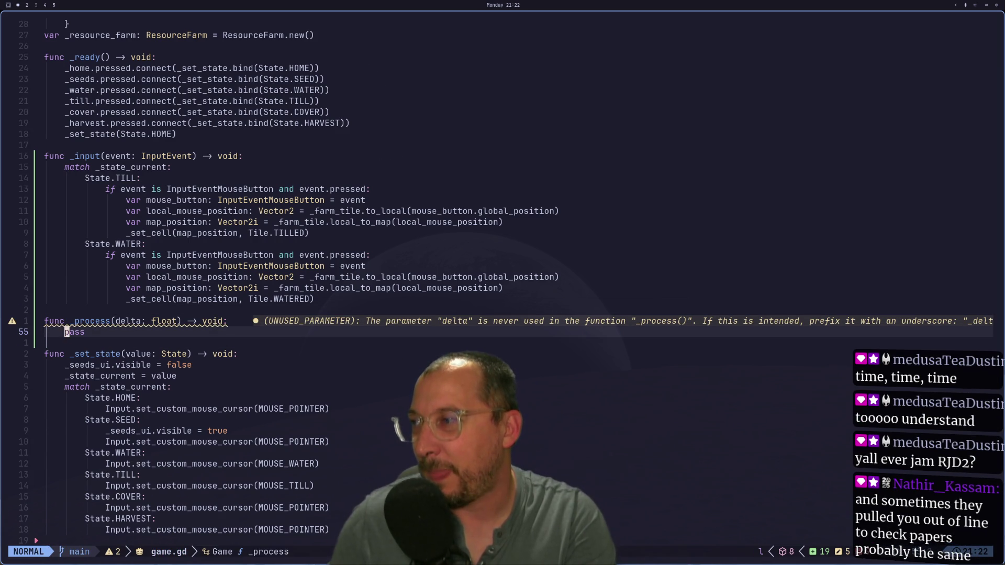
key(k)
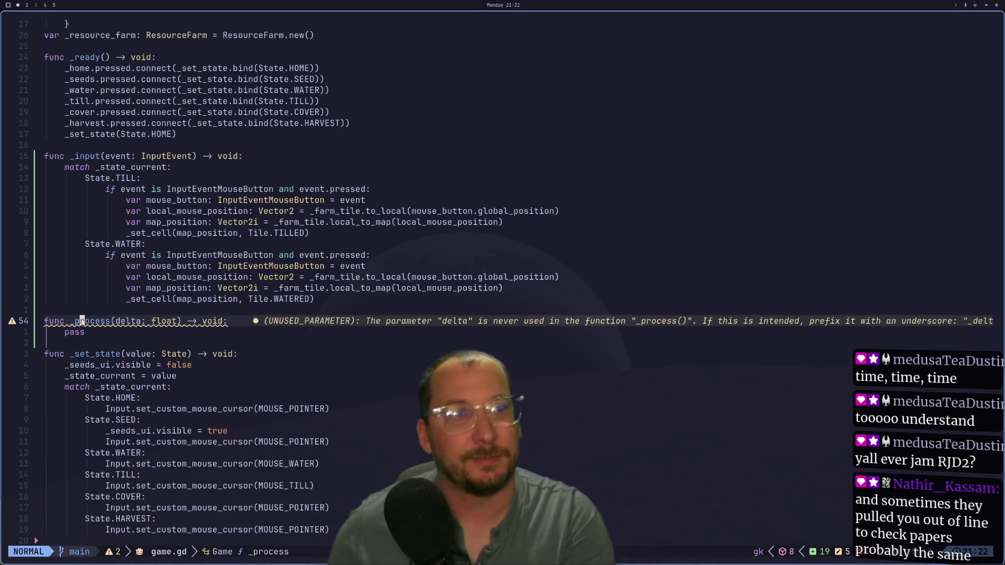
key(super+4)
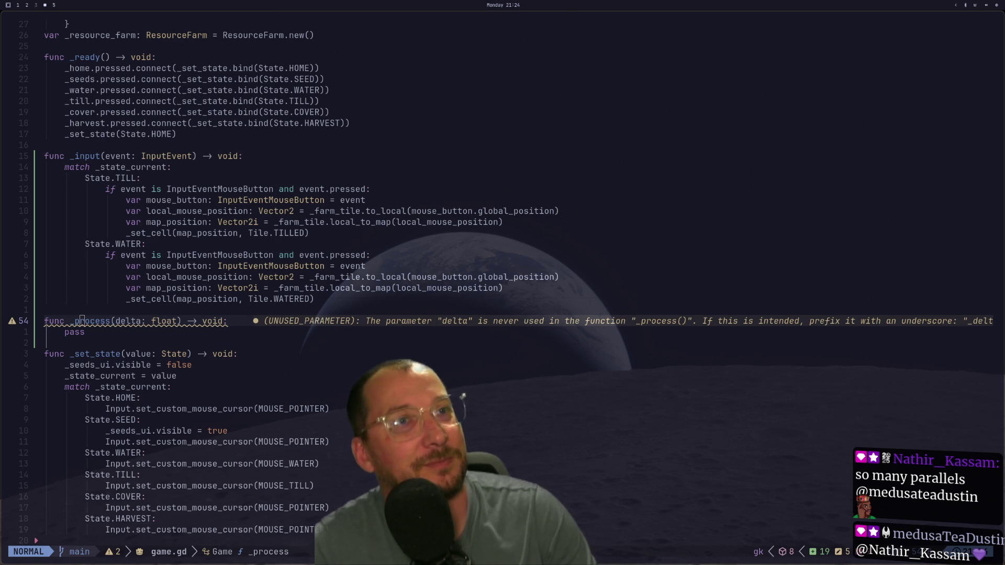
click(368, 255)
click(211, 321)
key(Escape)
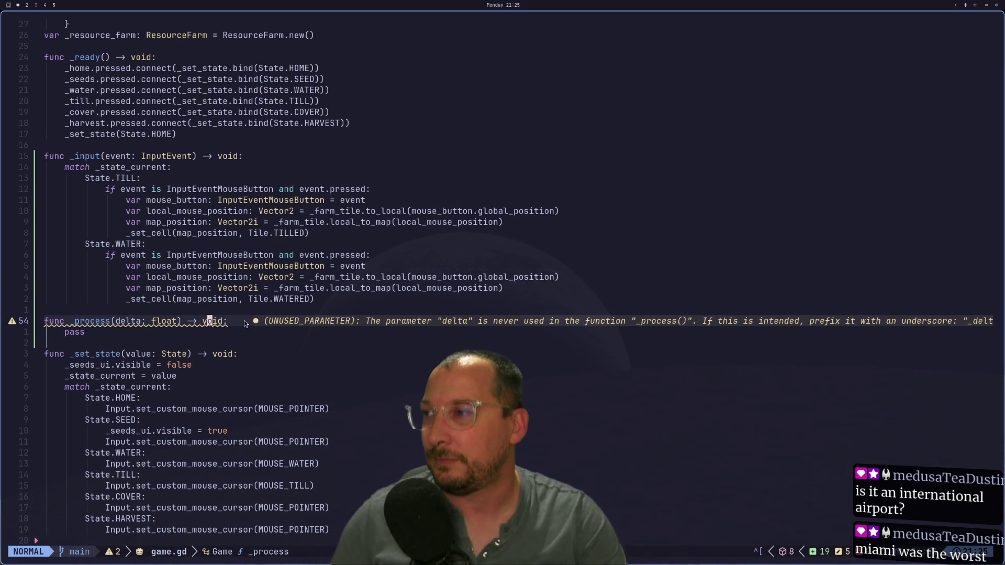
Declare var _time: float on a new line below _resource_farm.
key(dollar)
key(k)
key(k)
key(k)
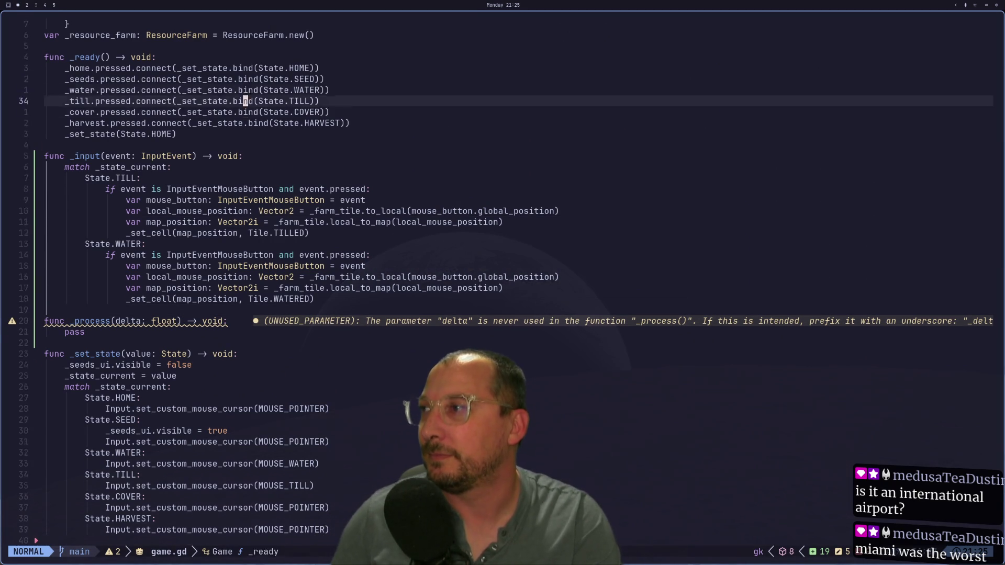
key(k)
key(k)
key(k)
key(3)
key(j)
key(1)
key(1)
text(j2kovar _time: )
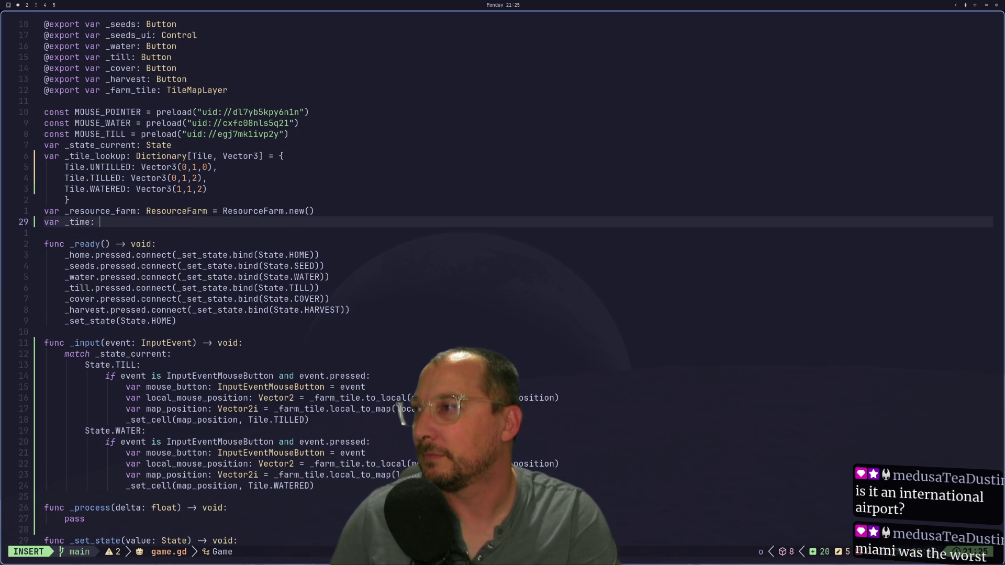
text(float)
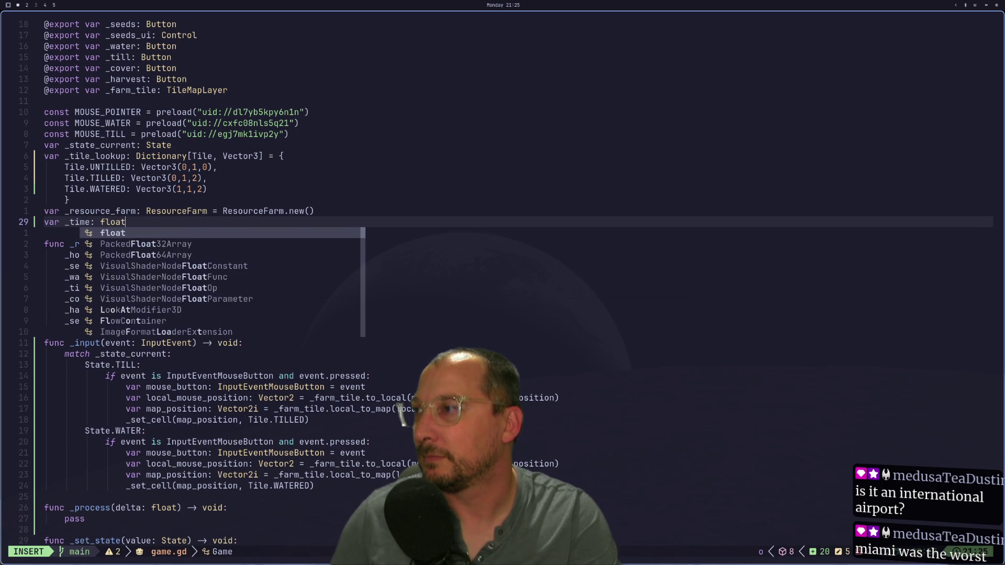
key(Escape)
Replace pass in _process with _time += delta.
key(8)
key(j)
key(1)
key(1)
key(j)
key(8)
key(j)
key(a)
key(BackSpace)
key(BackSpace)
key(BackSpace)
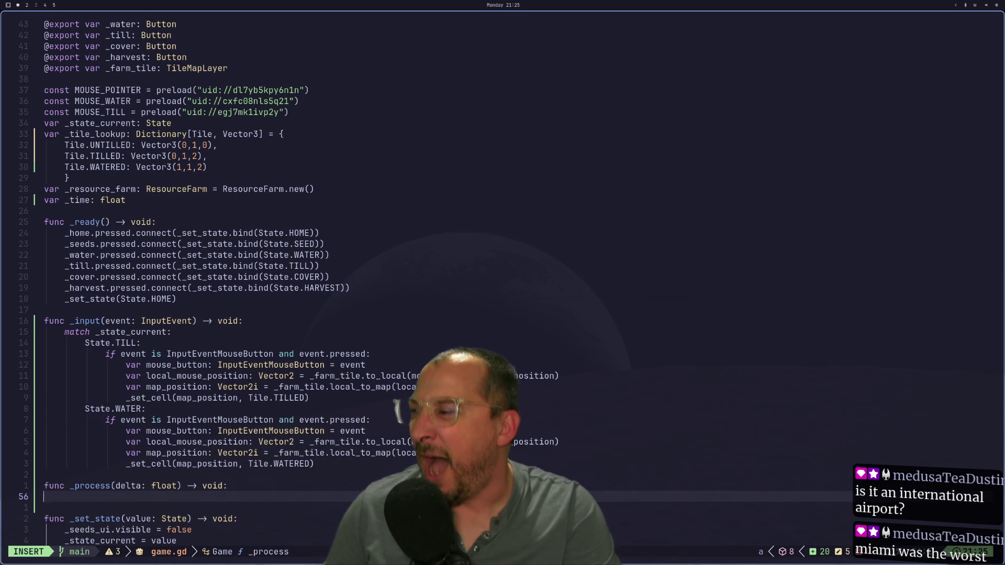
text(_time += )
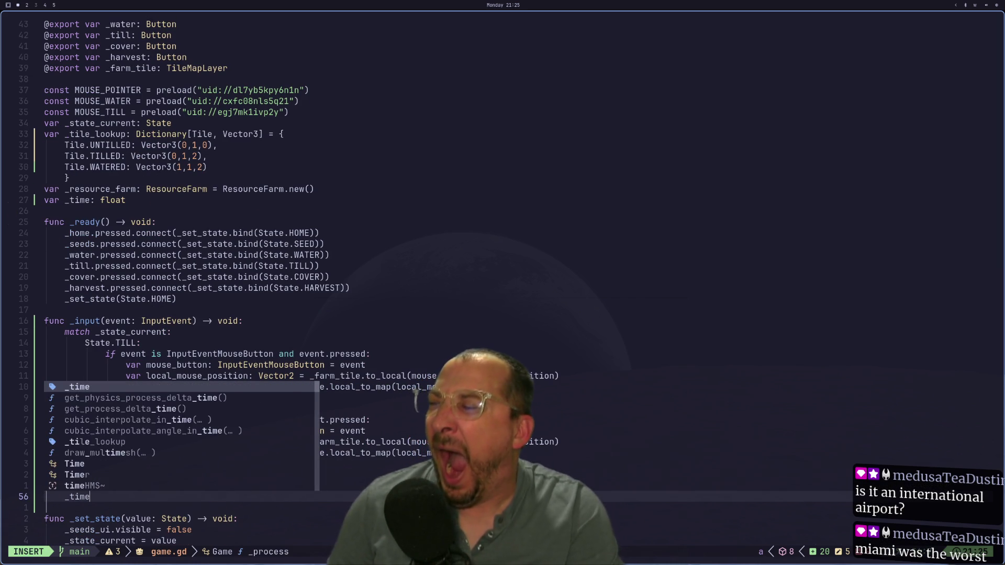
text(delta)
key(Escape)
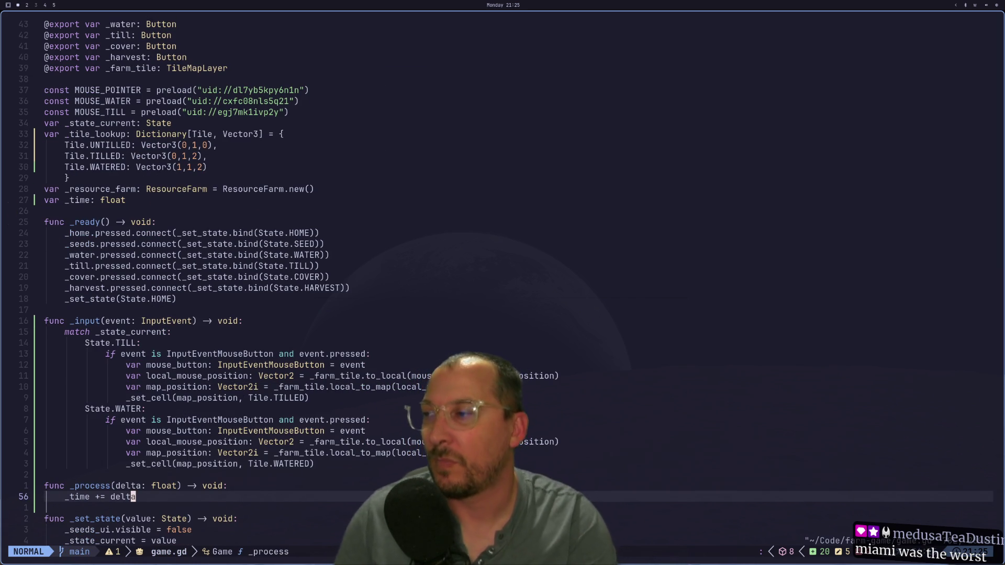
key(super+4)
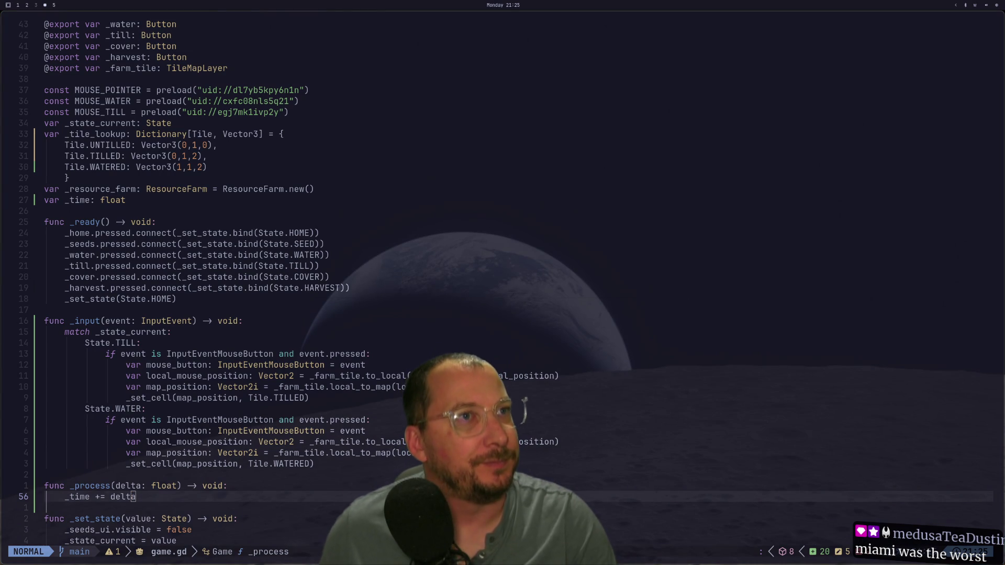
key(super+1)
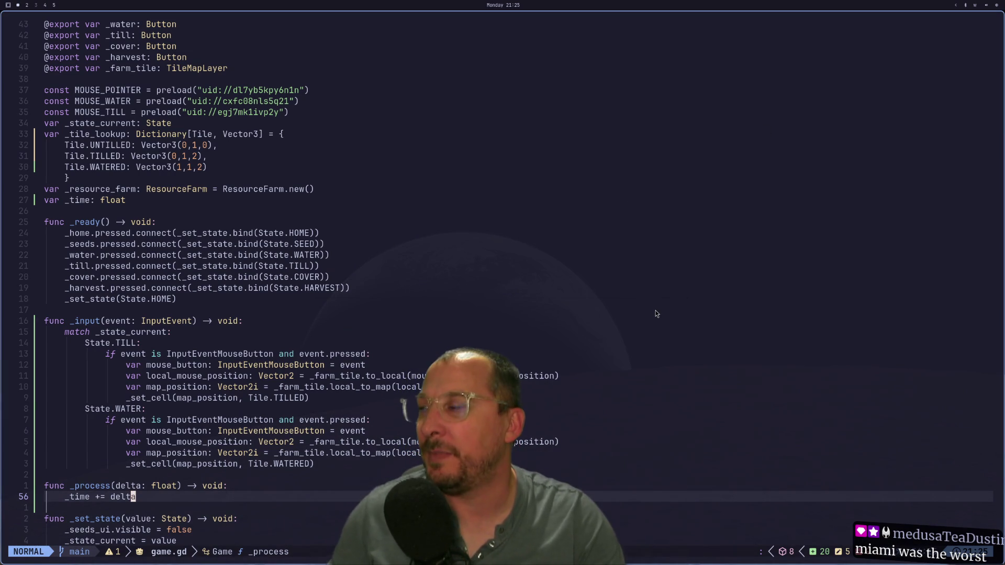
key(k)
key(ctrl+e)
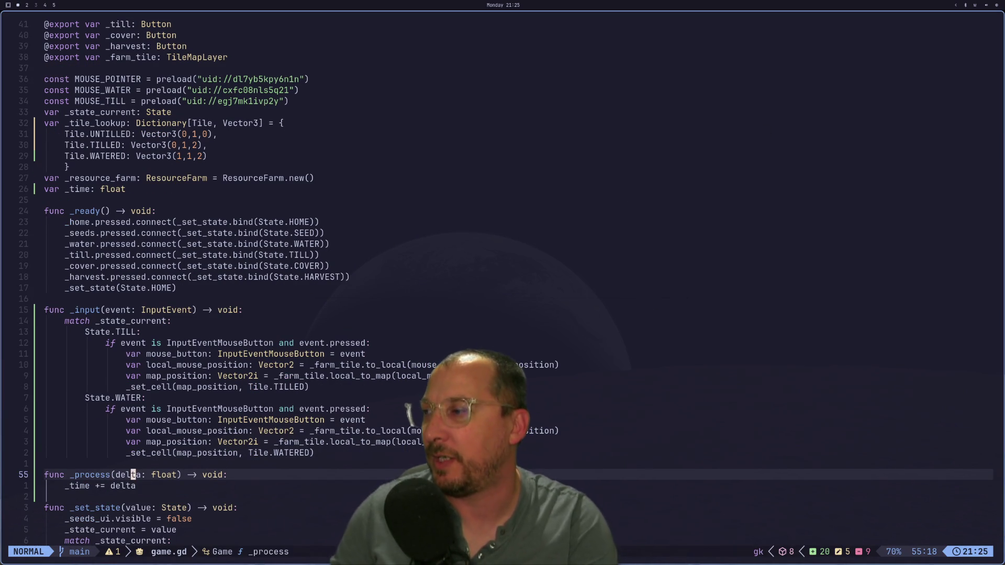
key(j)
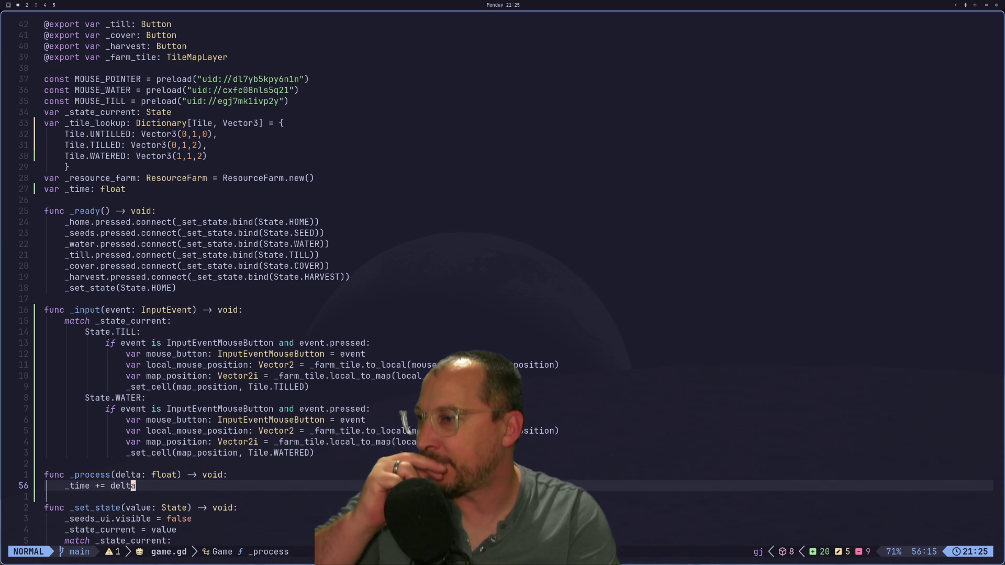
key(j)
key(j)
key(j)
key(k)
key(k)
key(k)
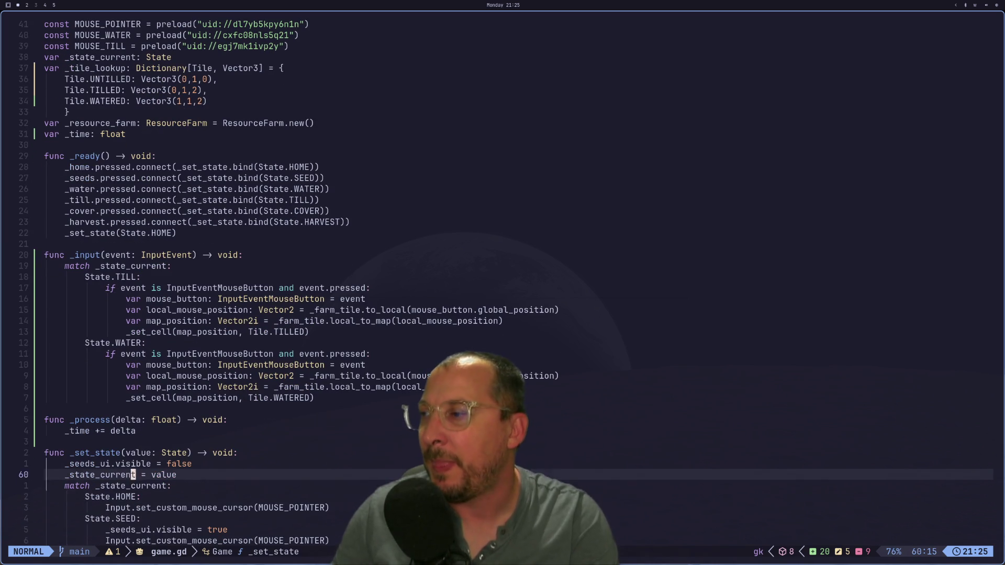
key(k)
key(k)
key(j)
key(j)
key(j)
key(j)
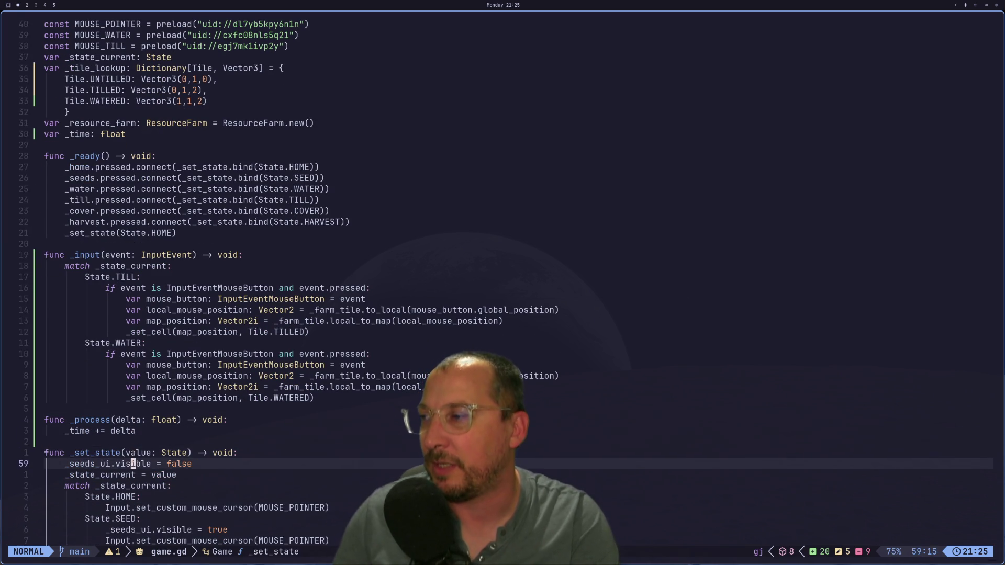
key(k)
key(k)
key(k)
key(super+4)
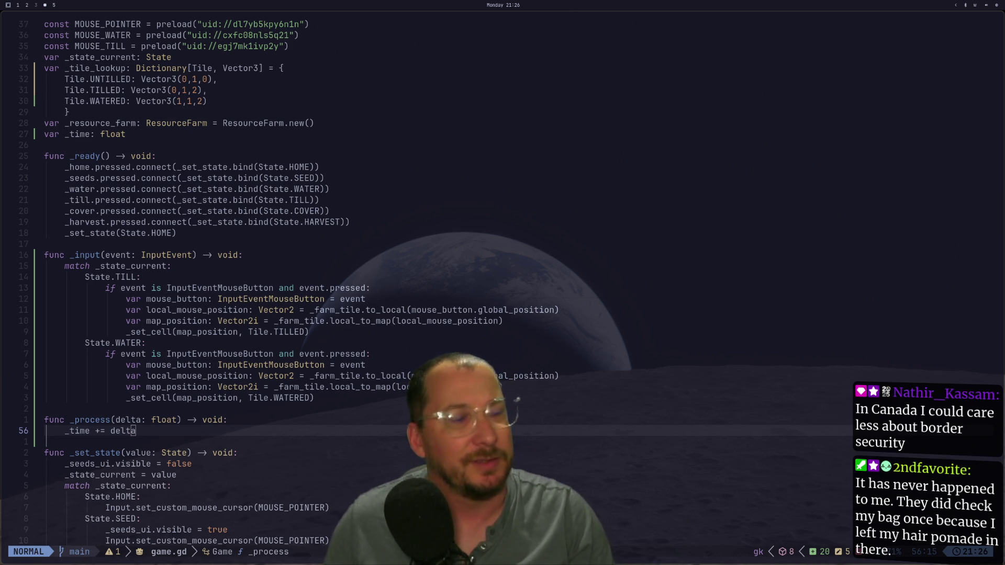
key(super+1)
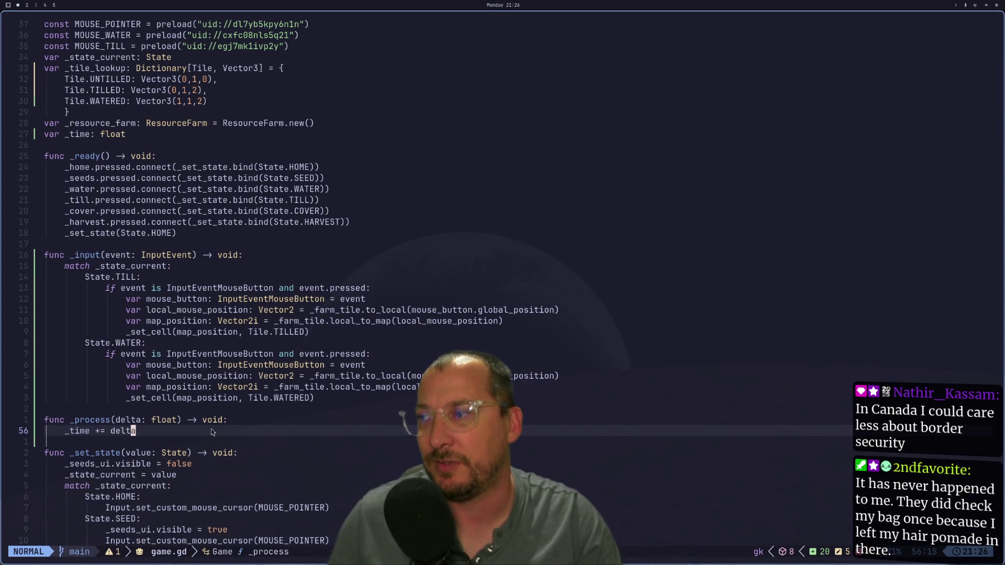
key(k)
key(j)
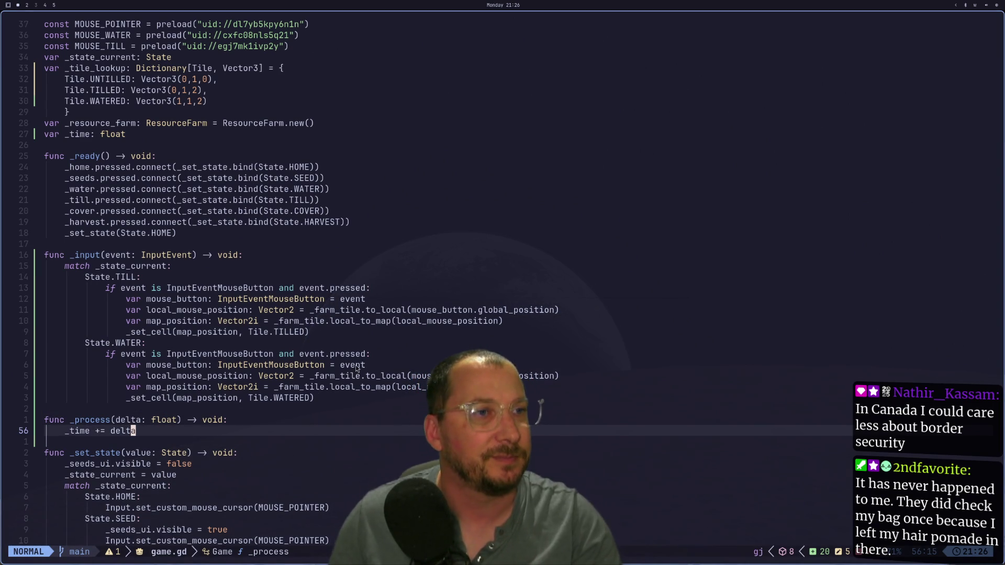
key(super+4)
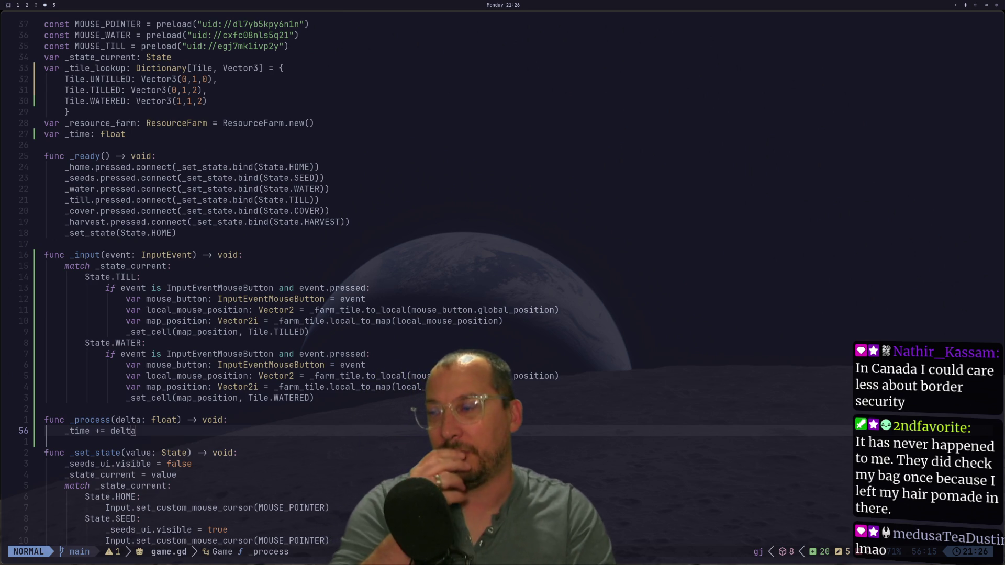
key(super+1)
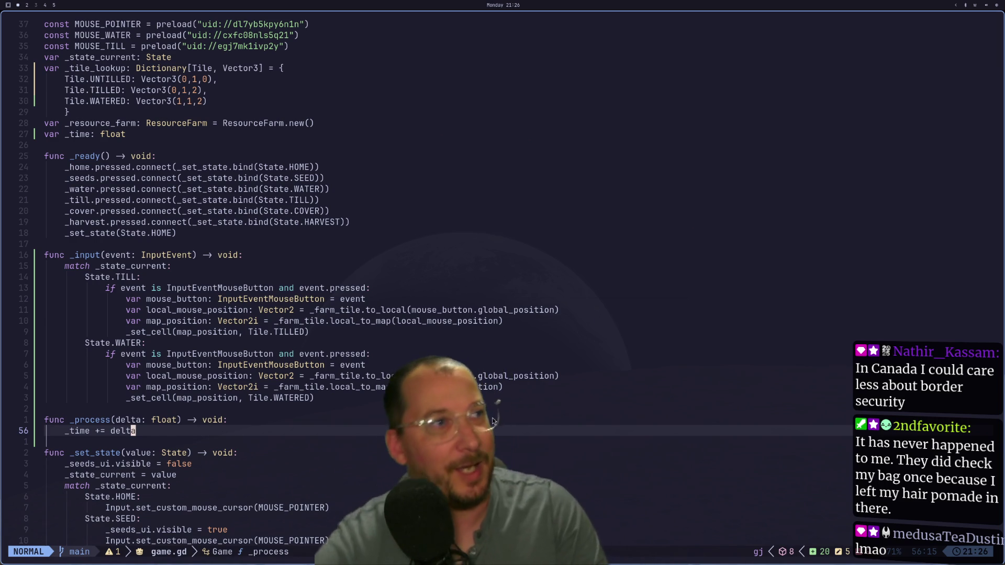
key(super+4)
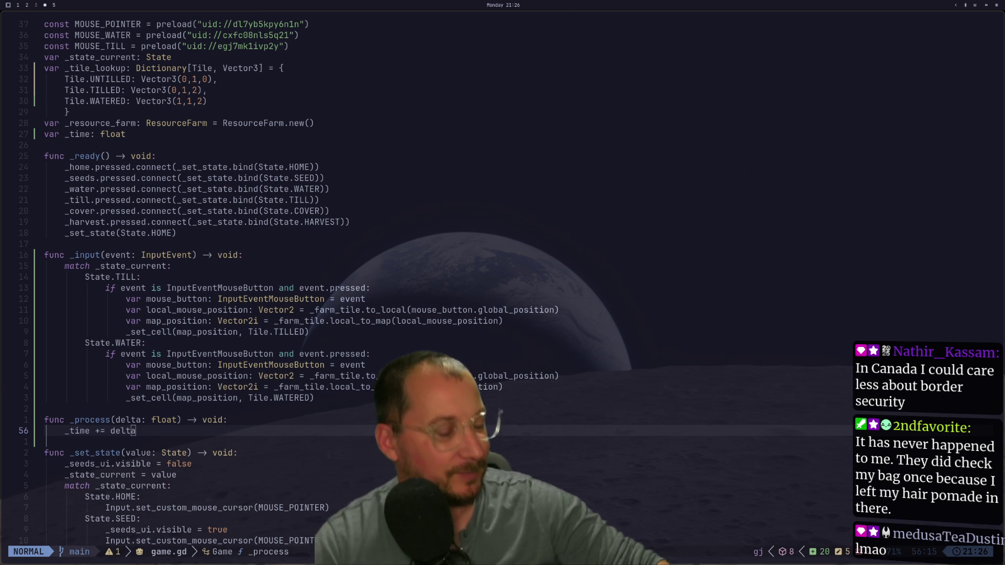
Move the cursor to the _time += delta line in _process.
key(super+1)
key(k)
key(k)
key(k)
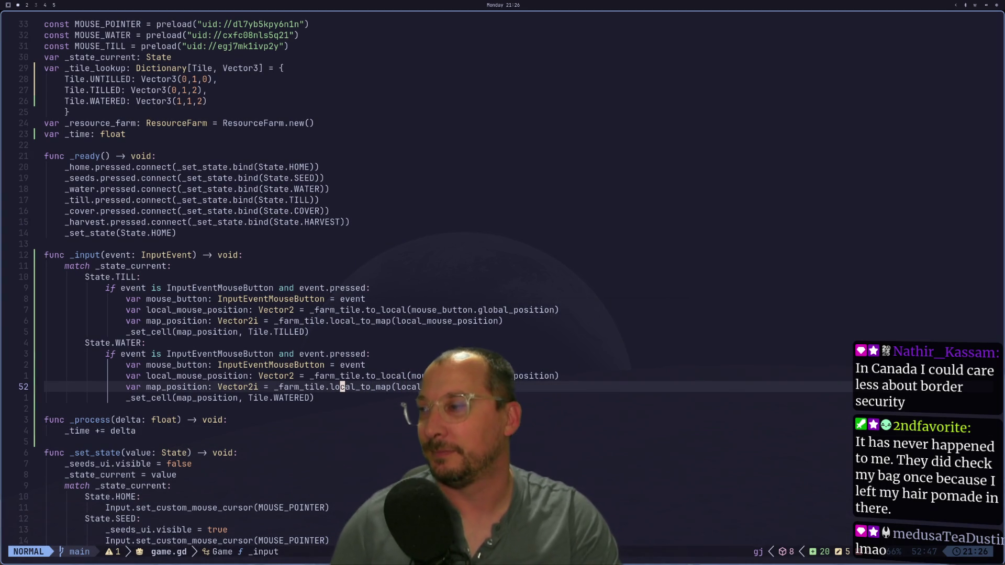
key(j)
key(j)
key(j)
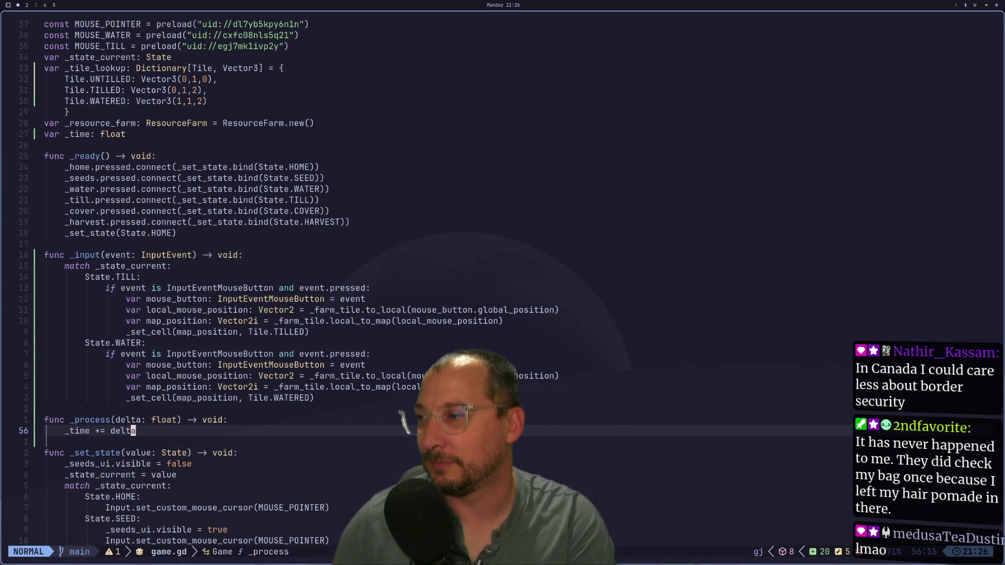
key(j)
key(j)
key(j)
key(j)
key(j)
key(j)
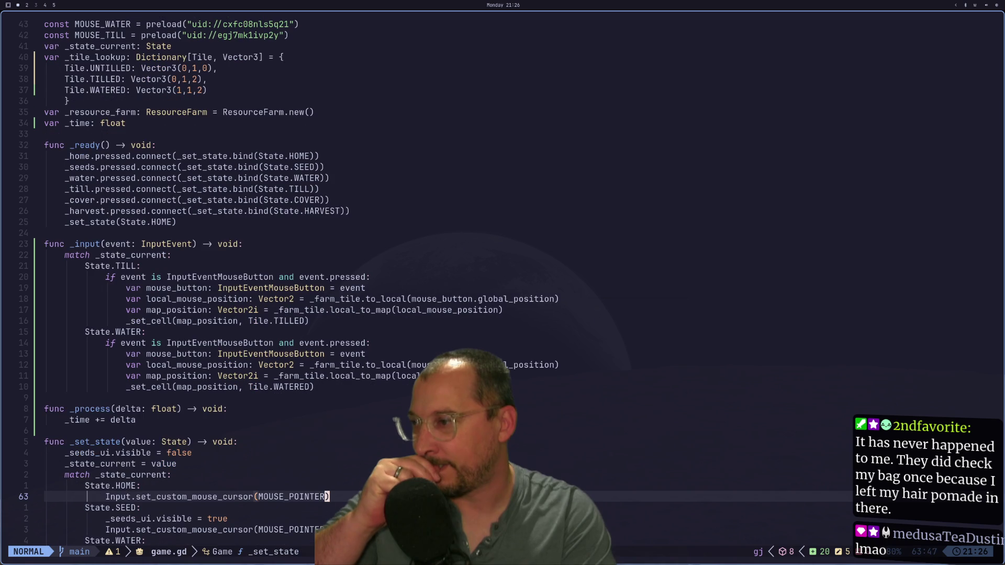
key(j)
key(j)
key(j)
key(k)
key(k)
key(k)
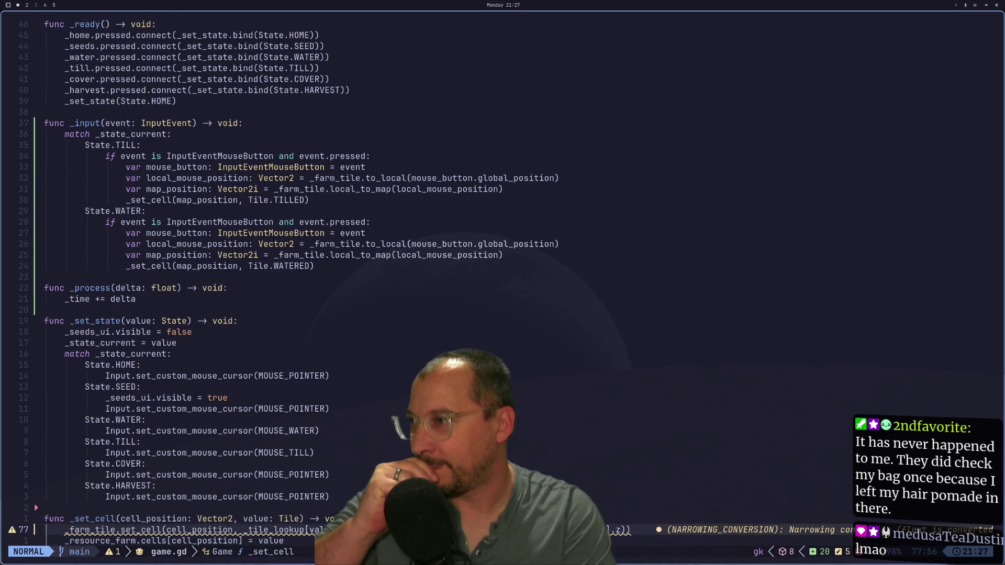
key(k)
key(k)
key(k)
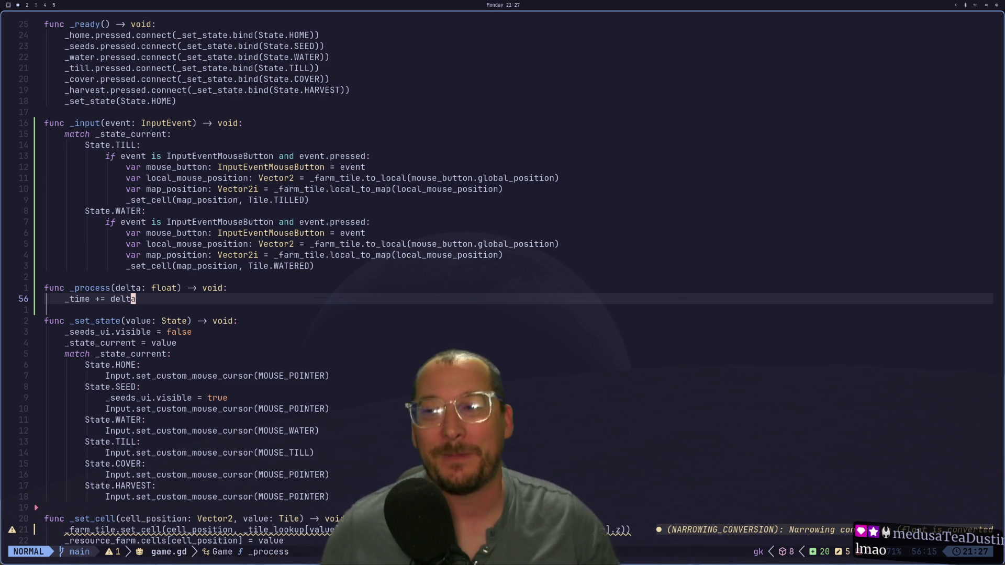
Open a new empty indented line below _time += delta.
key(a)
key(Escape)
key(k)
key(j)
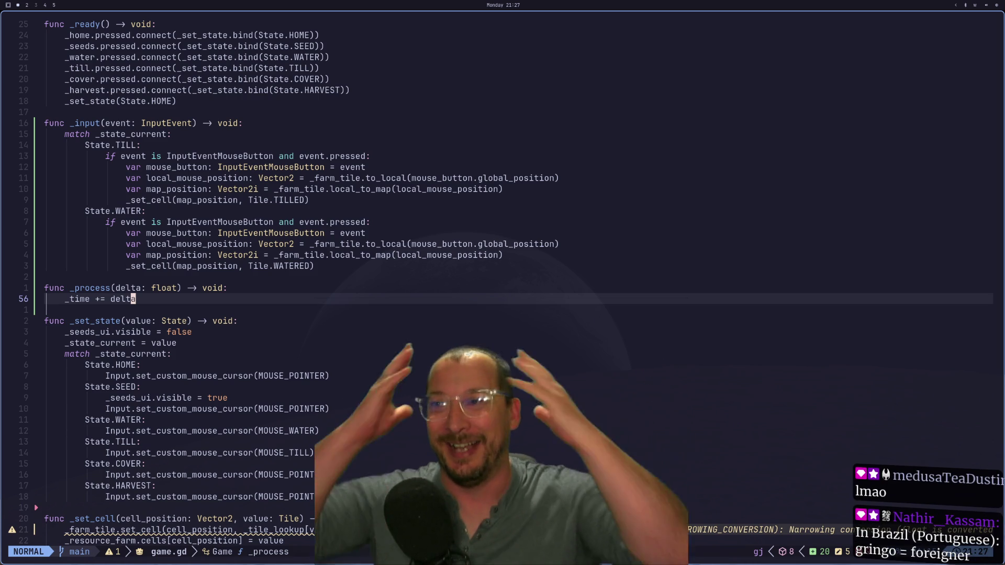
key(a)
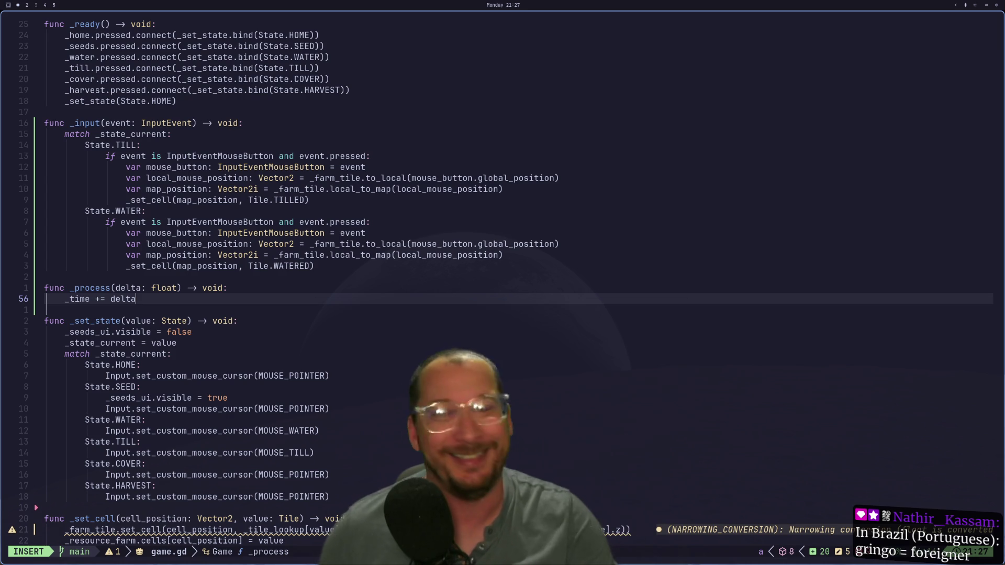
key(Return)
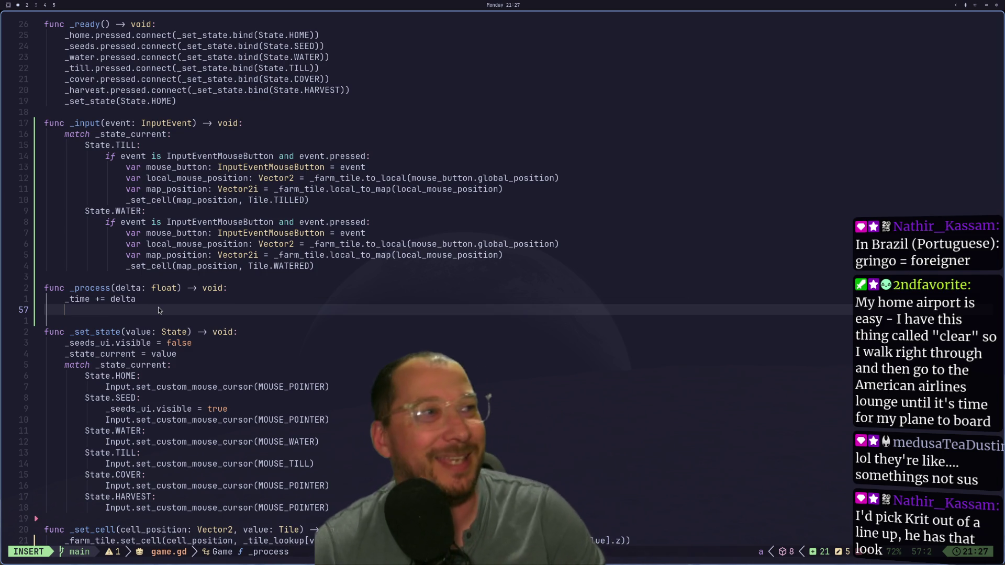
key(super+4)
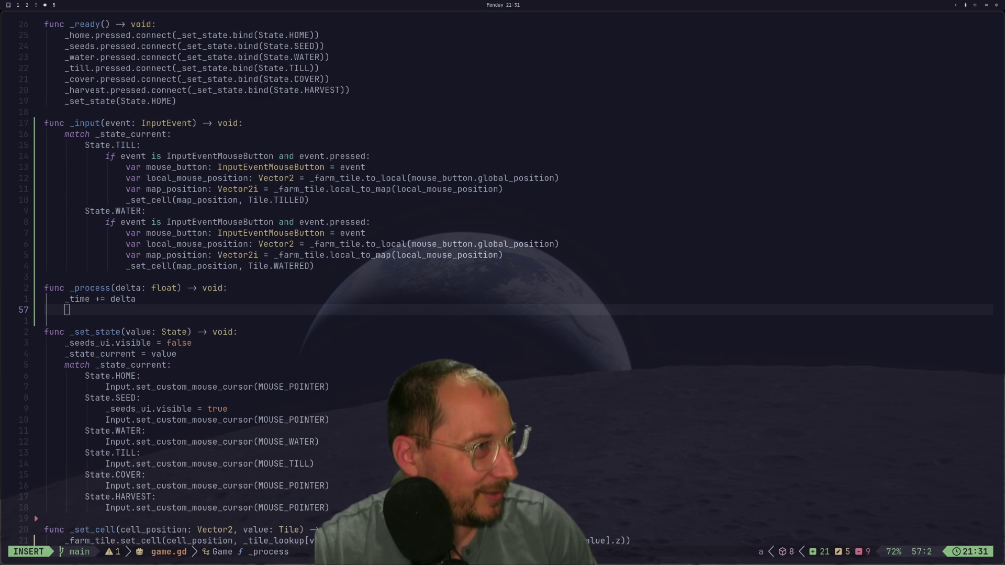
key(super+1)
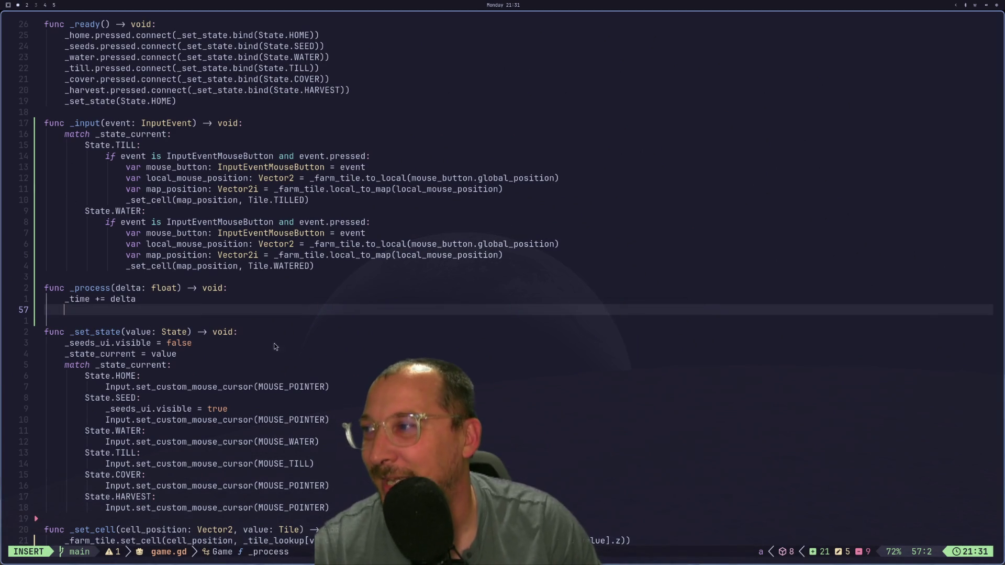
key(super+2)
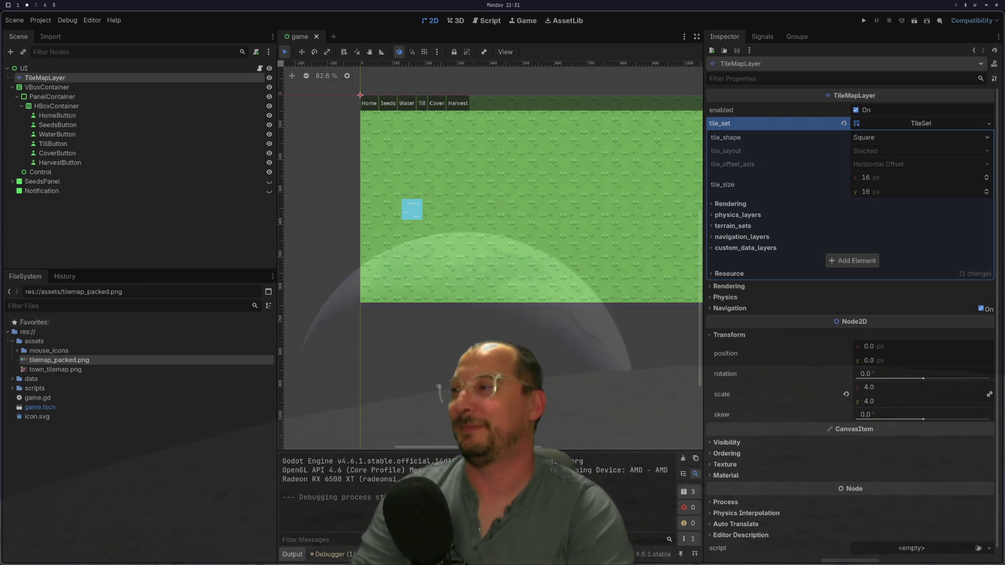
key(super+1)
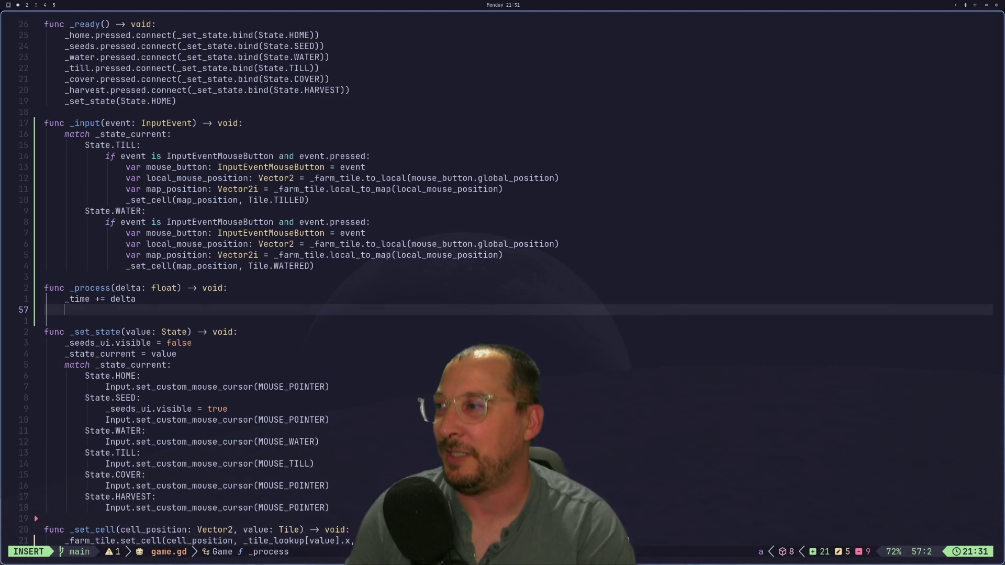
scroll(310, 199, up, 7)
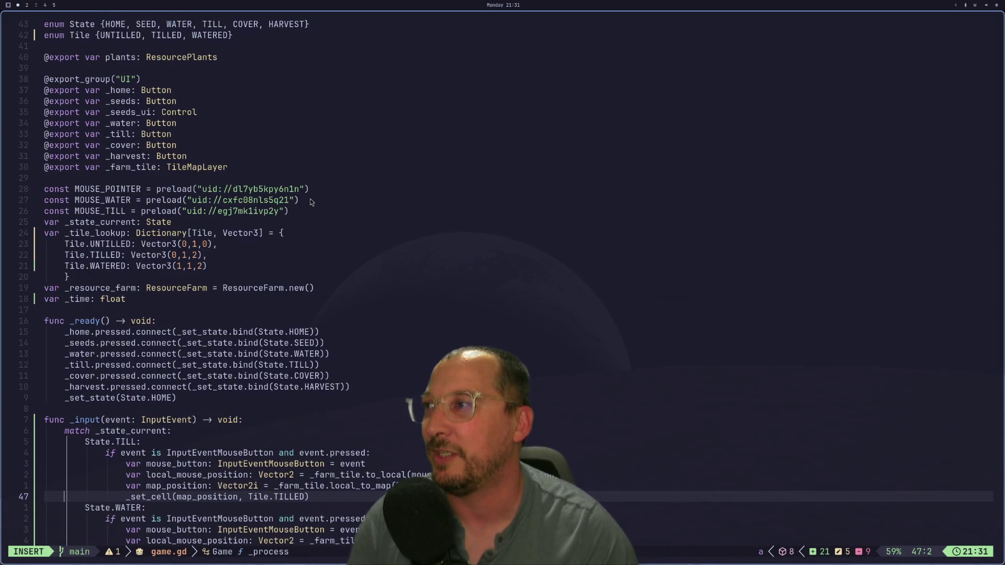
Glance at the Godot editor, then place the cursor inside game.gd's _ready function.
scroll(306, 212, down, 2)
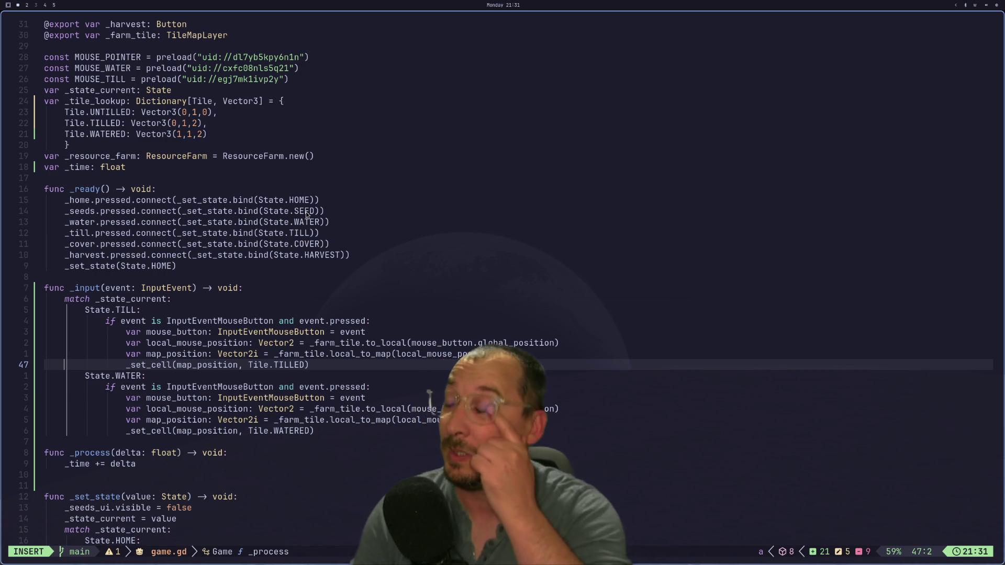
key(super+2)
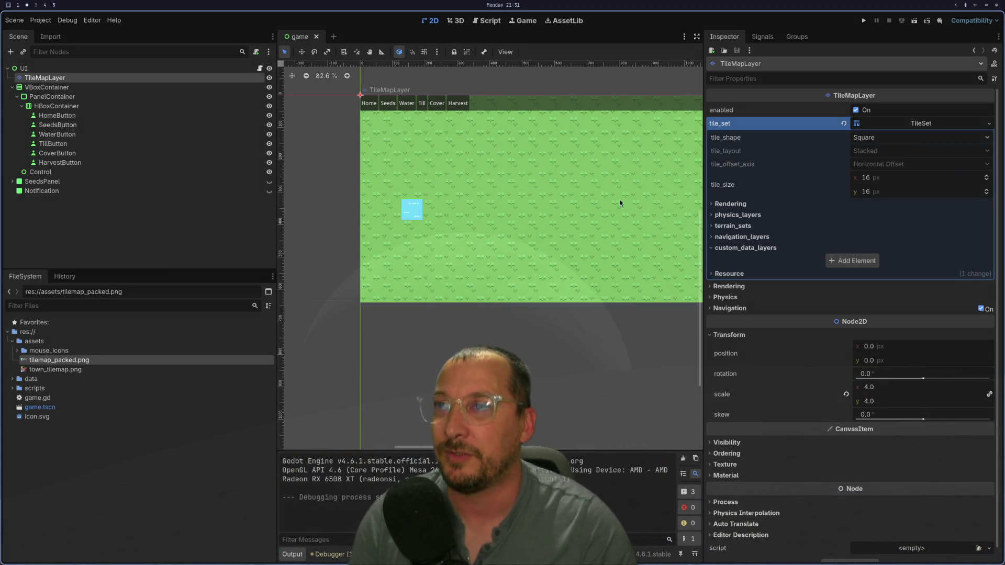
scroll(535, 442, right, 3)
scroll(537, 443, left, 4)
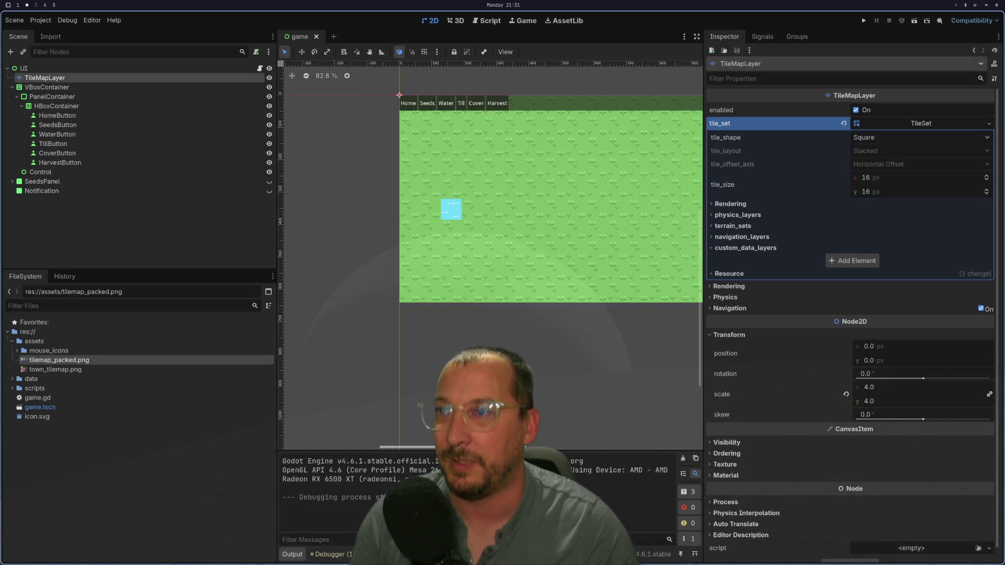
scroll(542, 445, right, 3)
key(super+1)
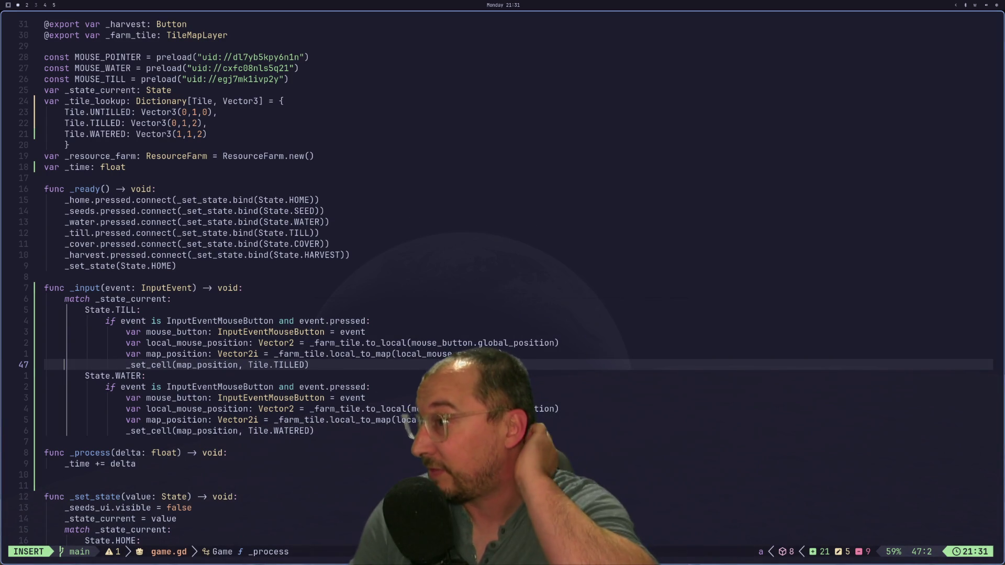
scroll(375, 254, up, 1)
click(375, 255)
In Godot's FileSystem dock, collapse the assets folder and expand the scripts folder.
key(super+2)
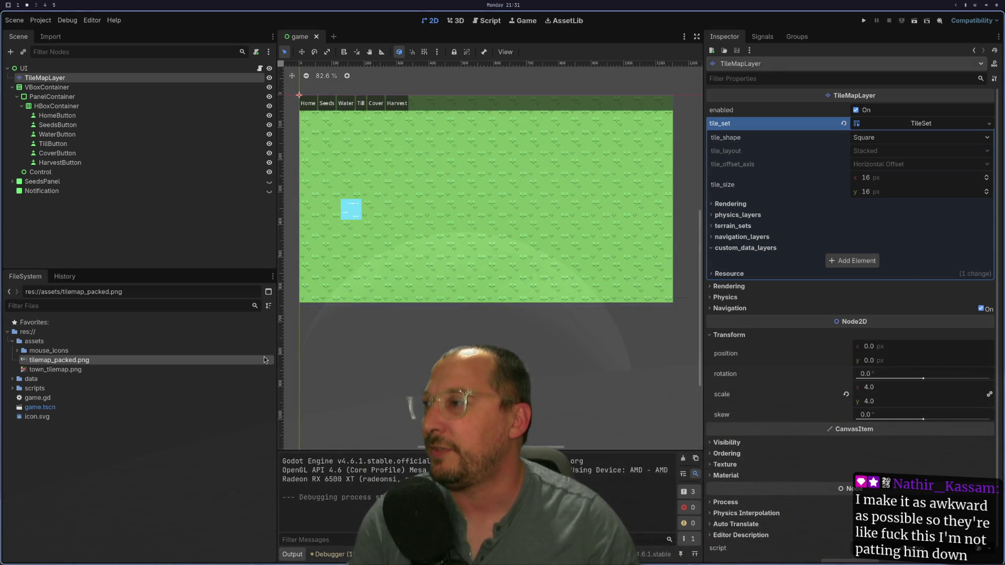
click(12, 341)
click(12, 360)
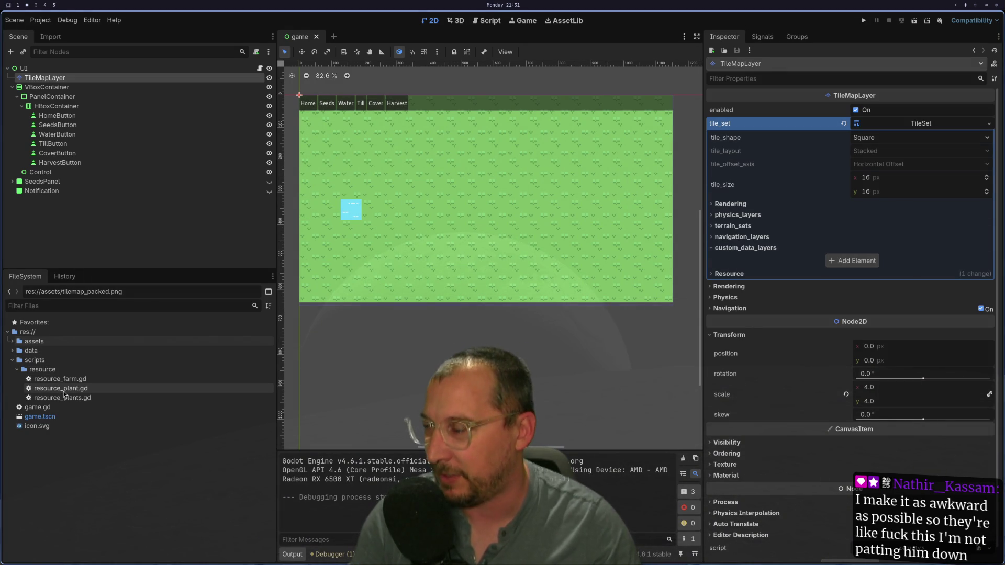
key(super+1)
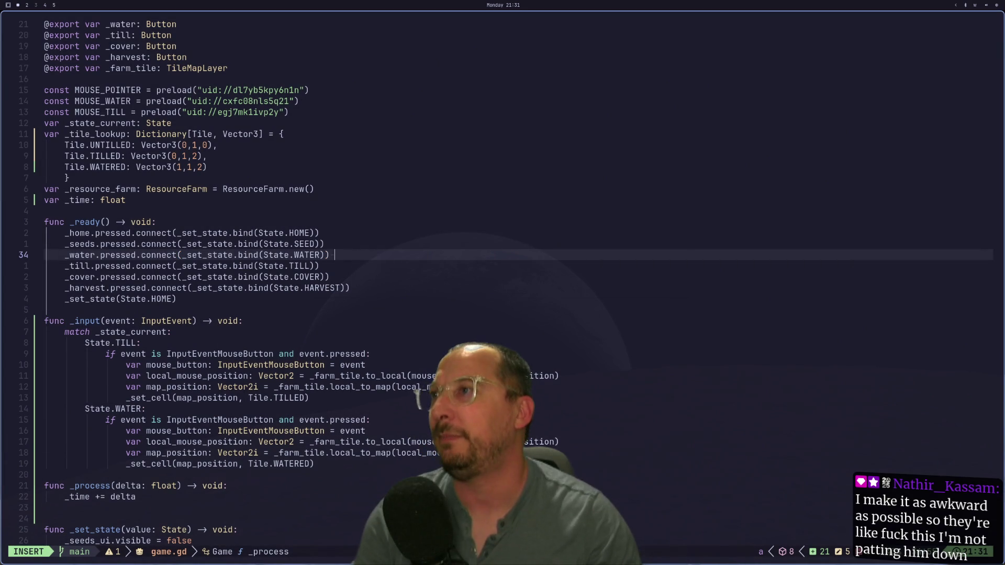
Preview resource_plant.gd and resource_plants.gd in Neovim's file finder.
key(Escape)
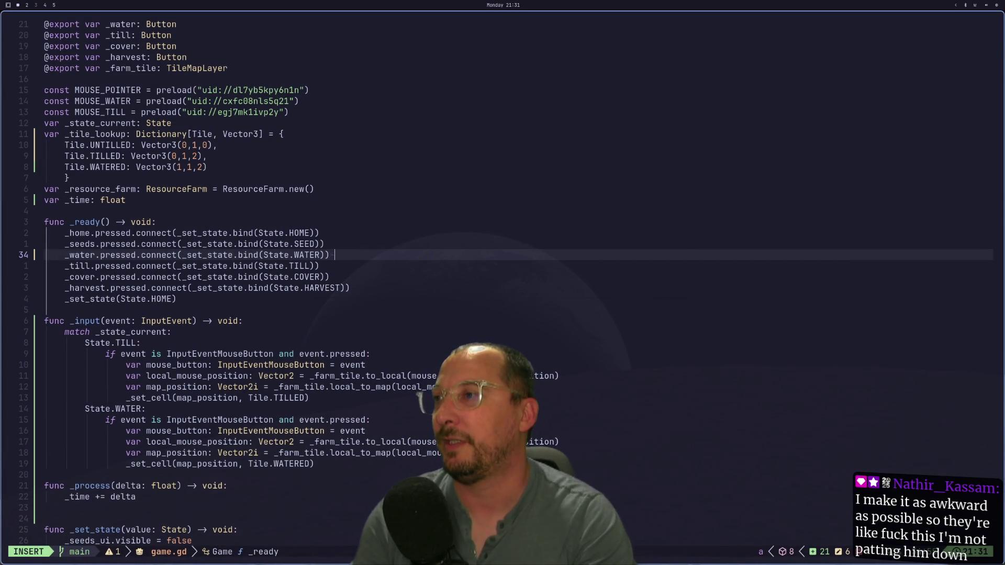
key(space)
key(space)
key(Down)
key(Down)
key(Down)
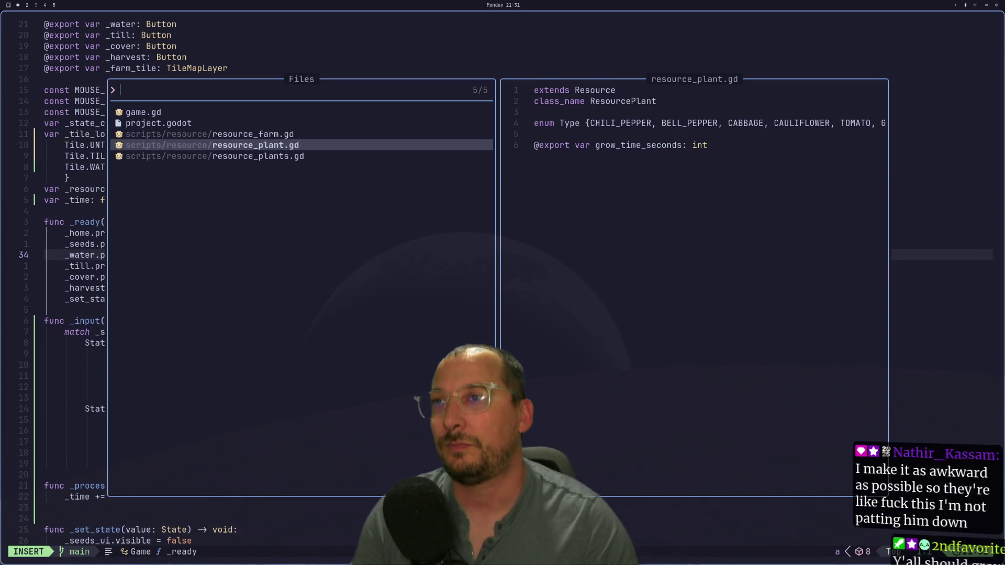
key(Down)
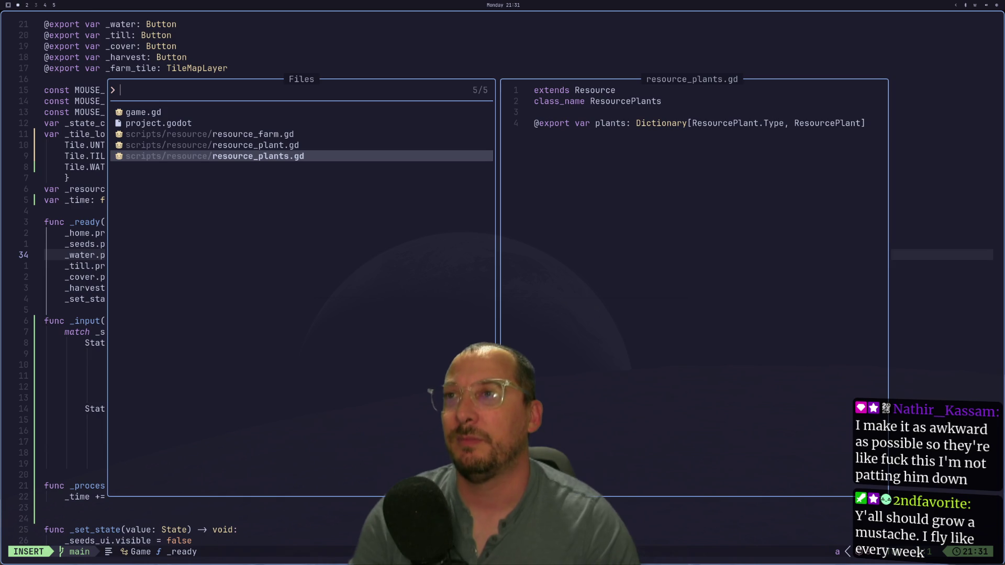
key(super+2)
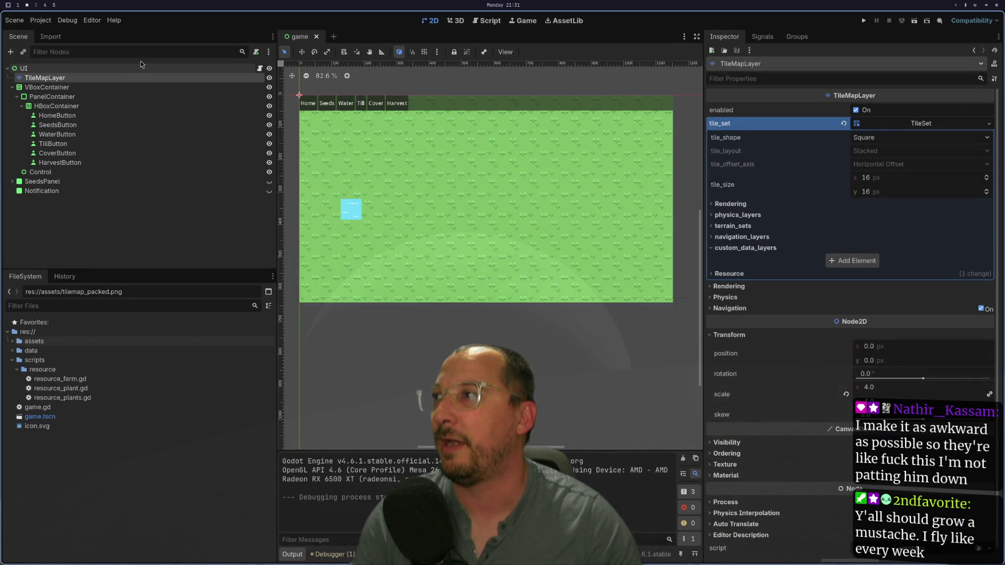
Give the UI node's plants a new ResourcePlants and set New Value to a new ResourcePlant.
click(140, 67)
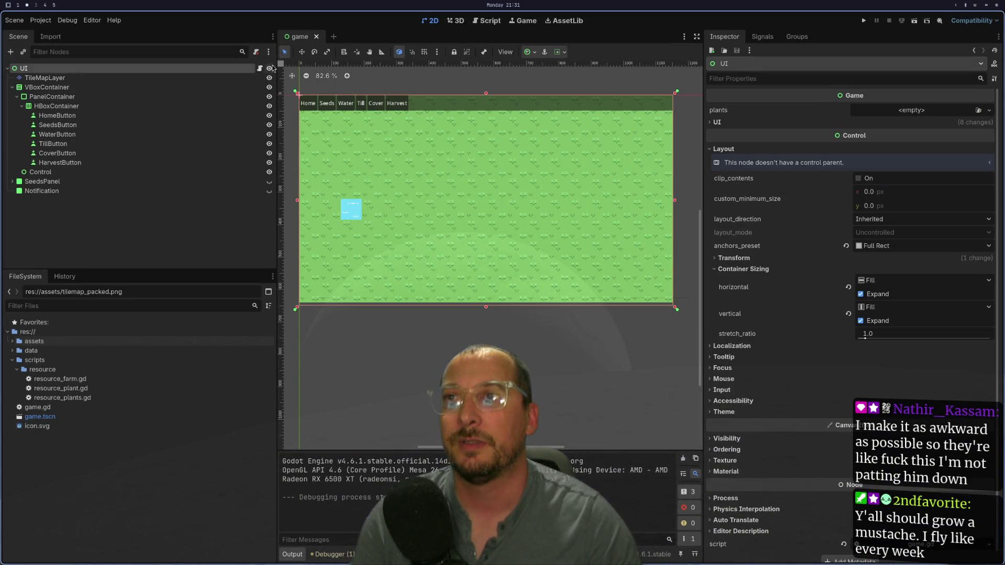
click(891, 113)
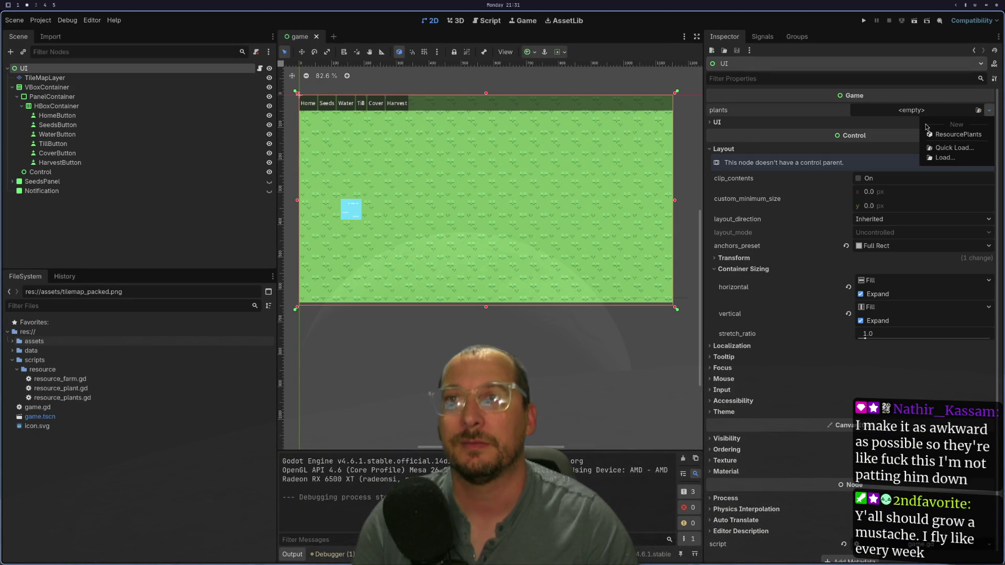
click(958, 134)
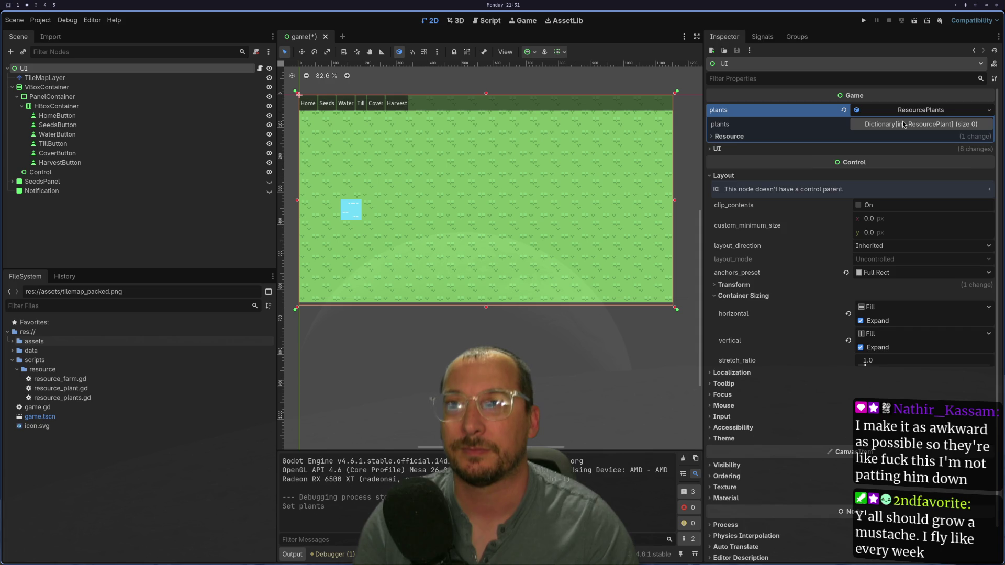
click(903, 122)
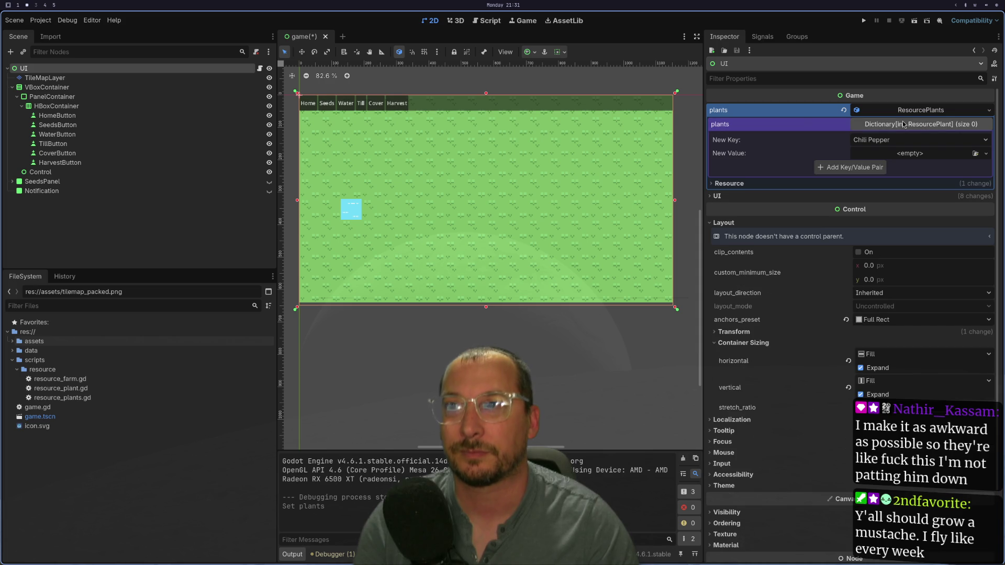
click(902, 155)
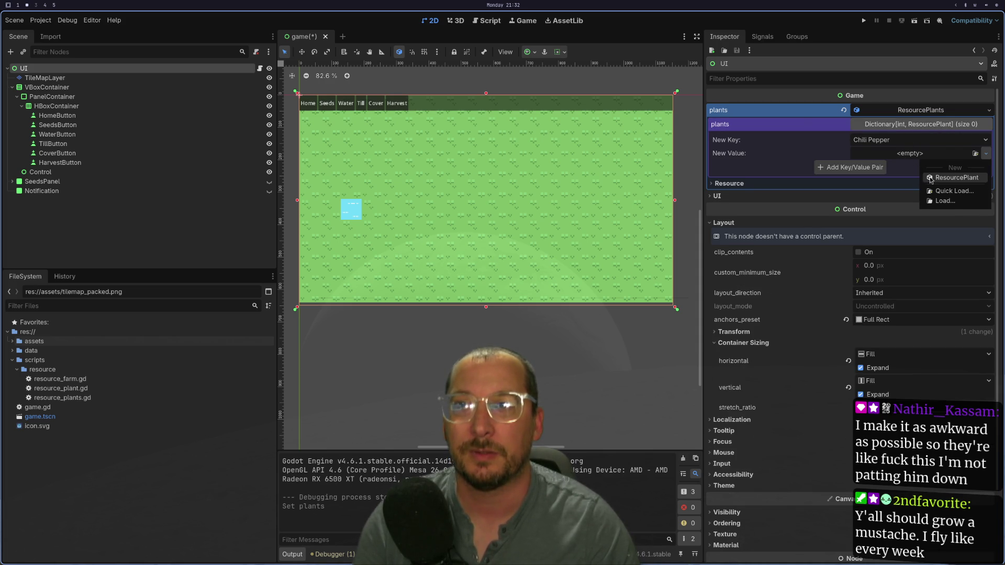
click(940, 179)
click(924, 155)
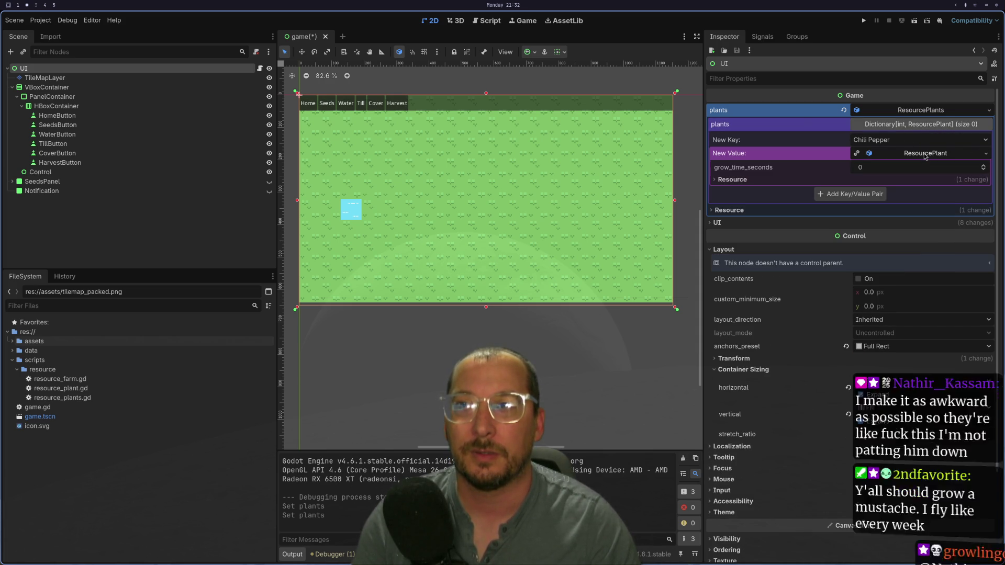
click(897, 153)
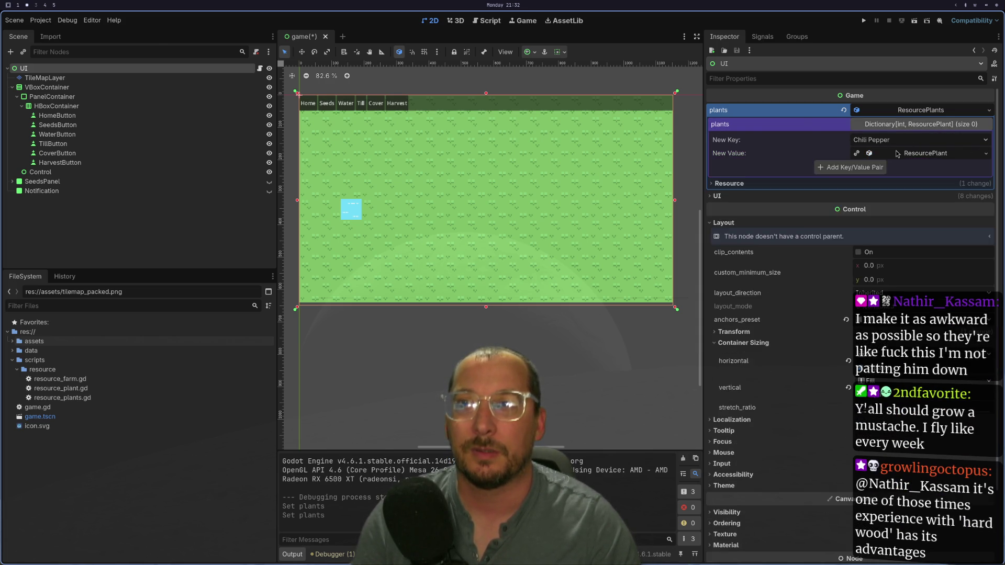
Compare resource_plants.gd and resource_plant.gd in Neovim's file finder.
key(super+1)
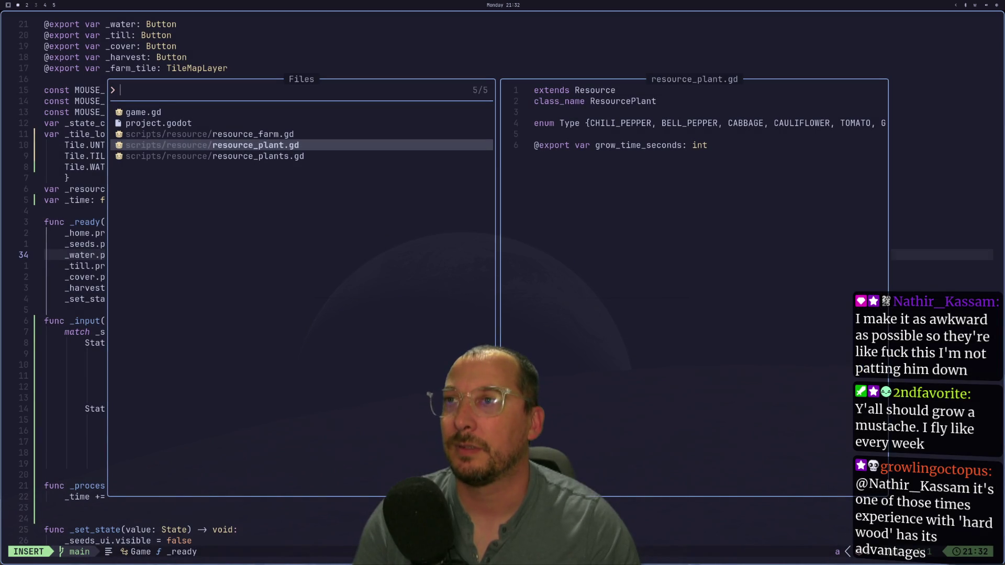
key(Down)
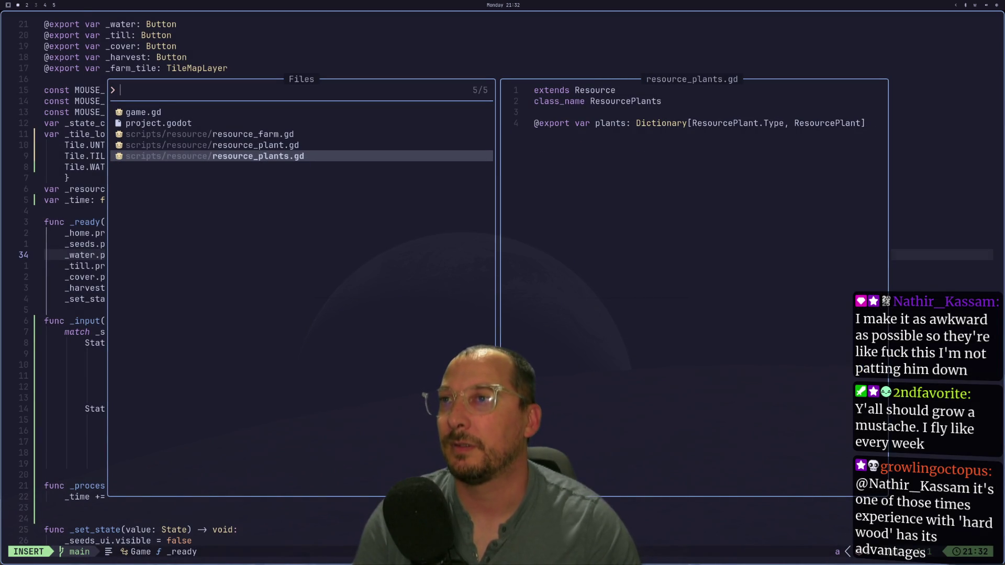
key(Up)
key(super+2)
Add a Chili Pepper key and try assigning it a new ResourcePlant value.
click(890, 142)
click(890, 154)
click(893, 154)
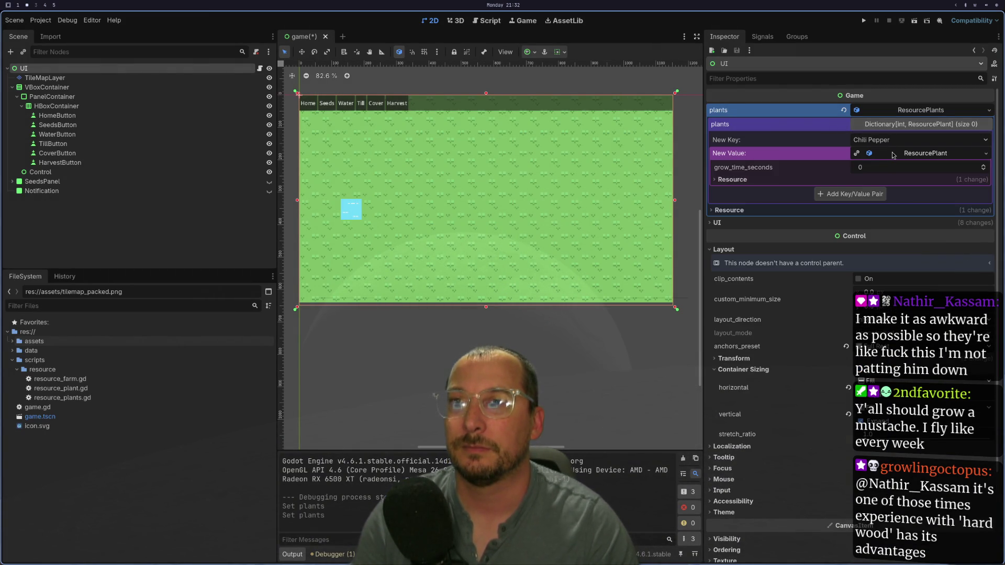
click(876, 194)
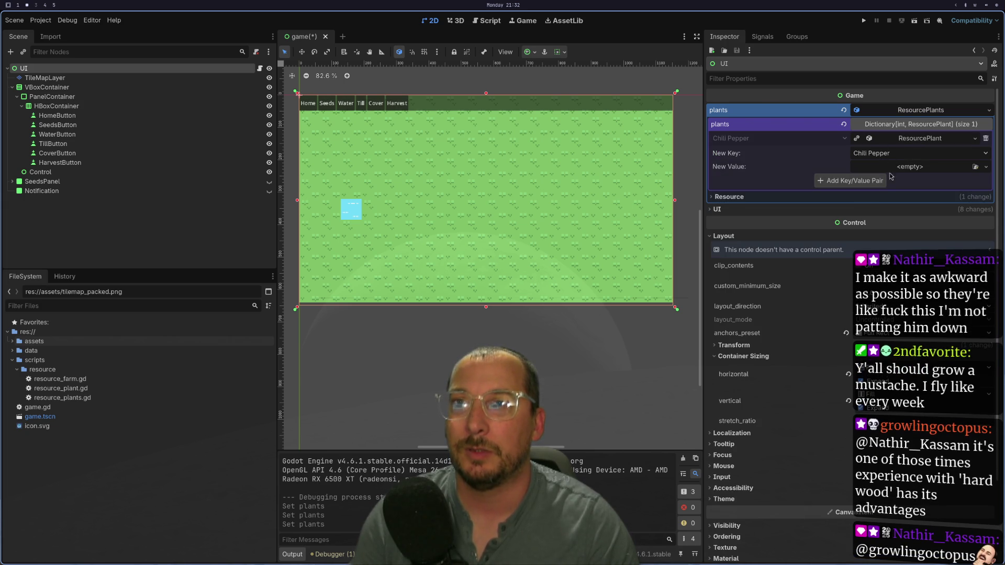
click(876, 178)
click(887, 142)
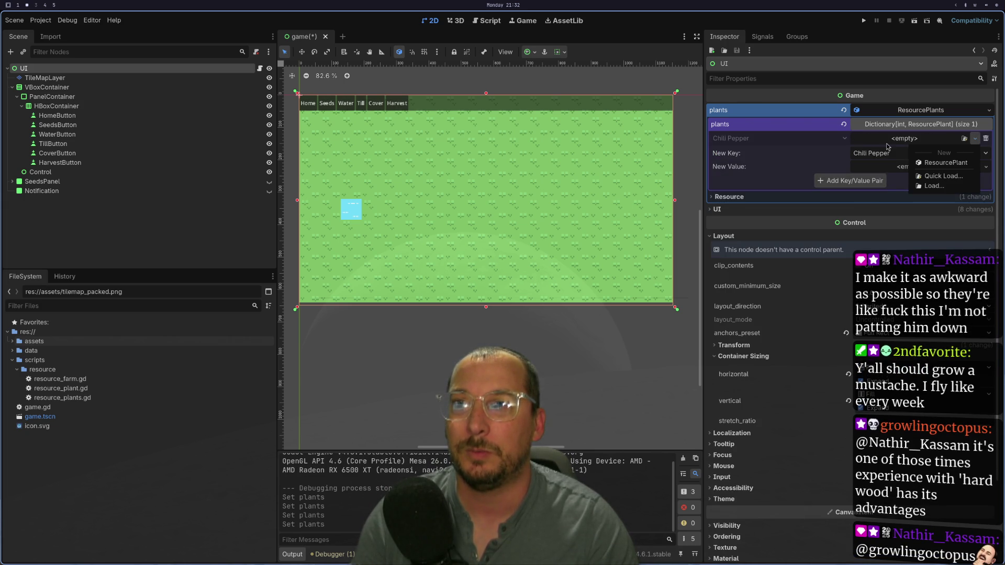
click(917, 163)
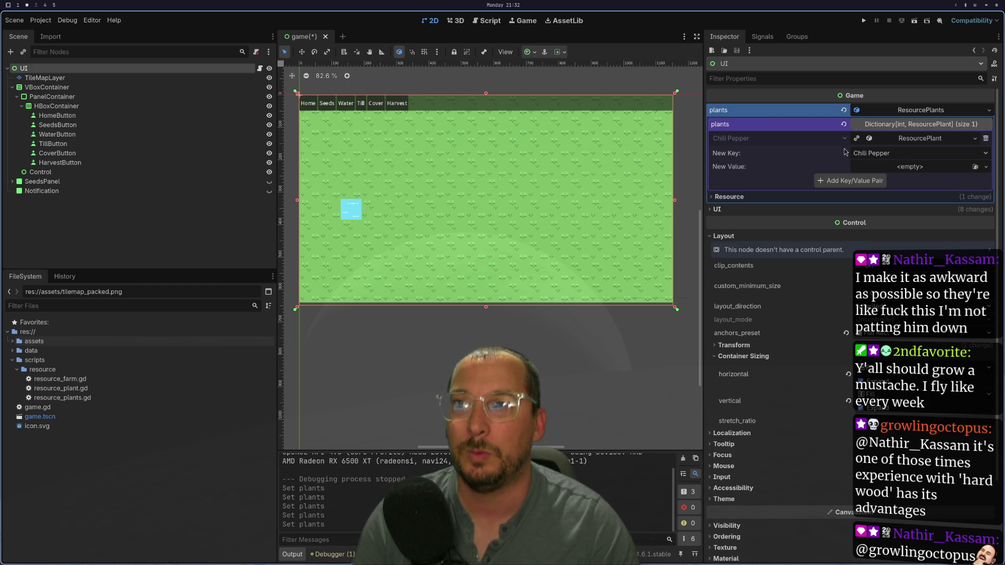
click(881, 164)
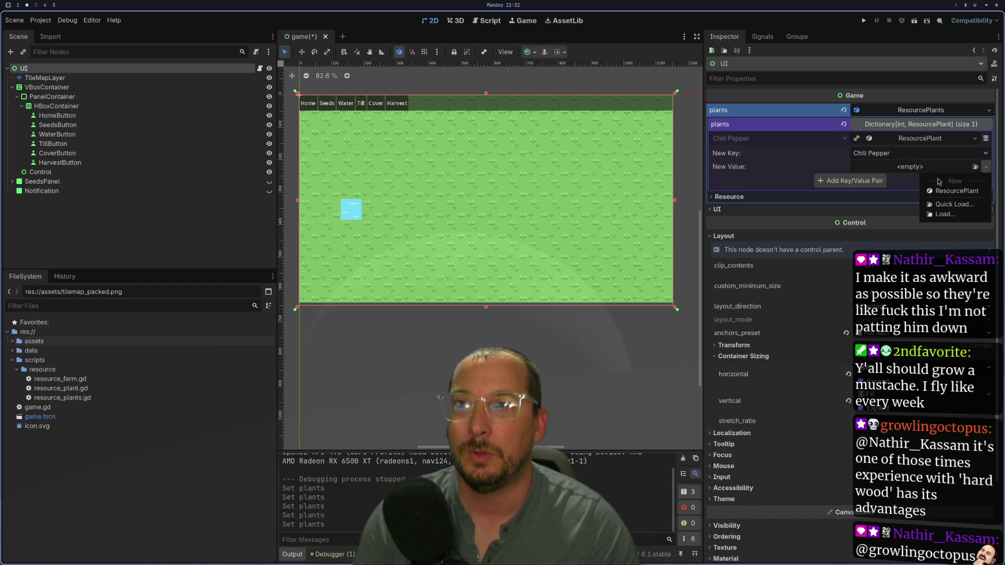
Delete the Chili Pepper entry and re-add it with a new ResourcePlant value.
click(986, 138)
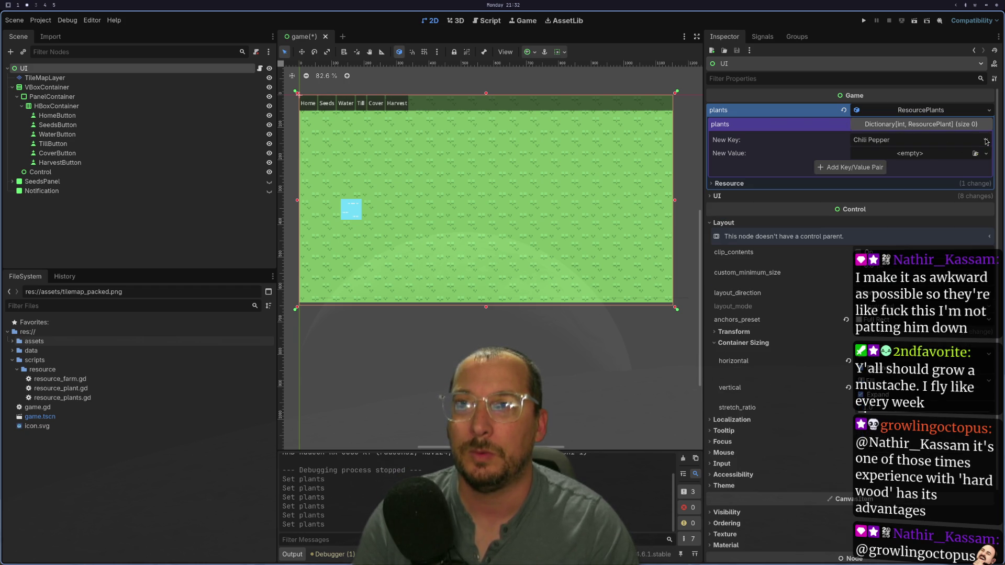
click(895, 140)
click(898, 140)
click(896, 155)
click(937, 176)
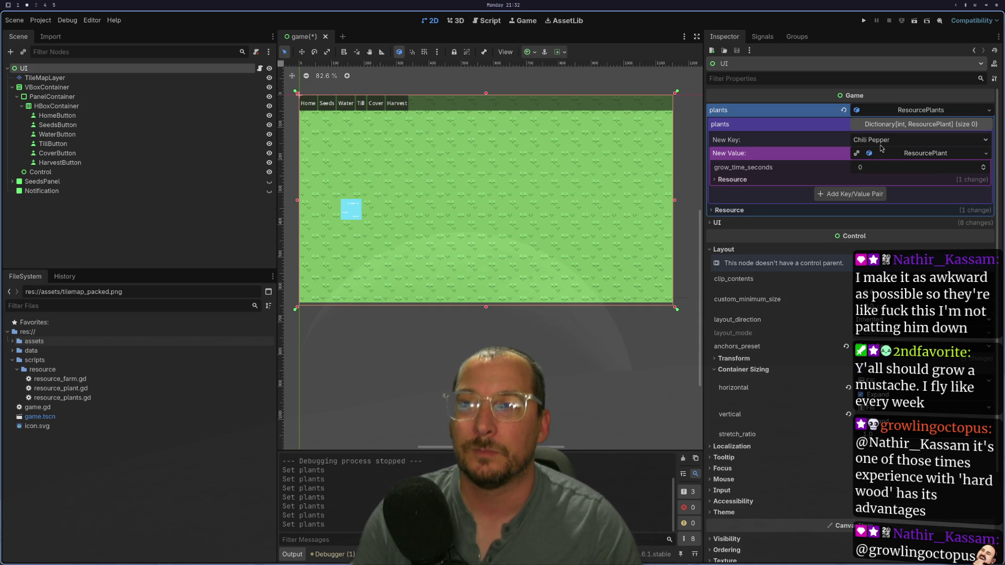
click(866, 194)
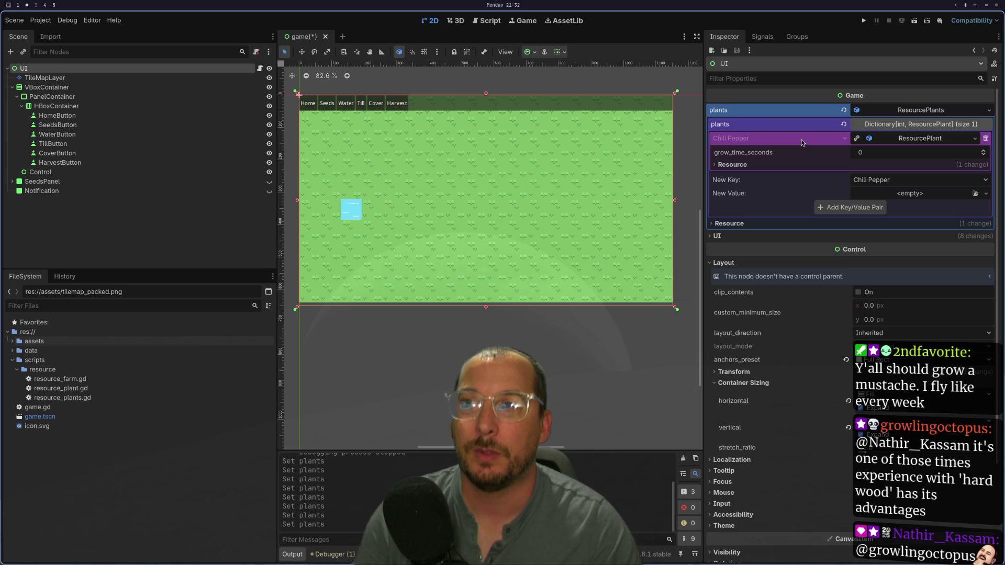
click(885, 139)
click(886, 139)
click(885, 140)
click(893, 141)
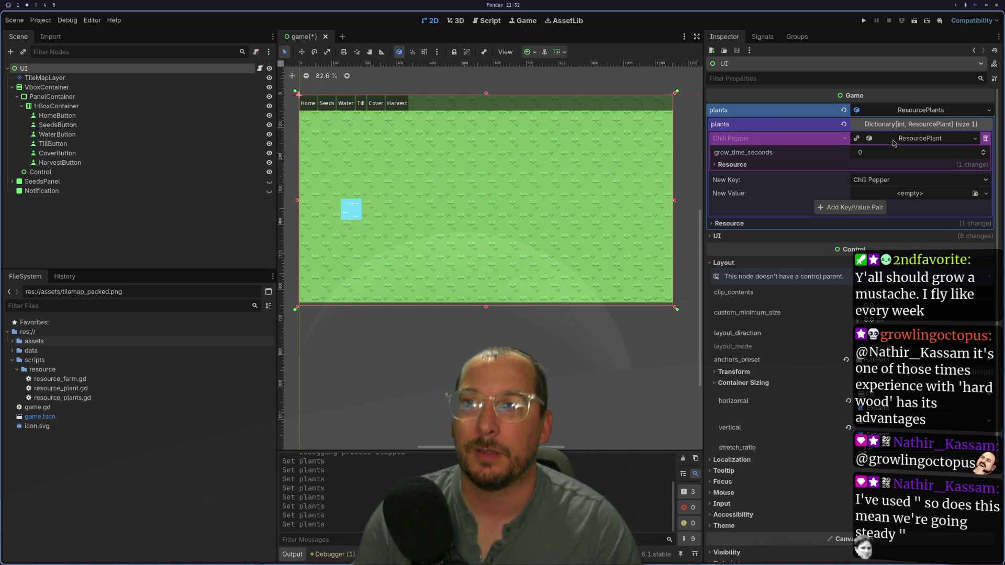
Set the new key to Bell Pepper with a new ResourcePlant value.
click(894, 142)
click(892, 154)
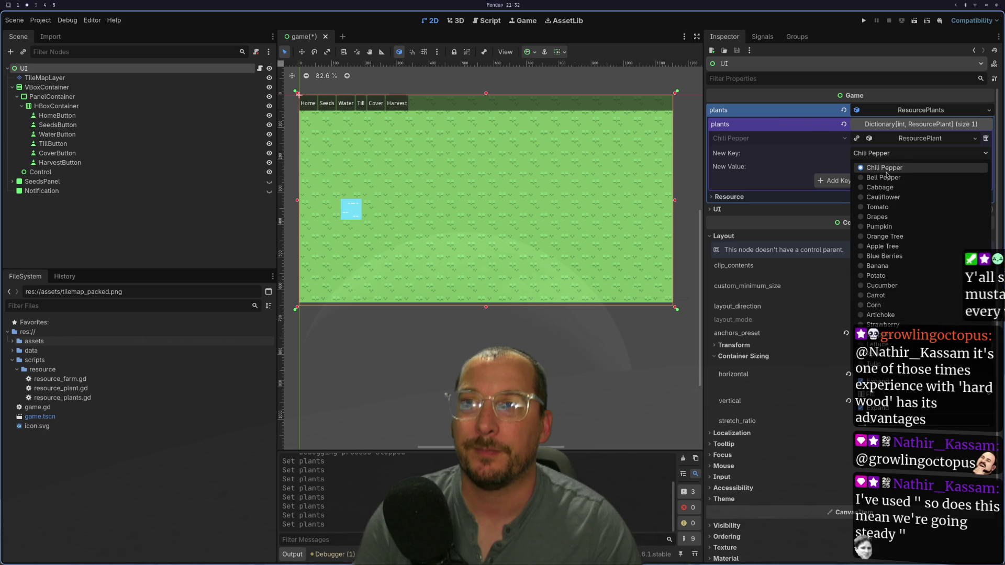
click(887, 178)
click(986, 167)
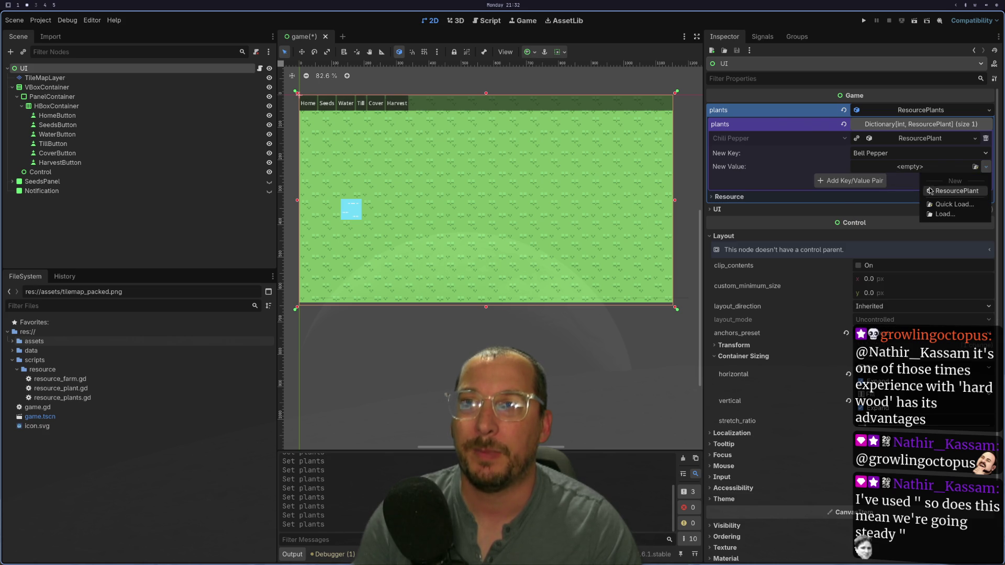
click(930, 191)
click(910, 168)
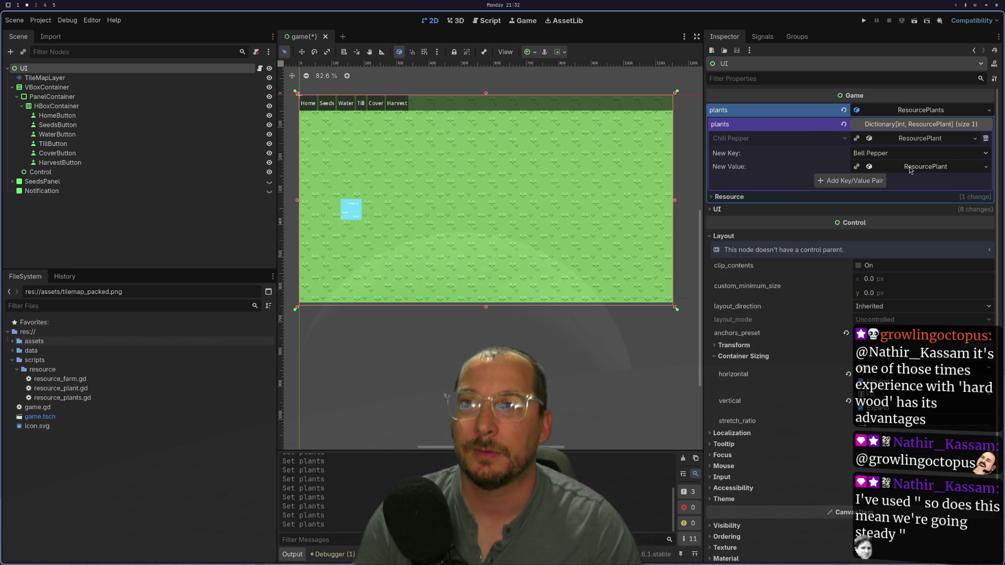
click(910, 167)
Add the Bell Pepper entry to the plants dictionary.
click(911, 154)
click(907, 155)
click(857, 155)
click(827, 150)
click(884, 140)
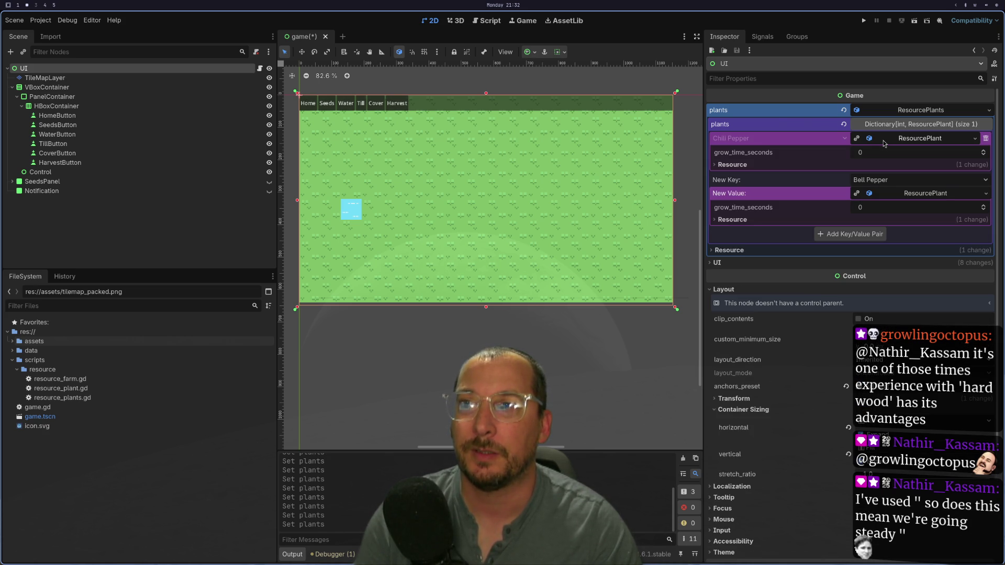
click(884, 142)
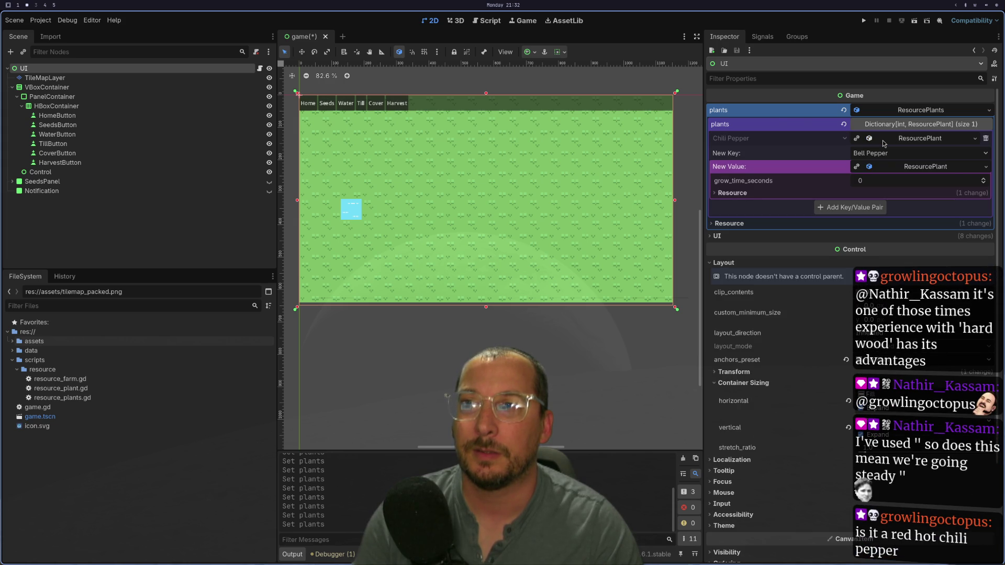
click(972, 167)
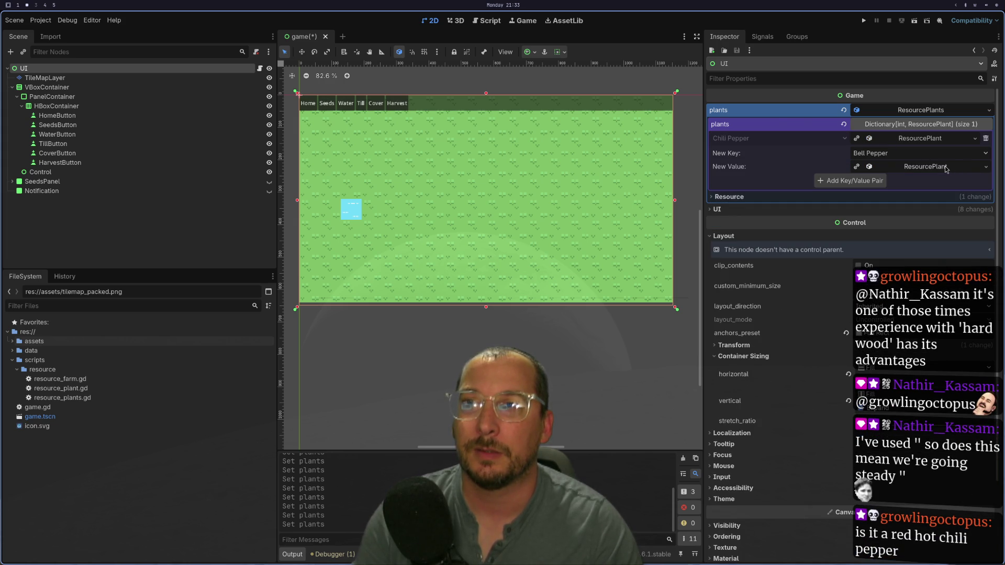
click(867, 183)
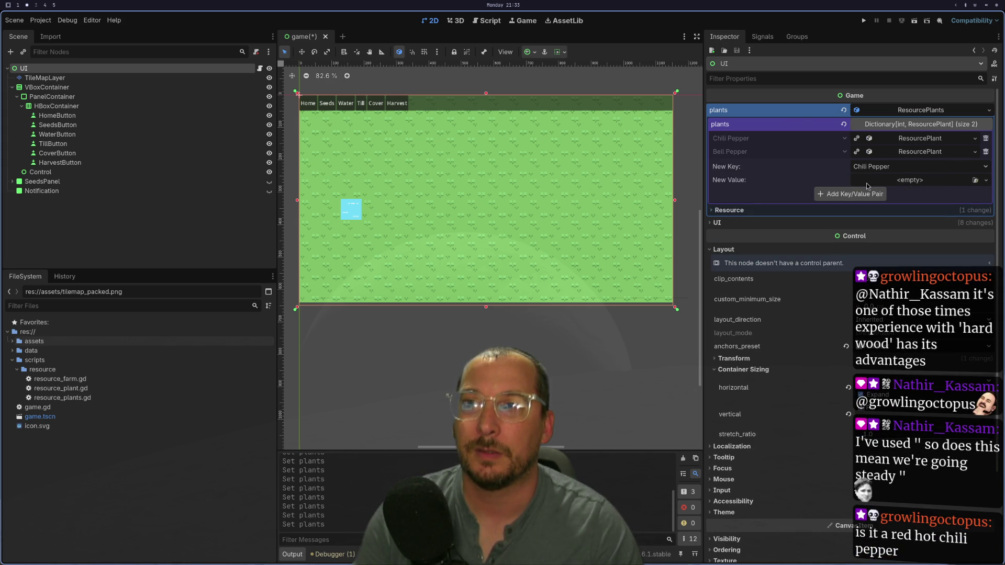
Try giving Chili Pepper a fresh ResourcePlant, then undo the change.
click(862, 194)
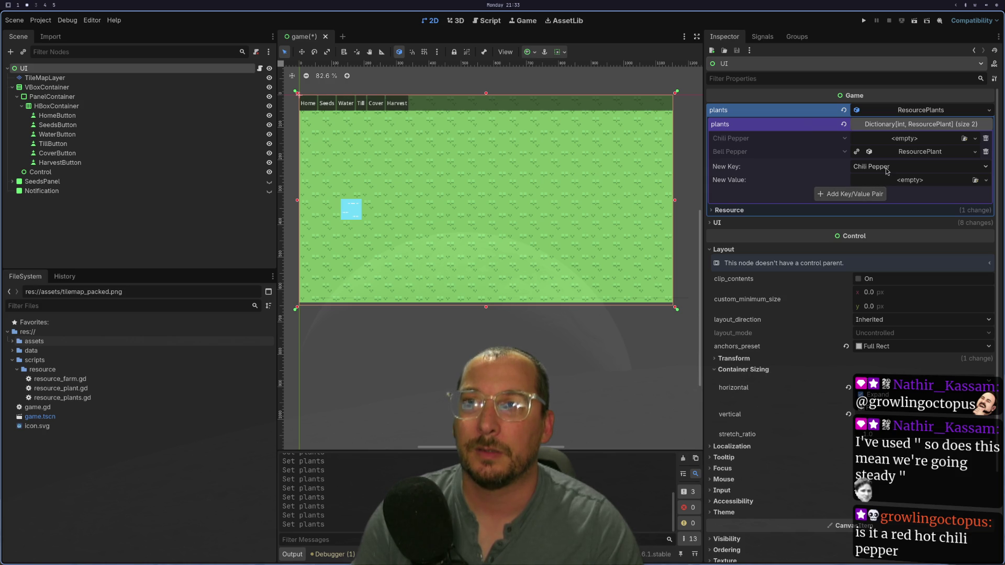
click(898, 141)
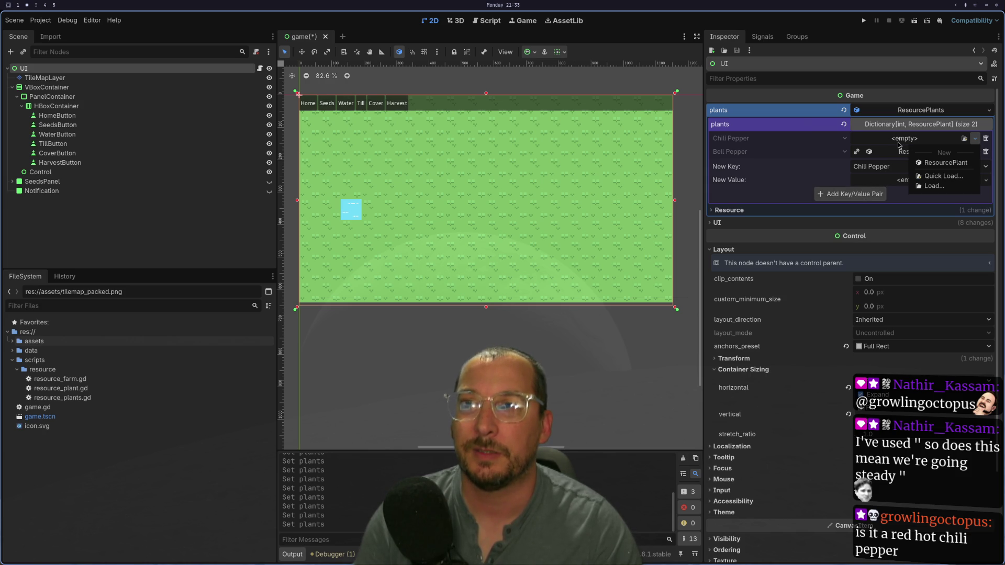
click(930, 163)
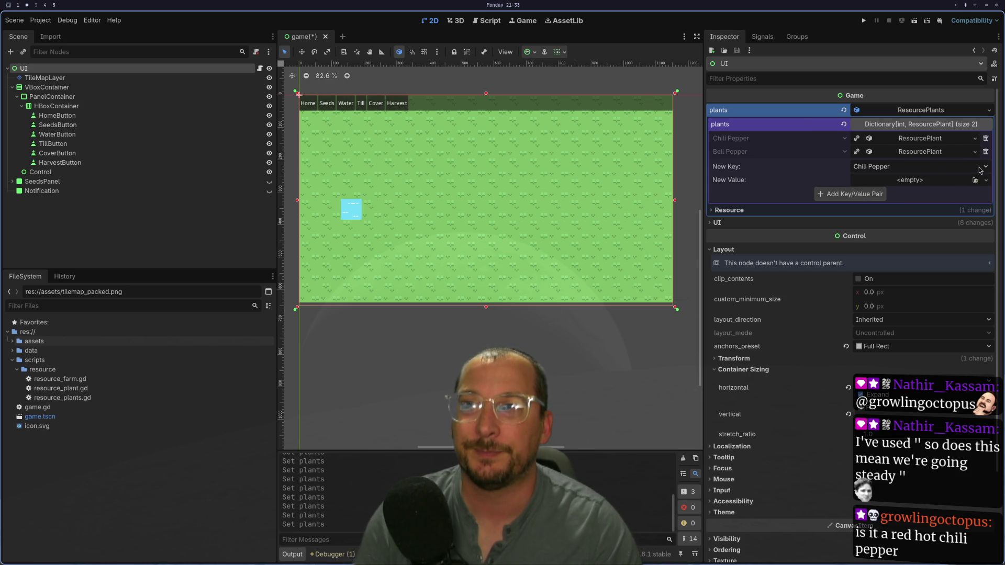
key(ctrl+z)
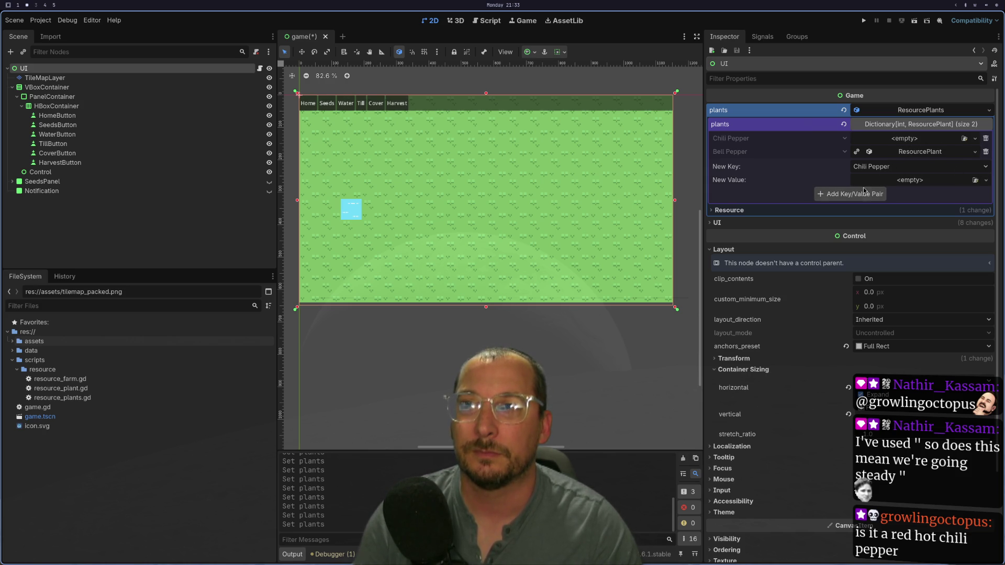
click(899, 139)
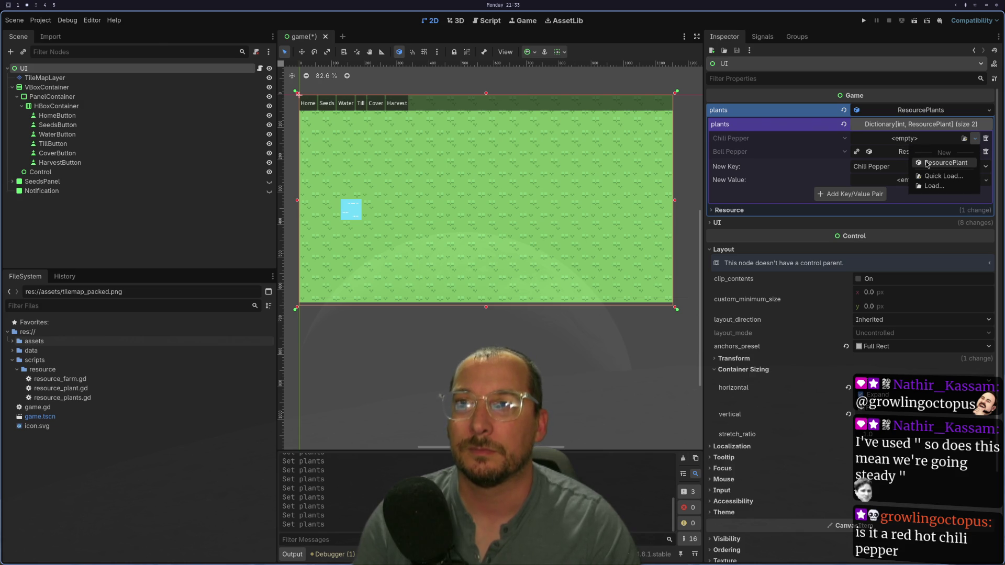
In Neovim, return to the top of game.gd and preview resource_plants.gd.
key(super+1)
key(Escape)
key(g)
key(g)
key(j)
key(j)
key(j)
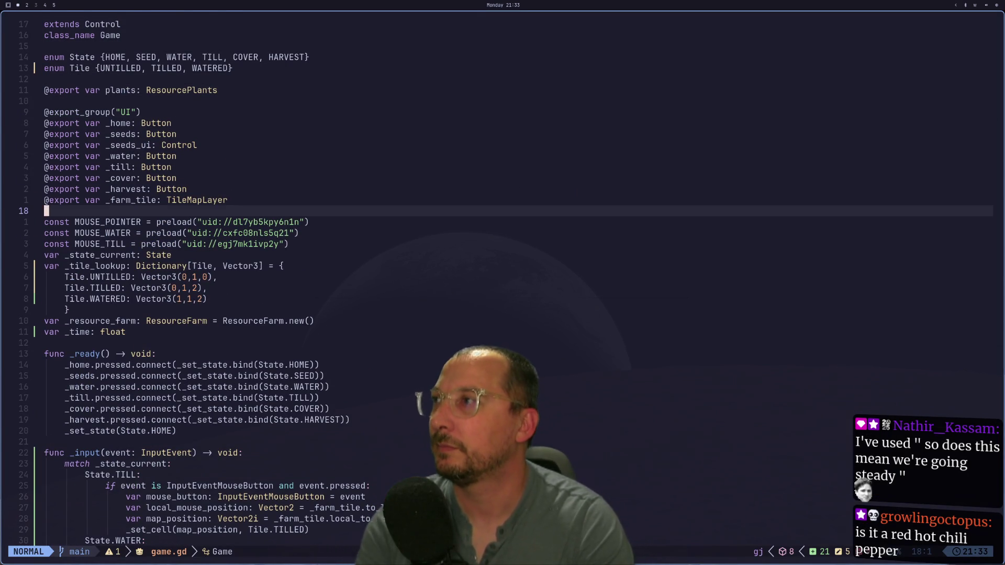
key(space)
key(space)
key(Down)
key(Down)
key(Down)
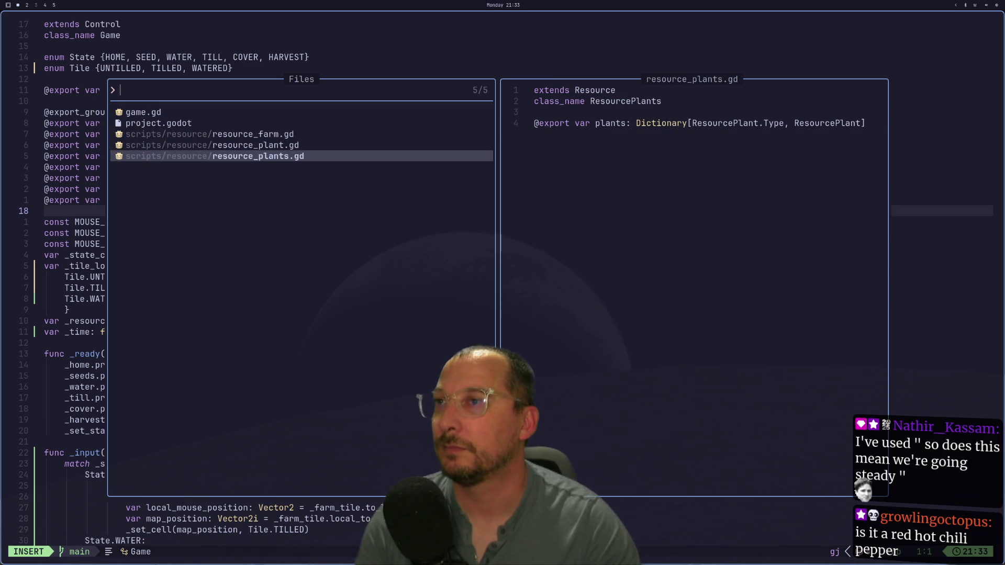
key(super+2)
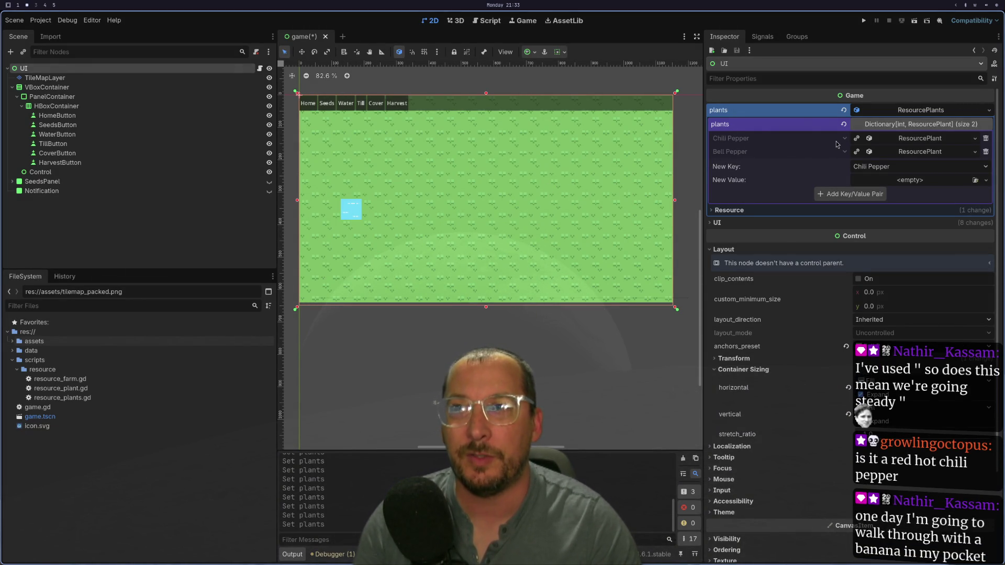
Add Cabbage and Cauliflower keys to the plants dictionary.
click(912, 125)
click(912, 126)
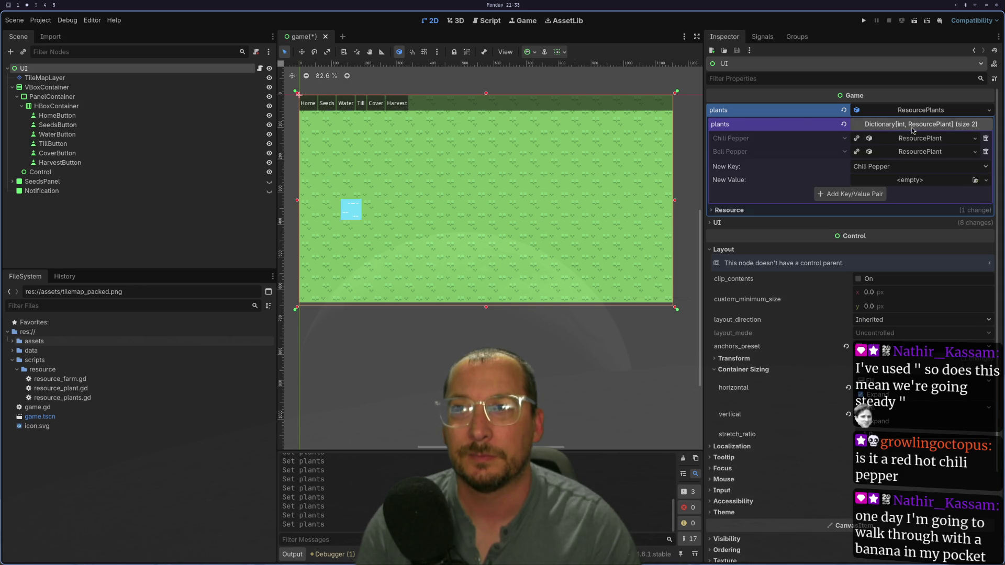
click(875, 168)
click(874, 197)
click(857, 197)
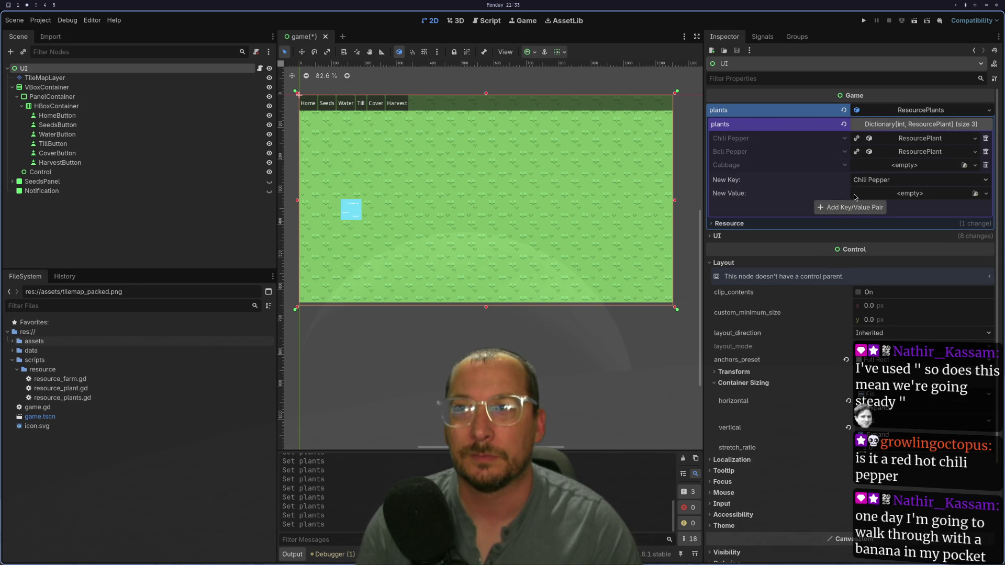
click(873, 181)
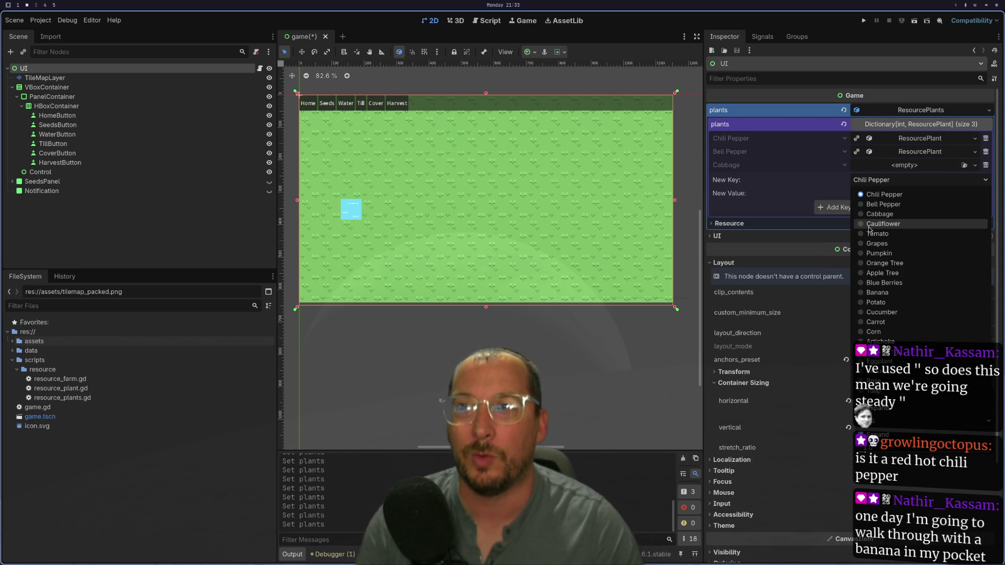
click(883, 224)
click(858, 212)
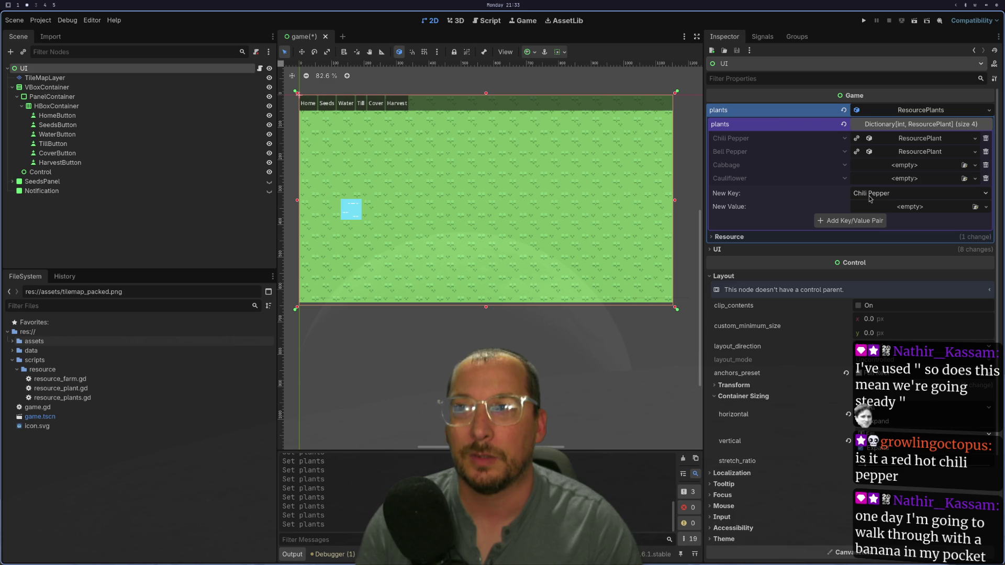
click(871, 195)
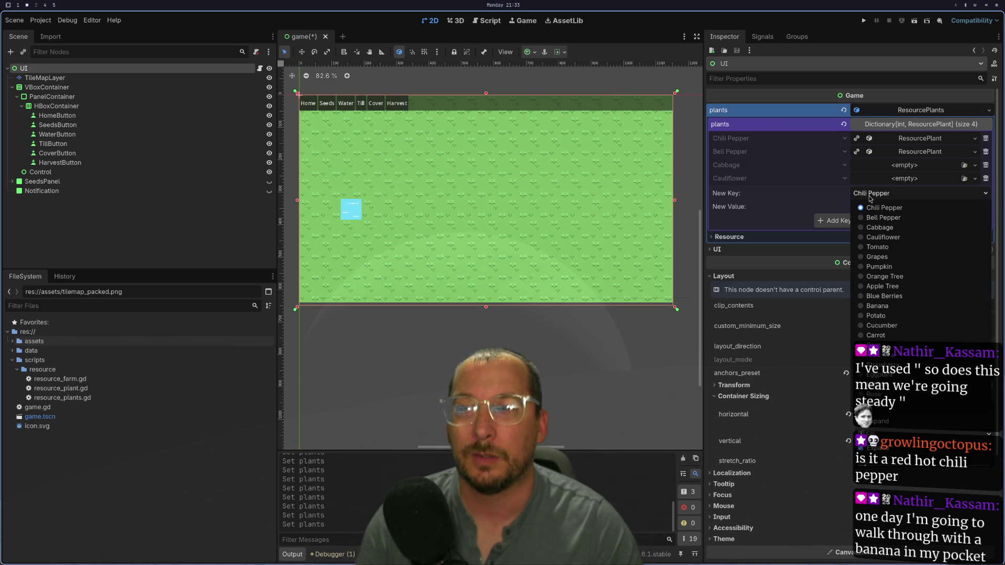
click(871, 198)
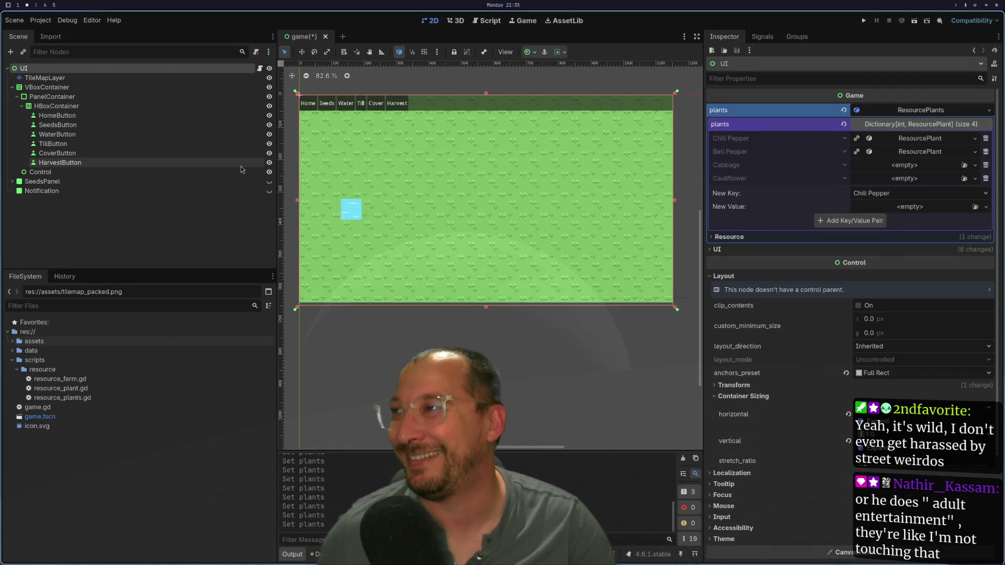
key(super+1)
Open resource_plants.gd in Neovim and go to the plants export declaration.
key(super+2)
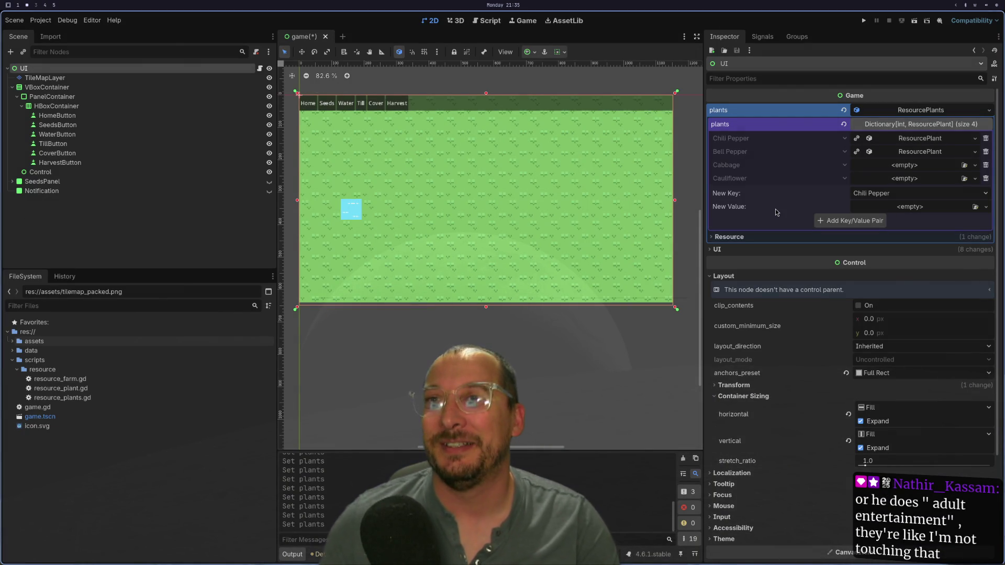
key(super+1)
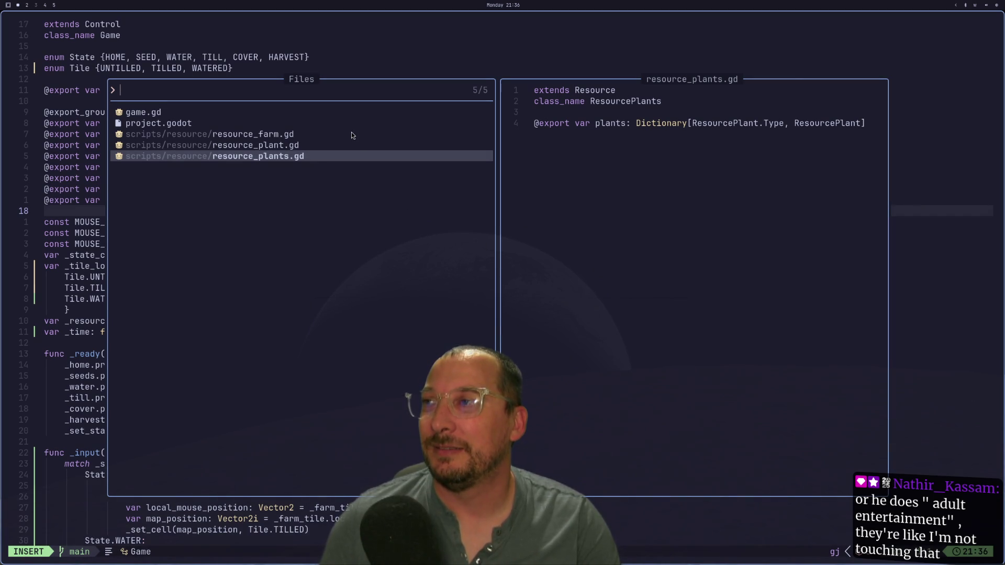
key(Escape)
key(Escape)
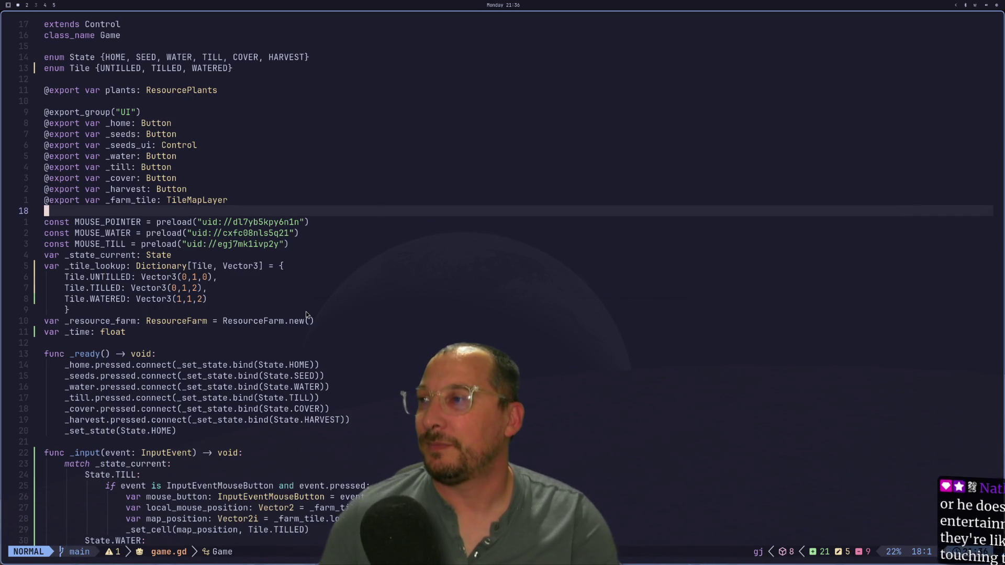
key(space)
key(space)
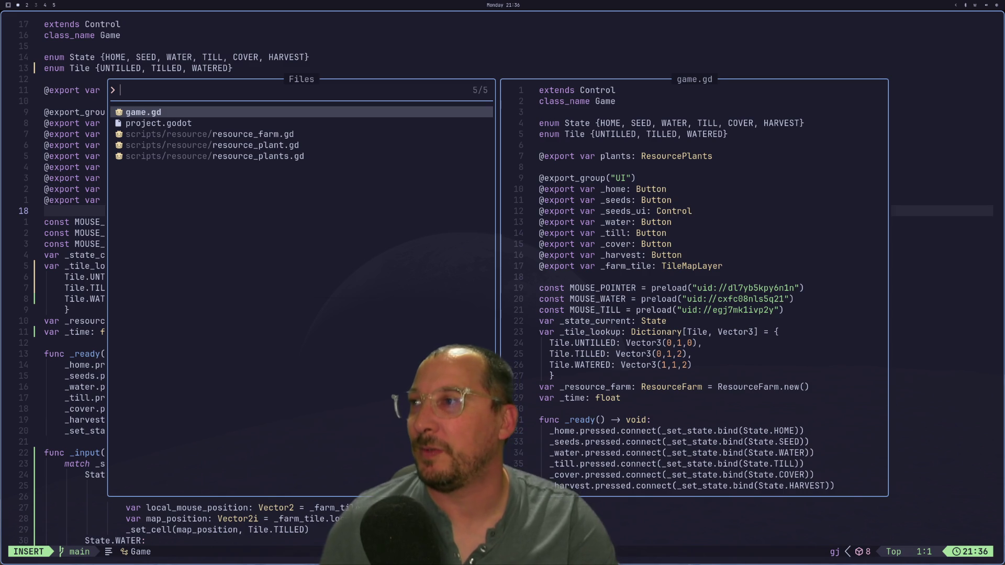
key(Down)
key(Down)
key(Down)
key(Return)
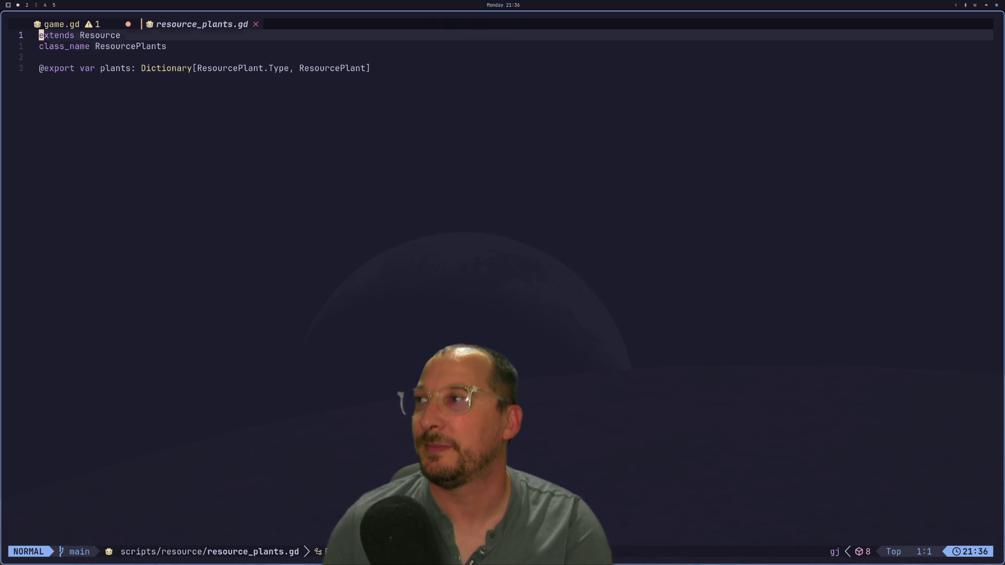
key(G)
key(w)
key(w)
key(w)
key(w)
key(w)
key(e)
key(e)
key(e)
key(e)
End the plants export line with a colon and add a set(value): setter below it.
text(ant];)
key(BackSpace)
text(:)
key(Return)
text(set(value)
key(Escape)
text(A:)
key(Return)
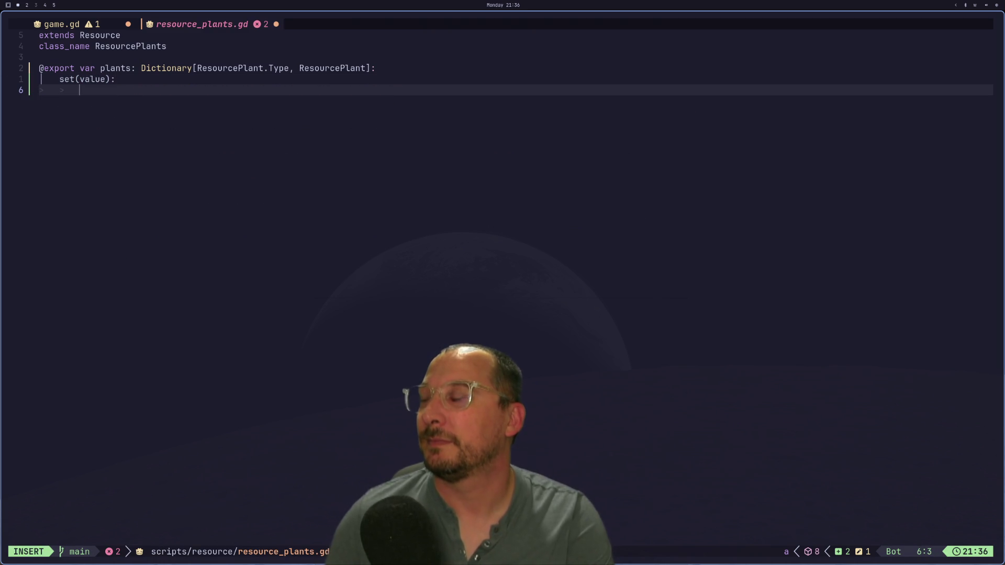
Write the setter loop 'for type: ResourcePlant.Type in value:' and open its body line.
text(for )
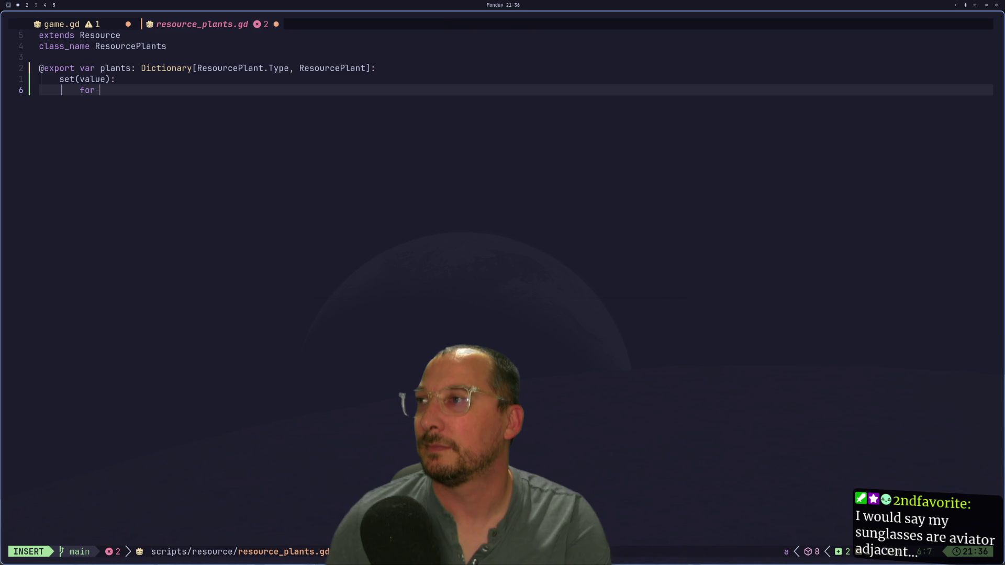
text(Resource)
key(Tab)
text(.Y)
key(BackSpace)
text(Y)
key(BackSpace)
text(Type)
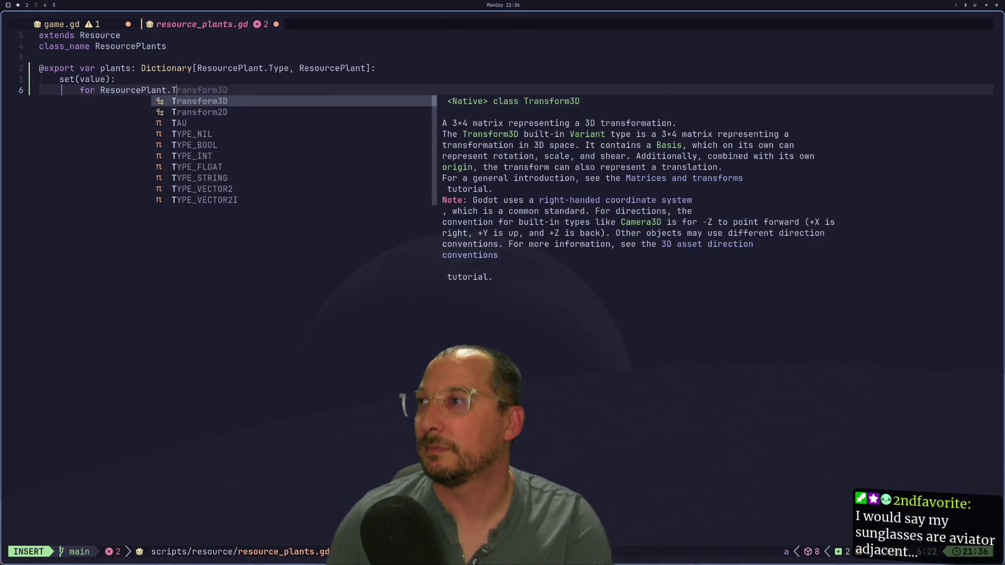
key(Escape)
key(a)
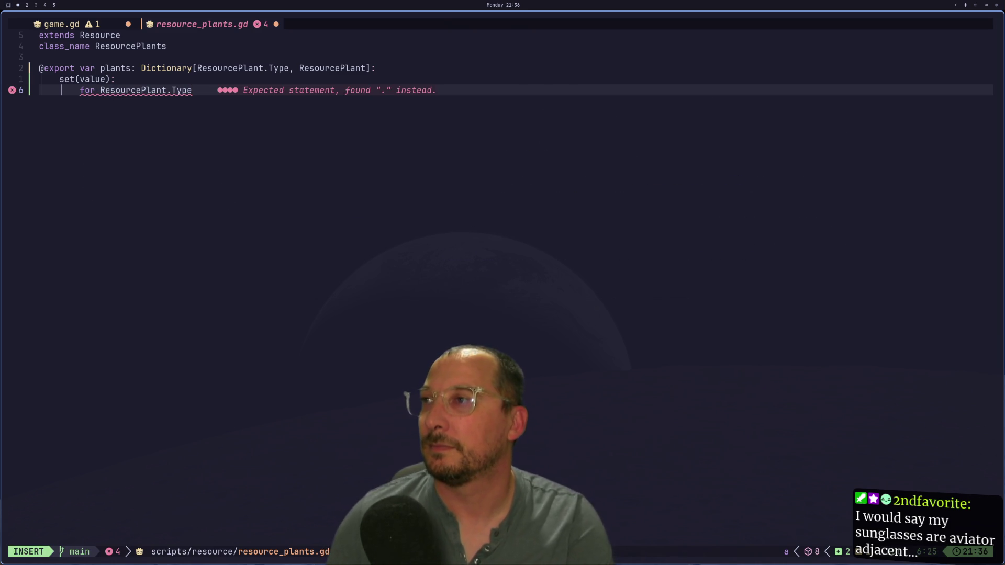
text(i)
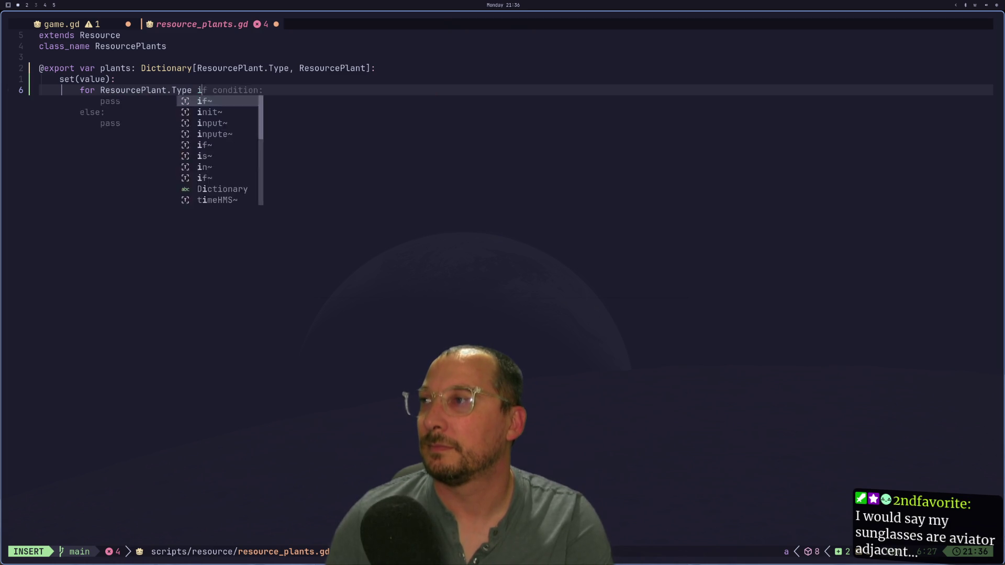
key(Escape)
key(b)
key(b)
key(b)
text(haty)
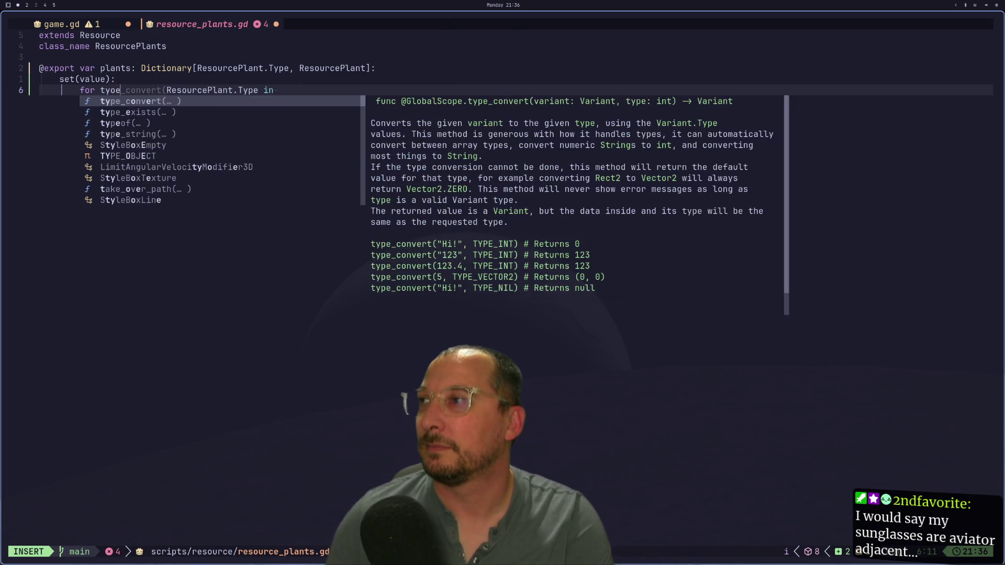
text(pe:)
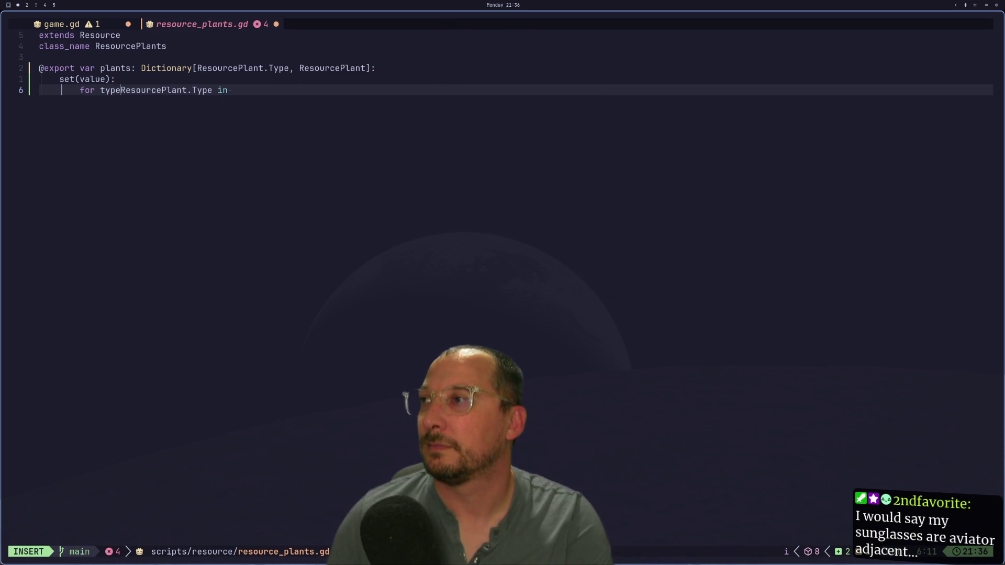
key(Escape)
key(w)
key(w)
key(A)
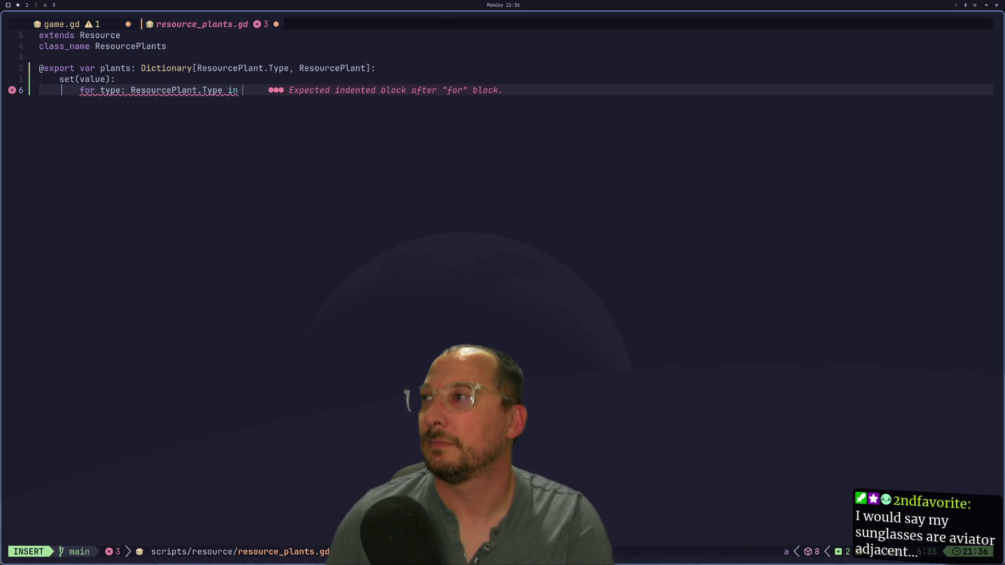
text(value:)
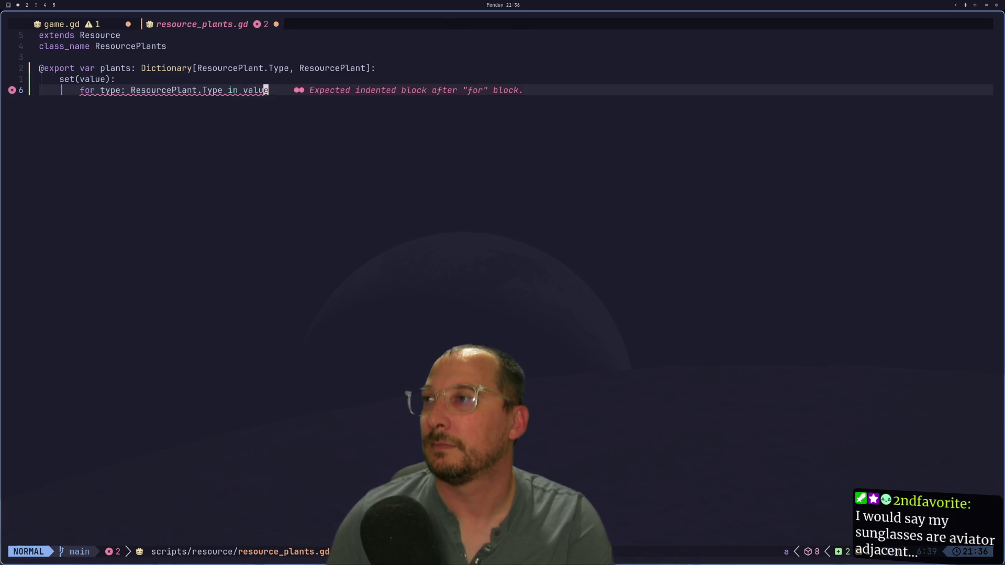
key(Return)
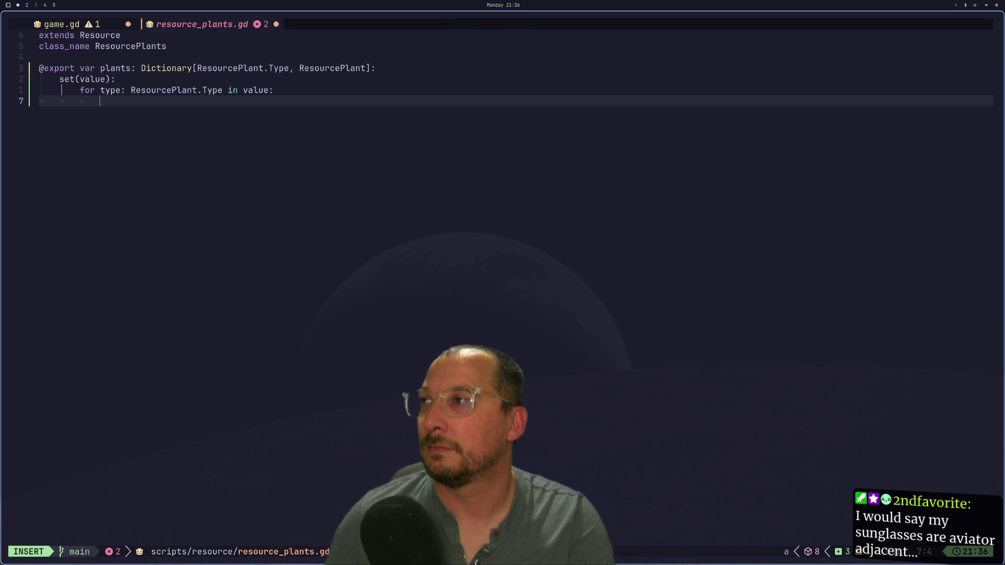
Write 'if value[type] == null:' in the loop and begin 'value[type]' on the indented line.
text(if)
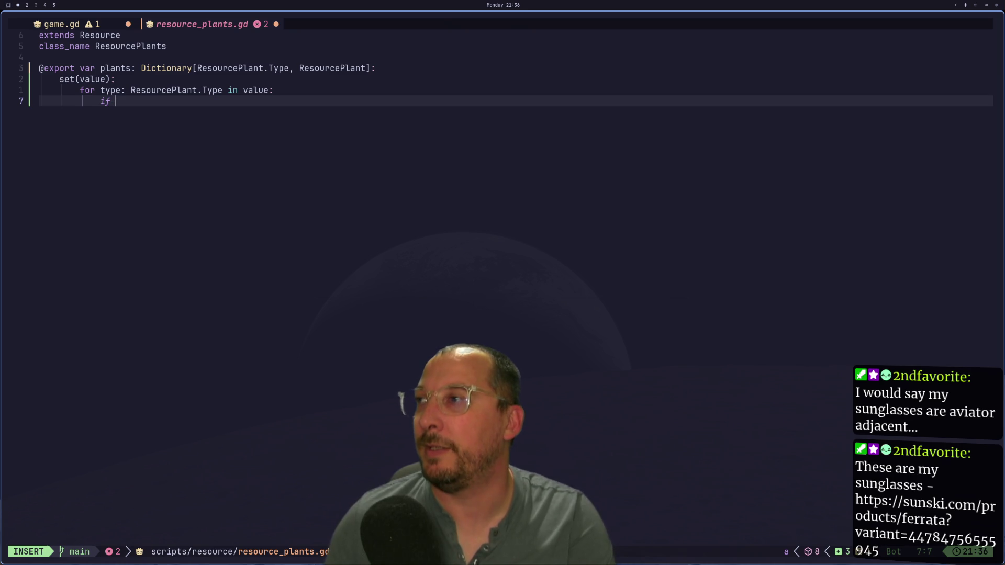
text(pla)
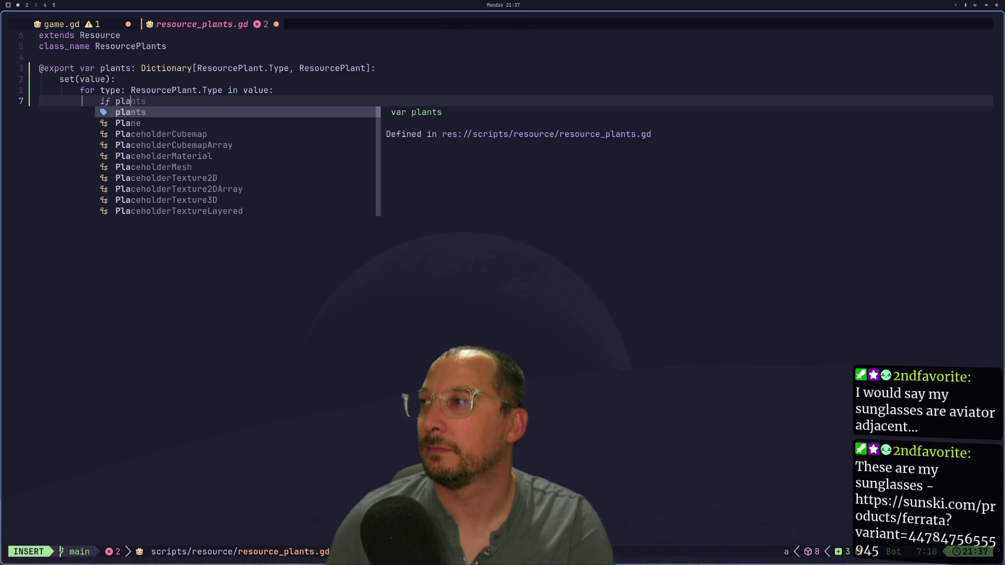
key(BackSpace)
key(BackSpace)
key(BackSpace)
text(value[)
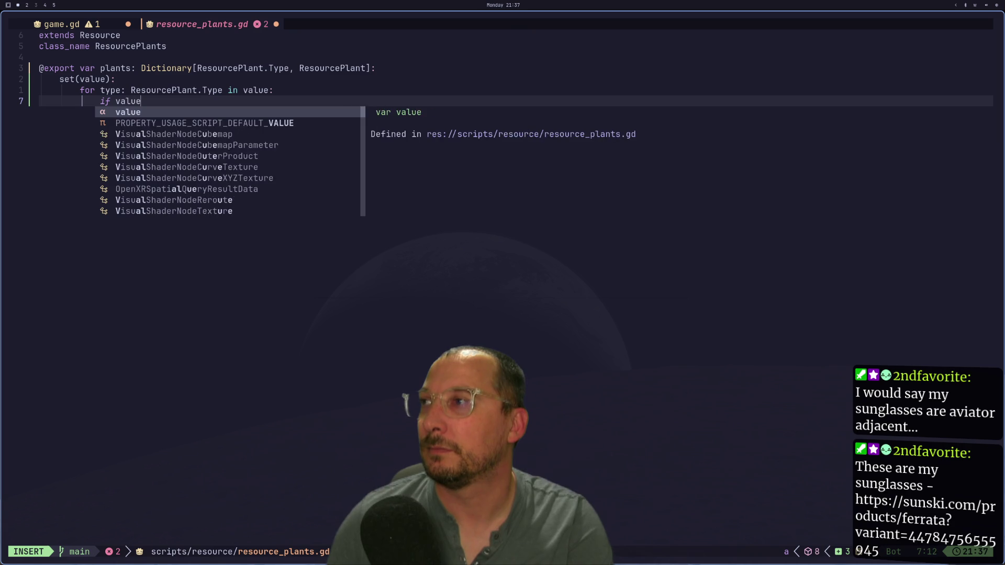
text(type)
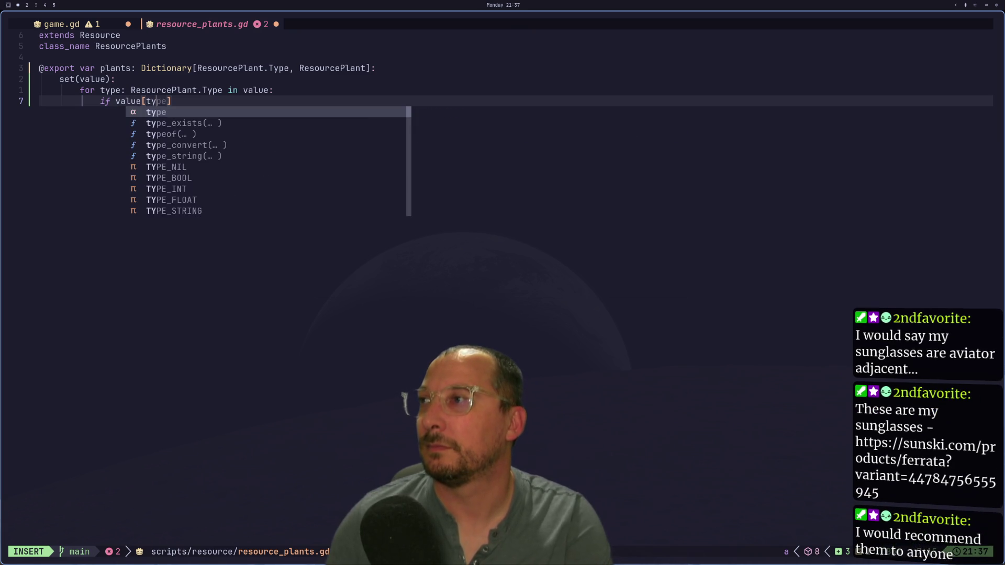
key(Escape)
key(l)
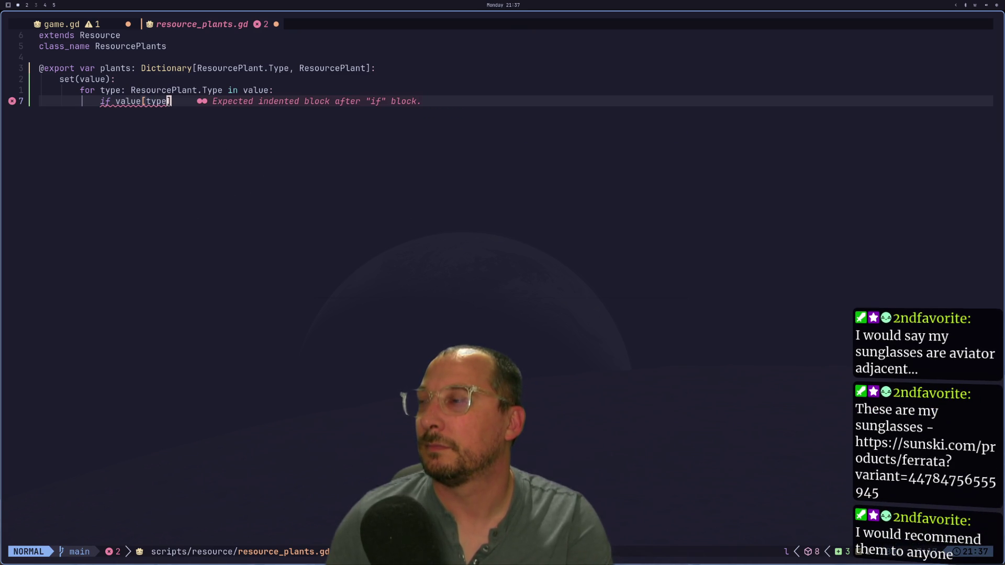
text(alue[type])
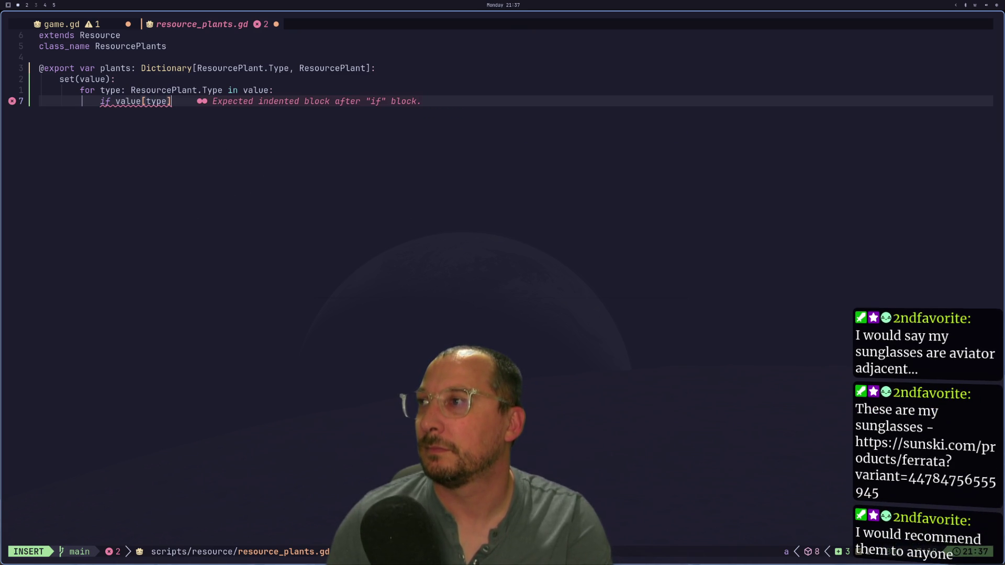
text( == nul)
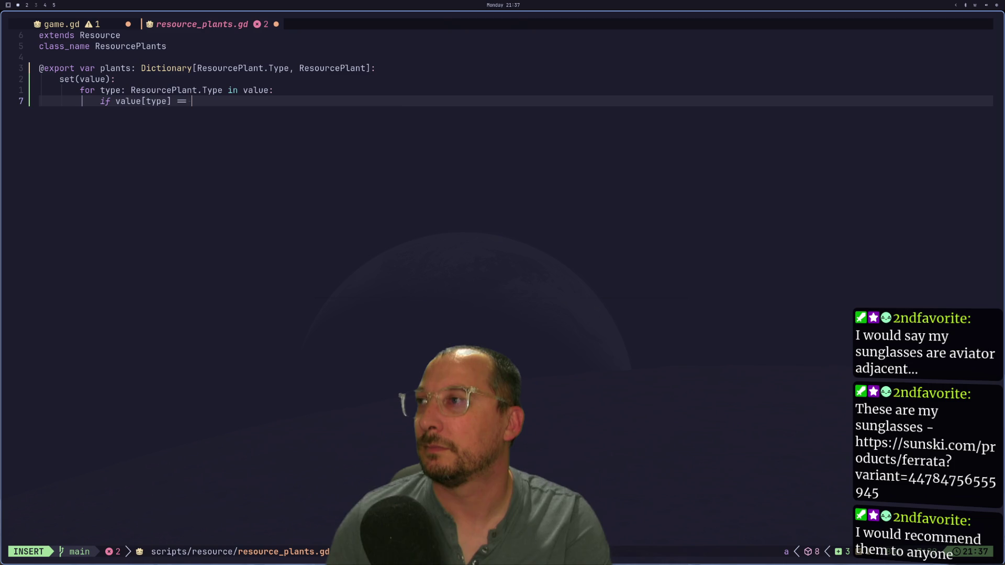
text(l:)
key(Return)
text(value)
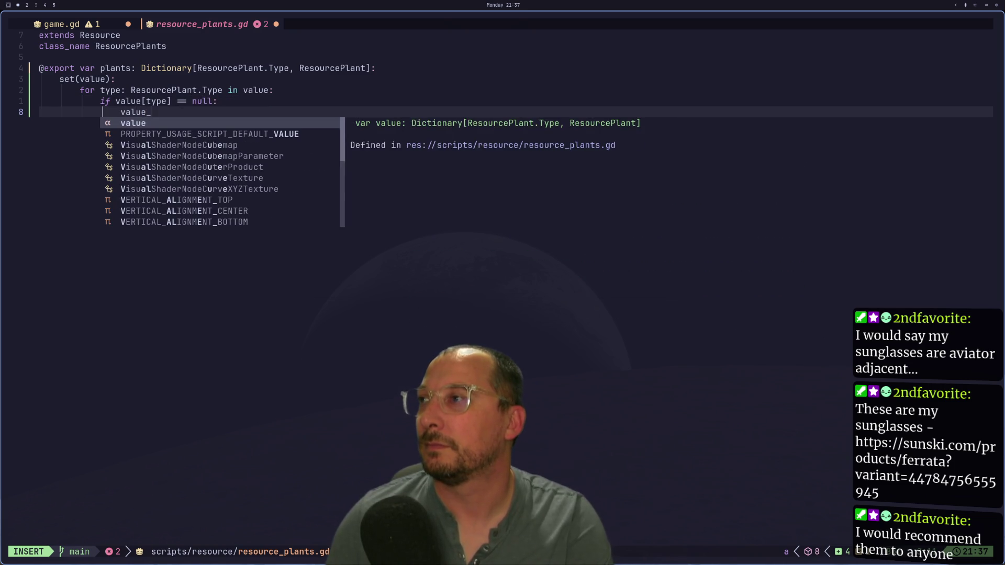
text([type])
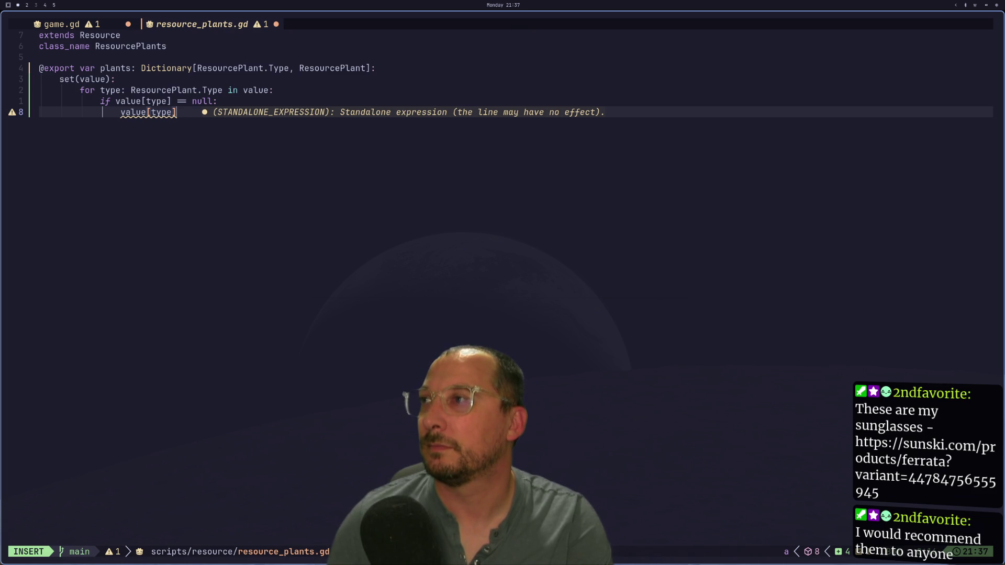
Copy the ResourcePlant.Type key text from the plants declaration.
key(Escape)
key(k)
key(k)
key(k)
key(h)
key(u)
key(l)
key(l)
key(y)
Change the plants export type from Dictionary to Array and save the script.
key(e)
key(E)
key(w)
key(i)
key(BackSpace)
key(BackSpace)
key(BackSpace)
key(Escape)
key(h)
key(a)
key(BackSpace)
key(BackSpace)
key(BackSpace)
key(BackSpace)
key(BackSpace)
key(BackSpace)
text(Array)
key(Escape)
text(:w)
key(Return)
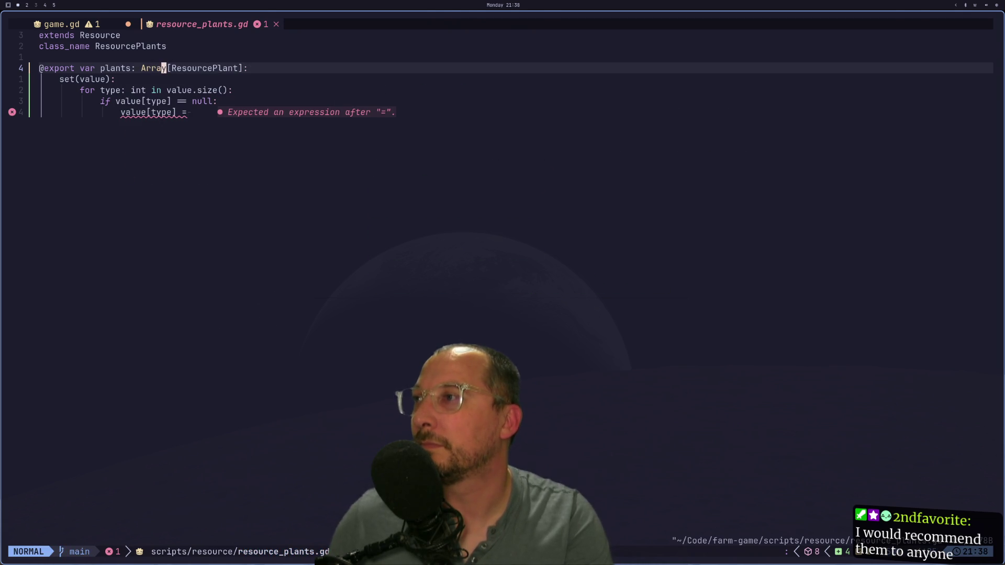
Check Godot, then undo the Array change and save the script again.
key(super+2)
key(super+1)
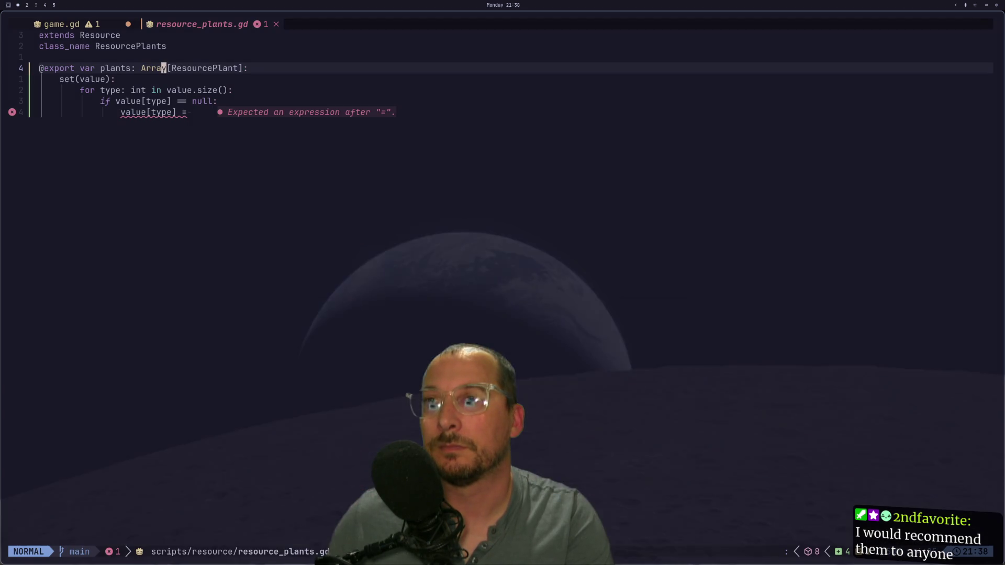
text(uu:w)
key(Return)
Assign ResourcePlant.new() on the value assignment line under the null check.
key(j)
key(j)
key(j)
key(j)
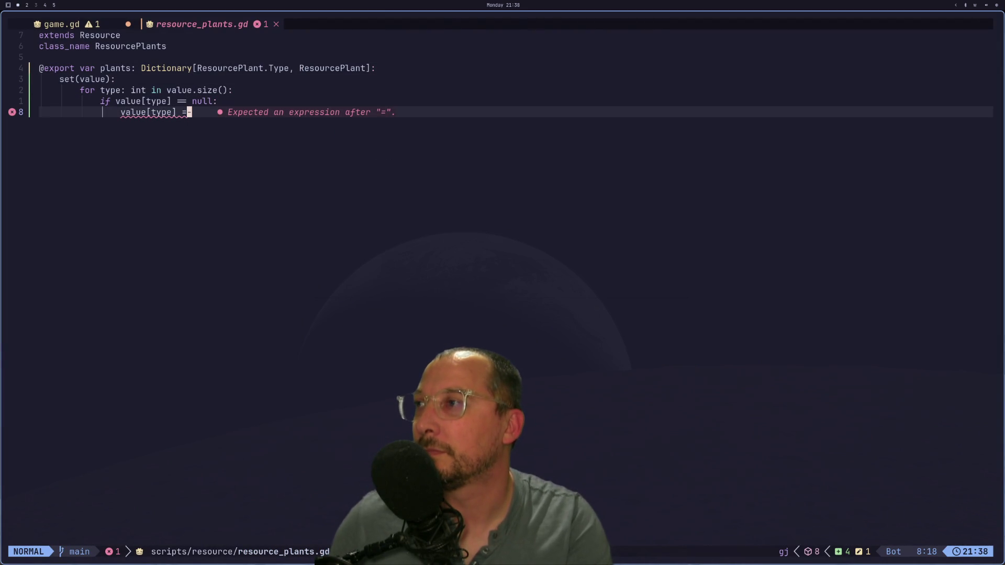
text(a)
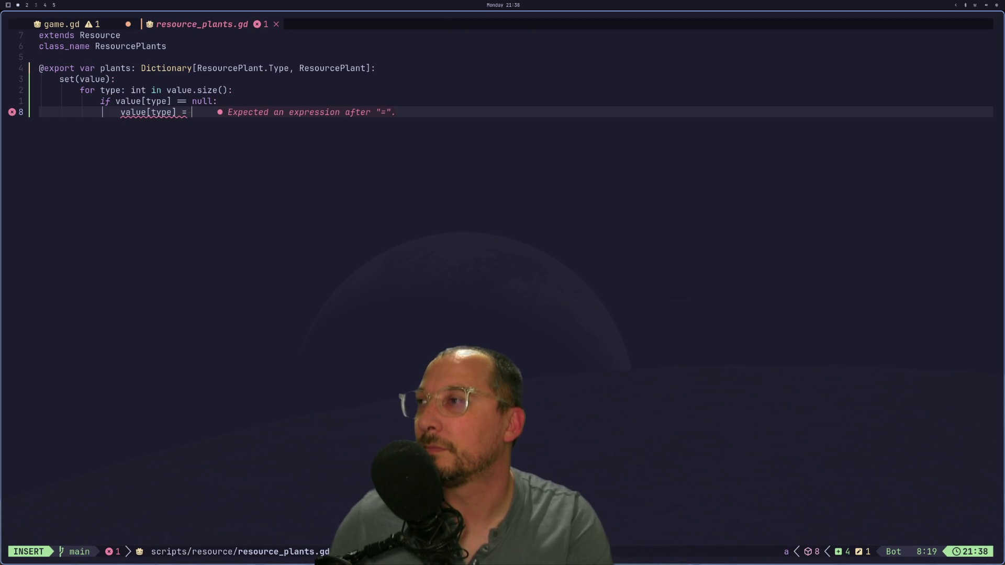
text(Resour)
key(Tab)
key(Tab)
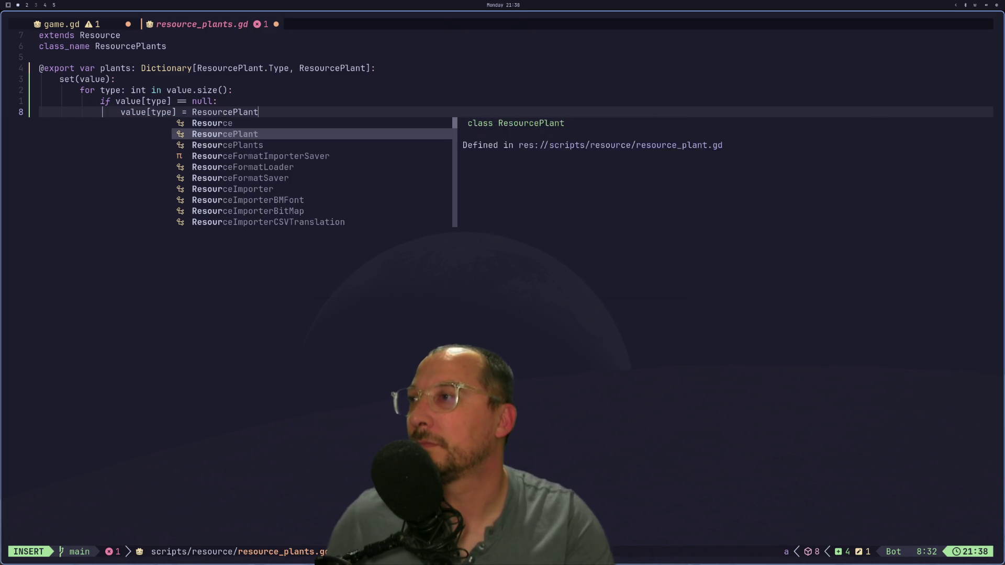
text(.n)
key(Return)
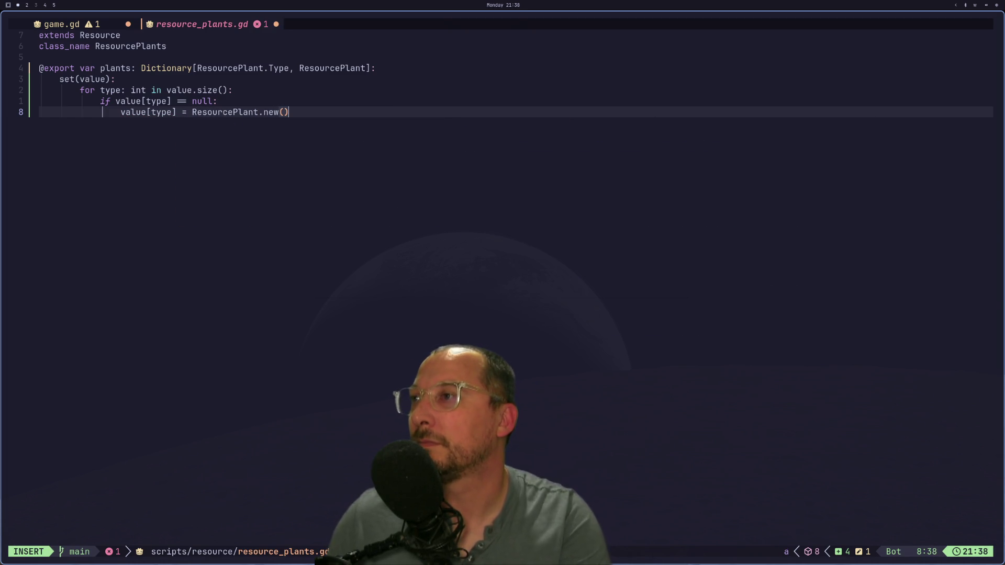
key(Return)
Start a new 'value[type].' line below the assignment.
text(va)
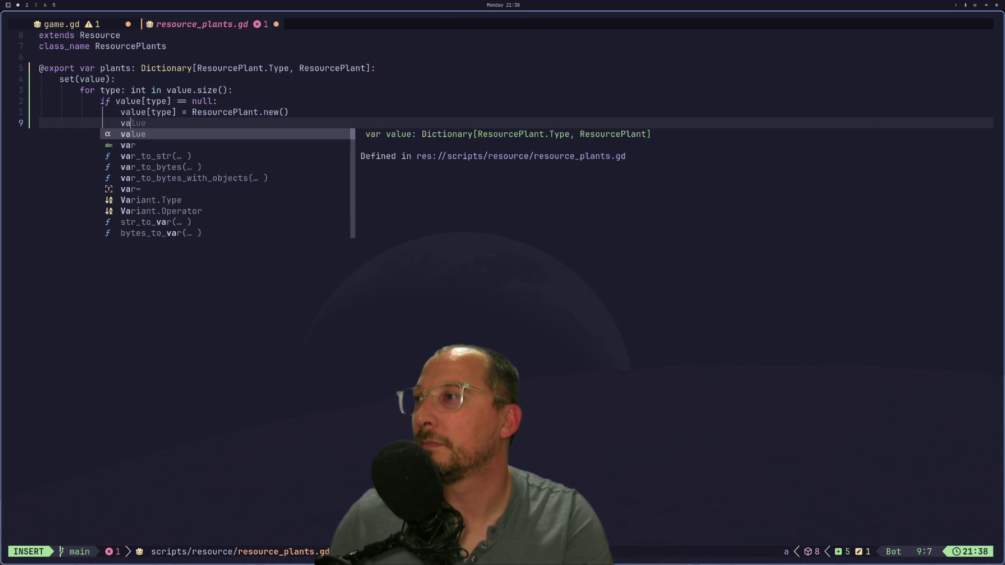
text(k)
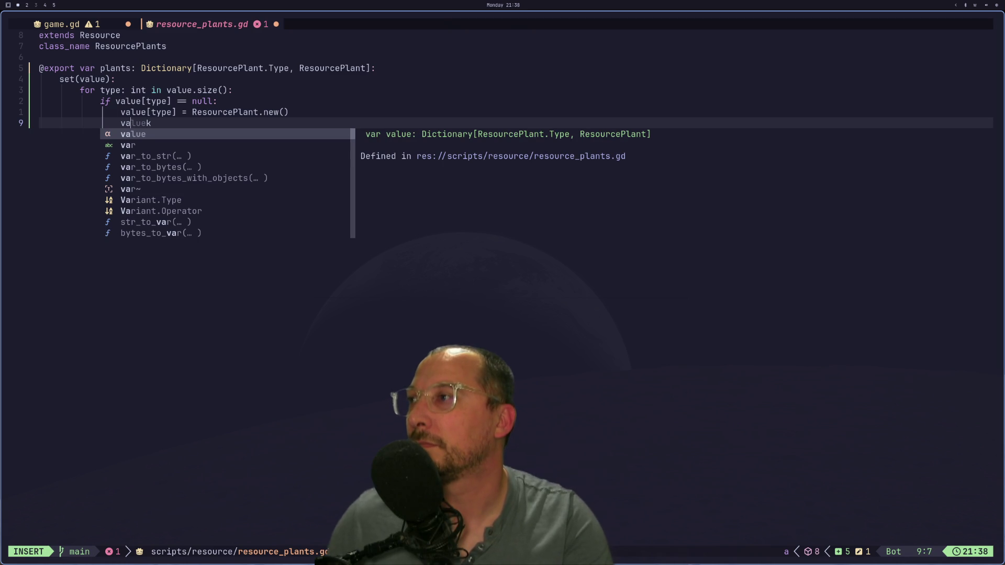
key(Down)
key(Up)
key(Return)
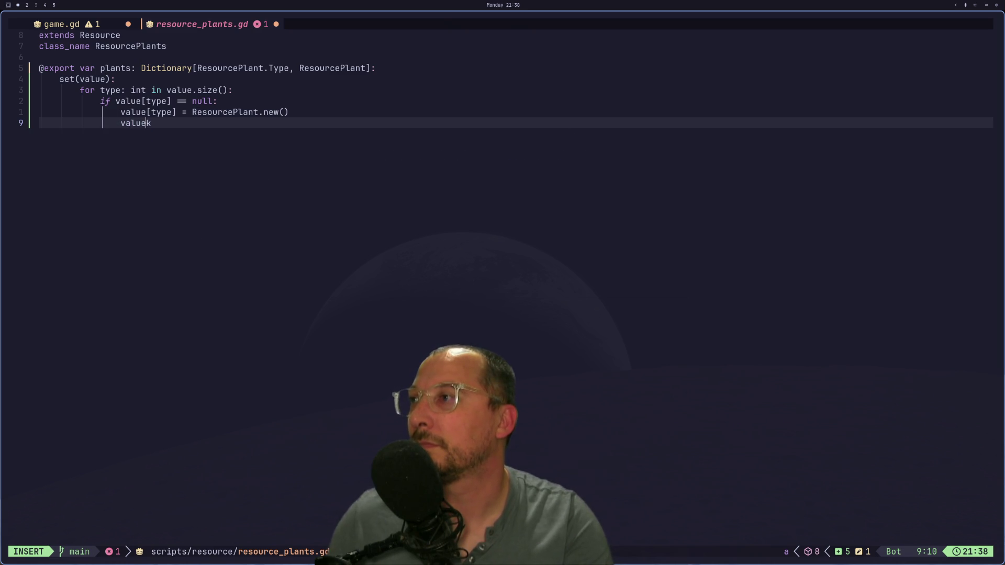
key(Escape)
key(A)
key(BackSpace)
text([type)
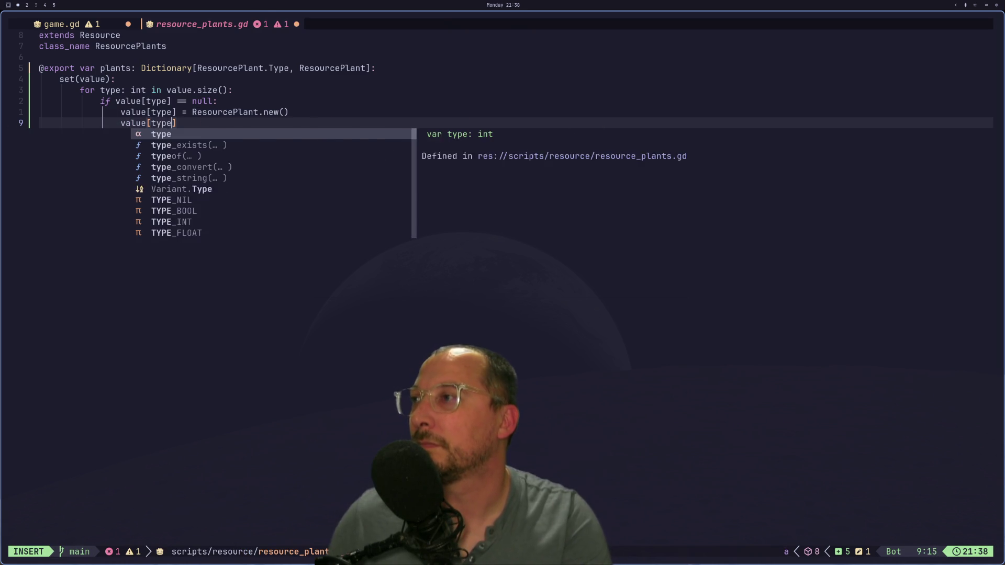
key(Return)
key(Escape)
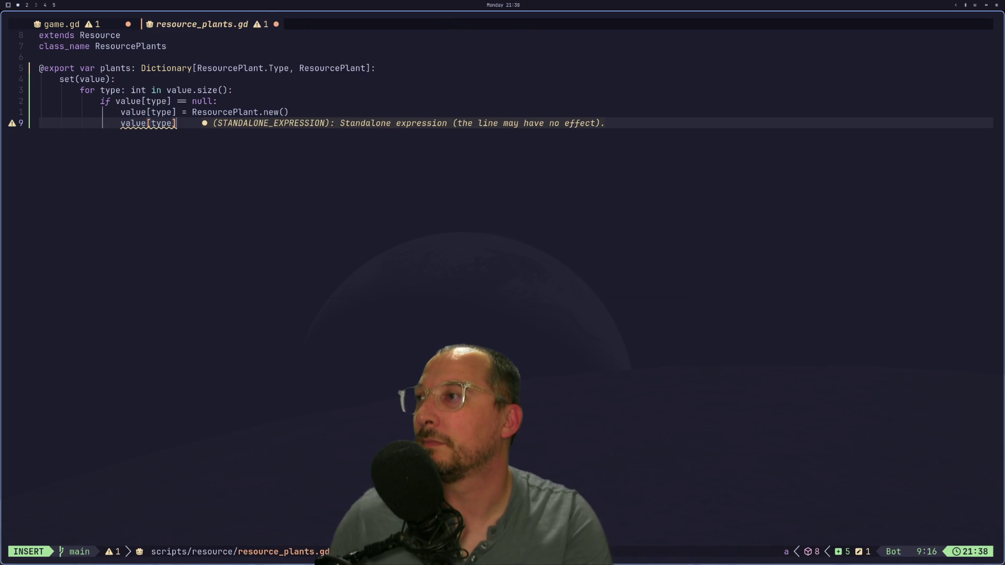
text(A.)
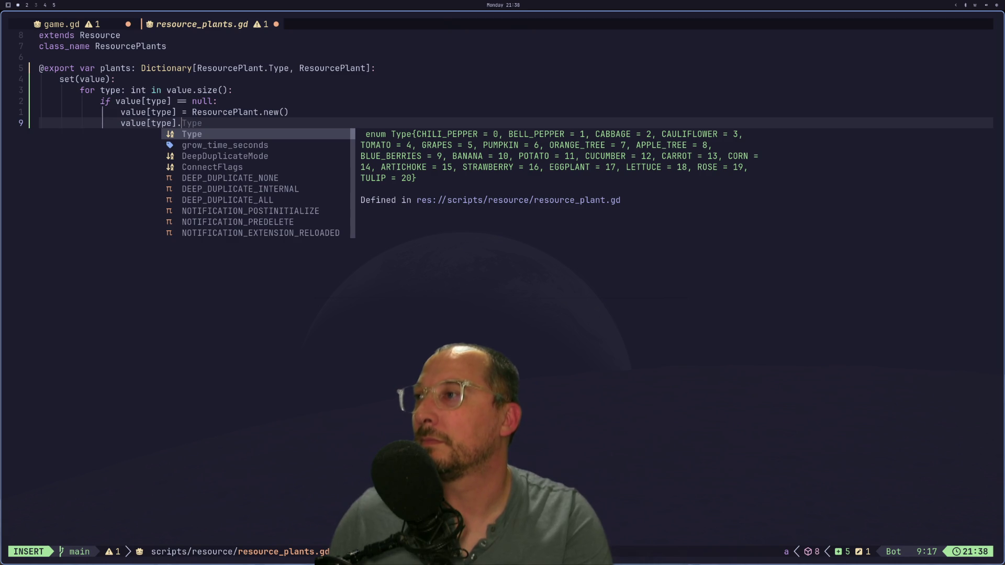
Open resource_plant.gd to review the Type enum and grow_time_seconds export.
key(Escape)
key(space)
text(fre)
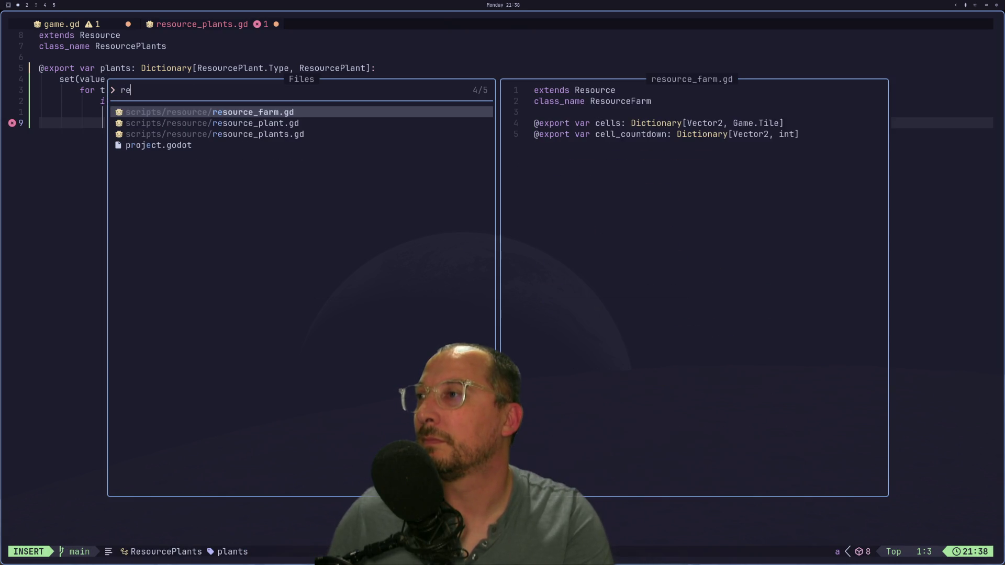
key(Down)
key(Return)
key(j)
key(j)
key(j)
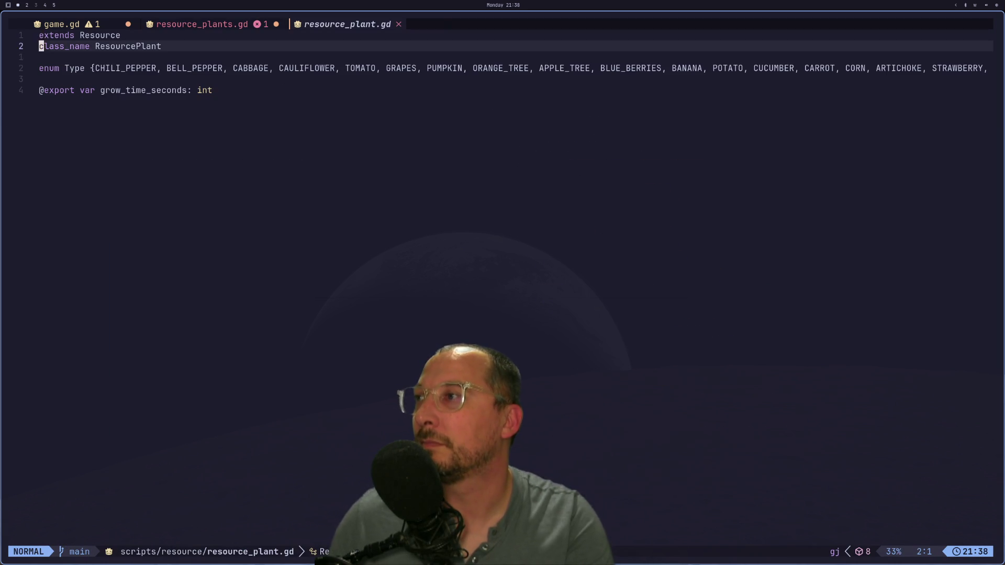
key(j)
key(j)
key(k)
key(k)
key(k)
key(j)
key(j)
key(j)
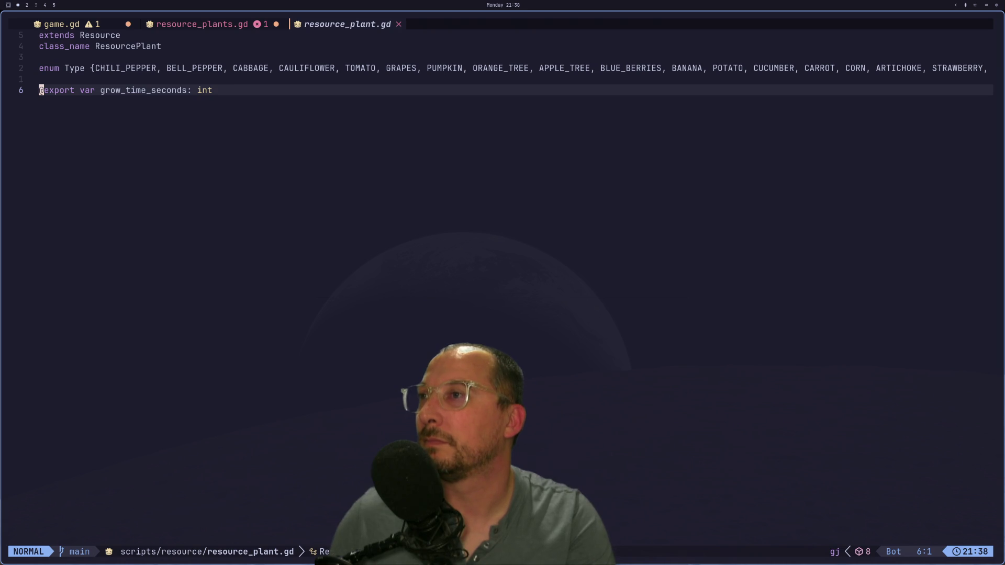
key(k)
Delete the unfinished value[type]. line in resource_plants.gd, save, and return to Godot.
key(shift+h)
key(Escape)
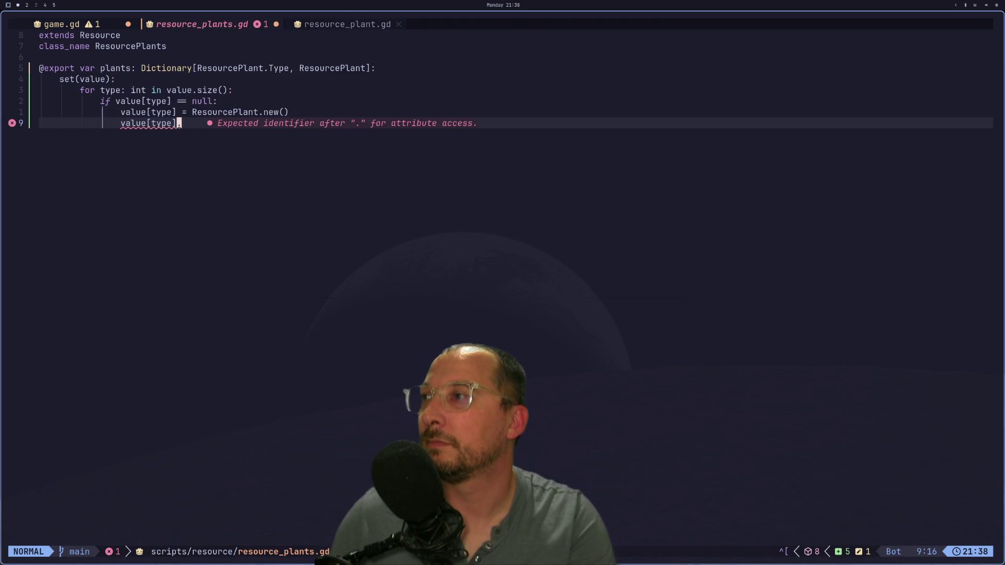
key(k)
text(jxd:w)
key(Return)
key(super+1)
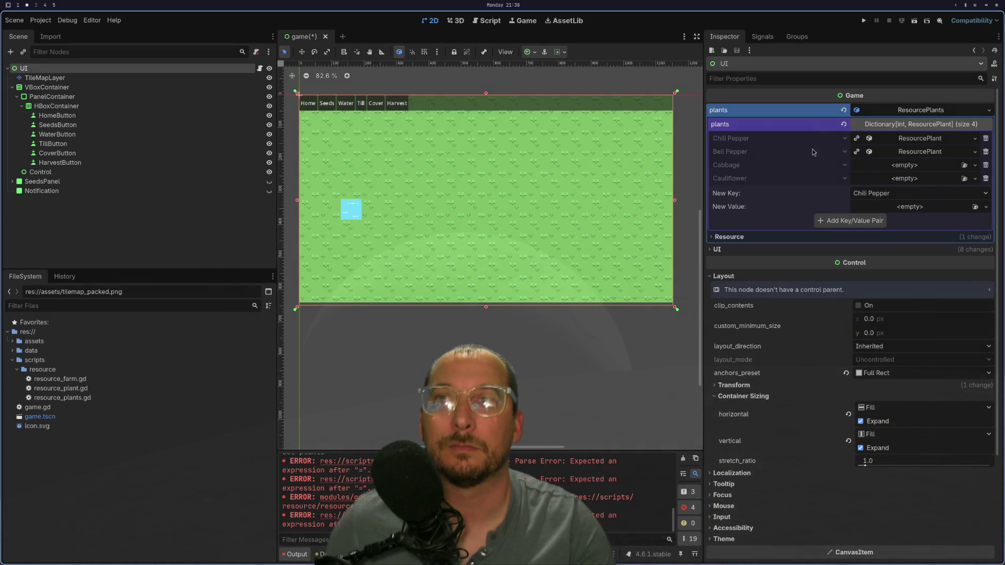
Delete all four entries from the plants dictionary in the Inspector.
click(986, 138)
click(986, 138)
click(986, 138)
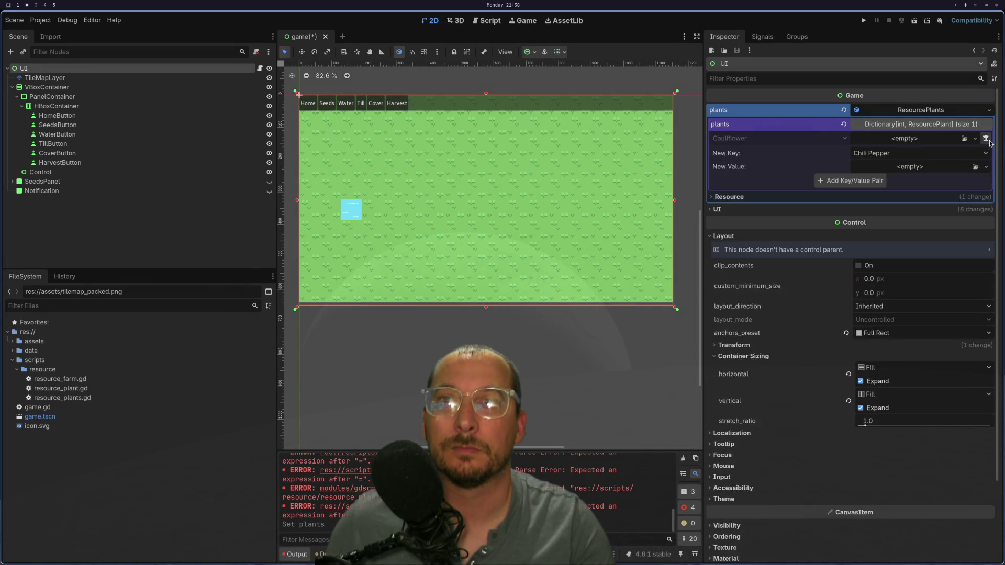
click(986, 138)
click(986, 140)
click(830, 141)
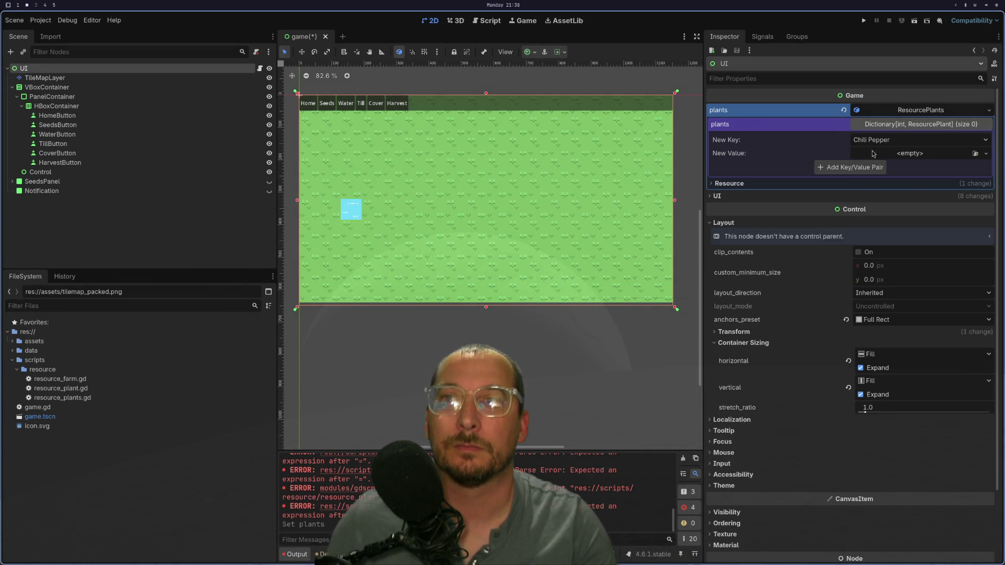
Add a Chili Pepper key/value pair to the plants dictionary.
click(862, 167)
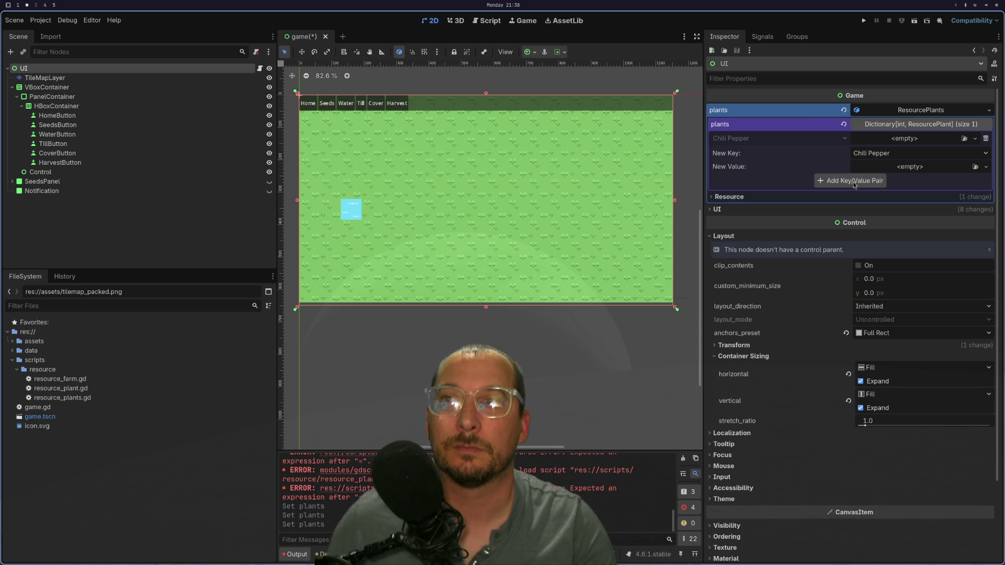
click(870, 154)
click(874, 156)
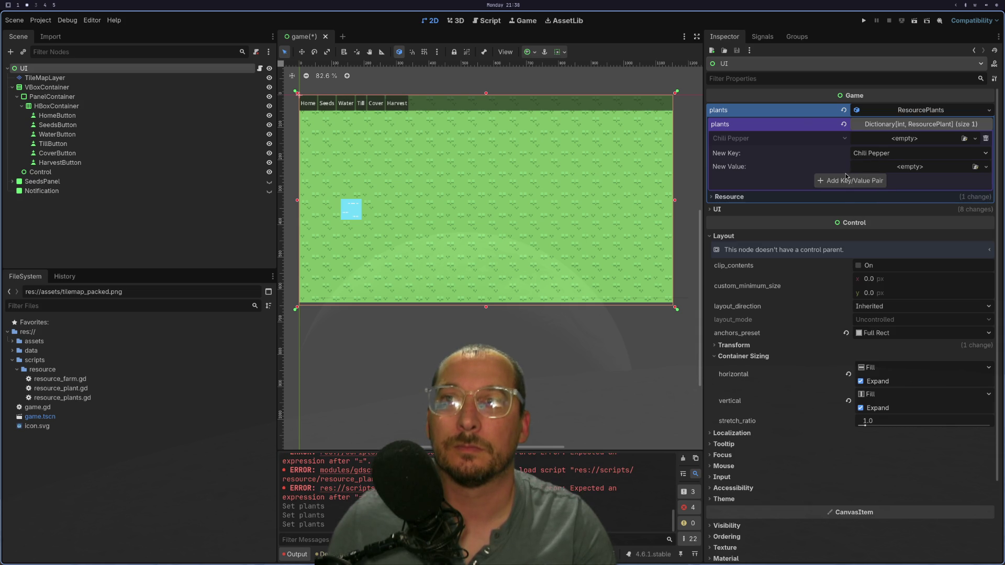
click(872, 154)
click(872, 155)
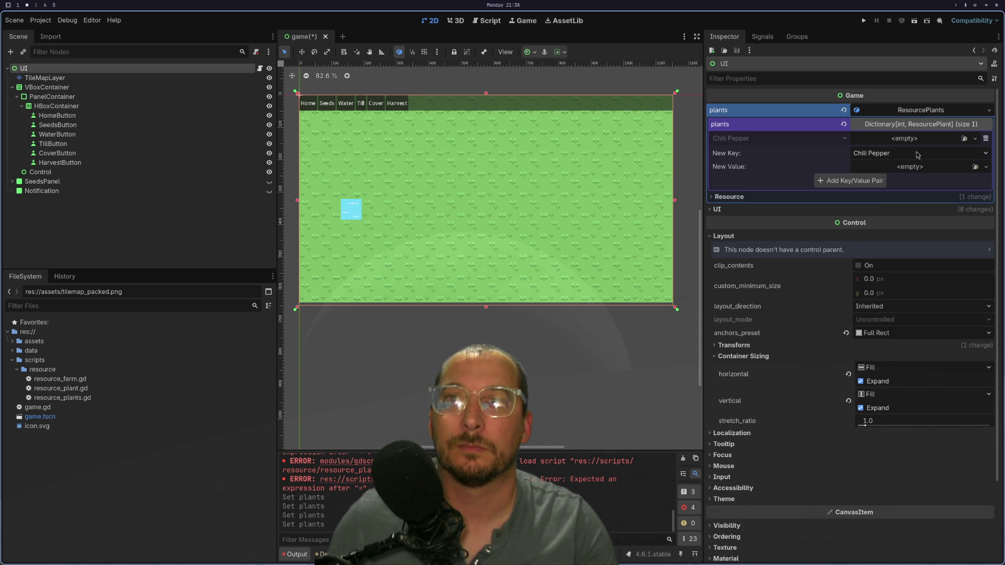
click(886, 155)
click(843, 158)
click(863, 156)
click(863, 156)
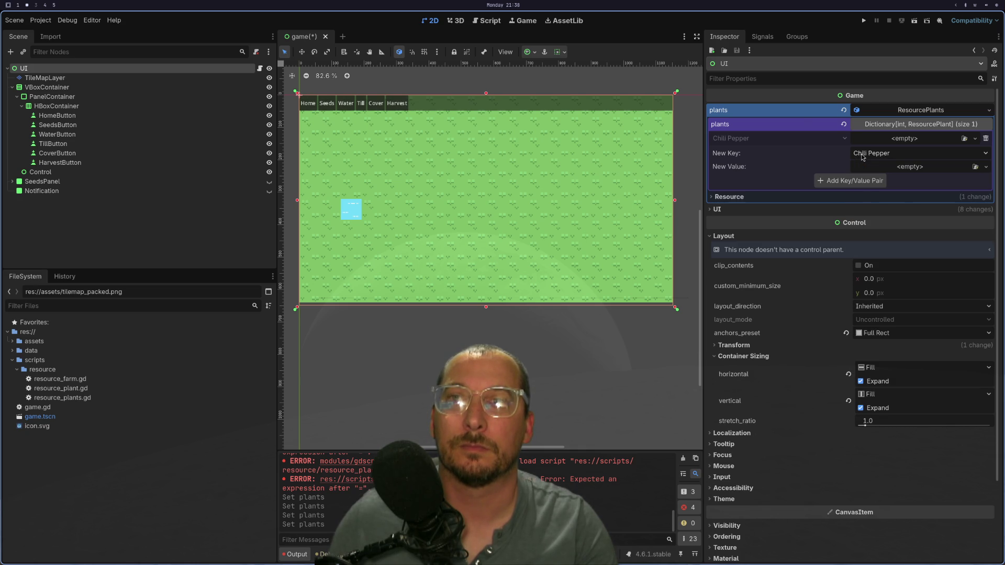
click(846, 180)
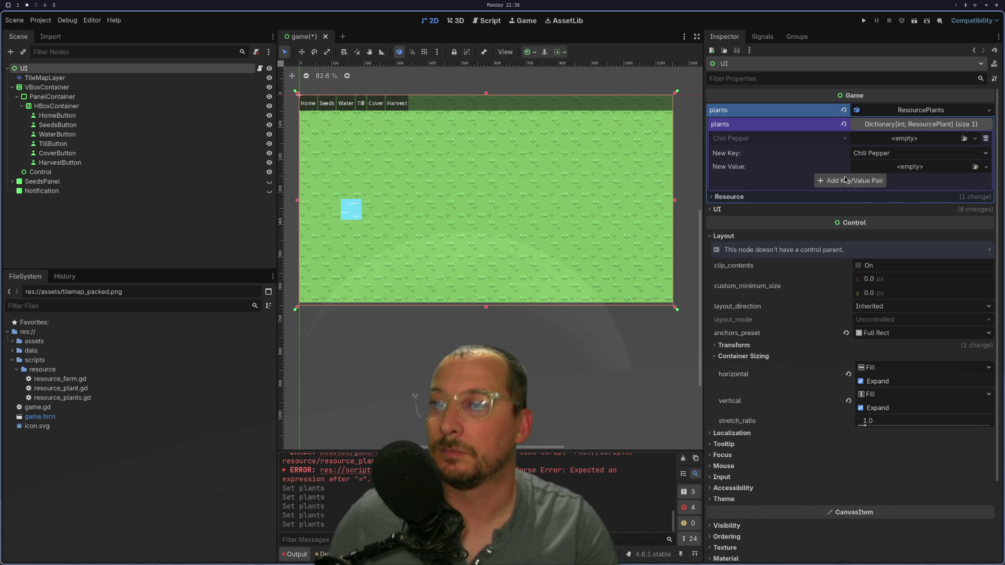
Remove and re-add the Chili Pepper entry, then begin a print line in Neovim.
click(986, 139)
click(954, 125)
click(954, 124)
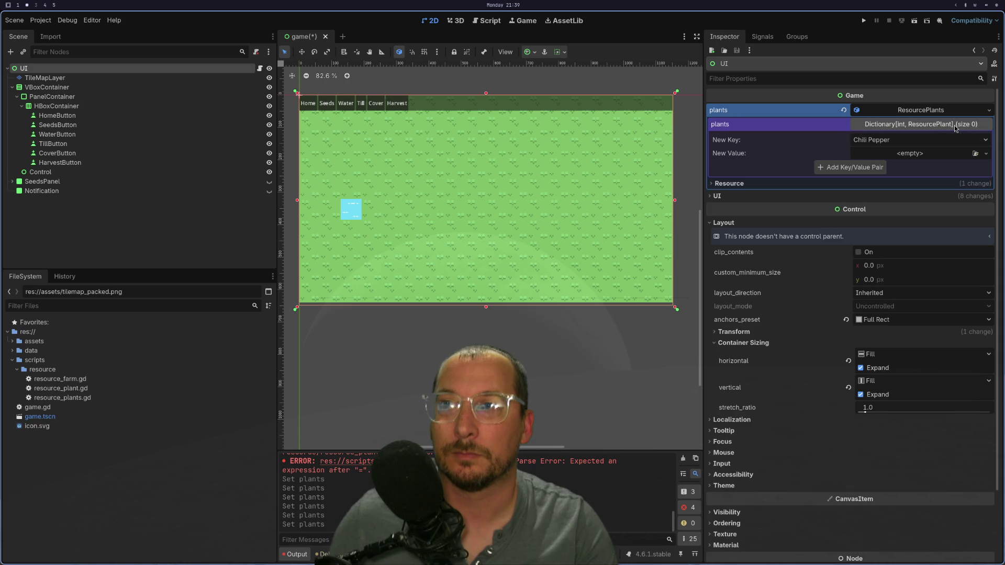
click(879, 167)
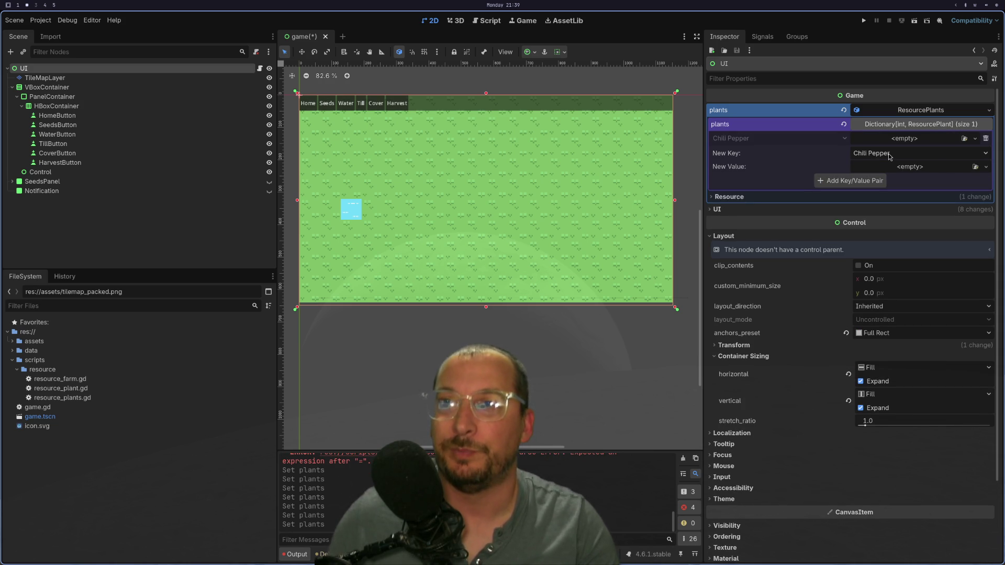
click(871, 179)
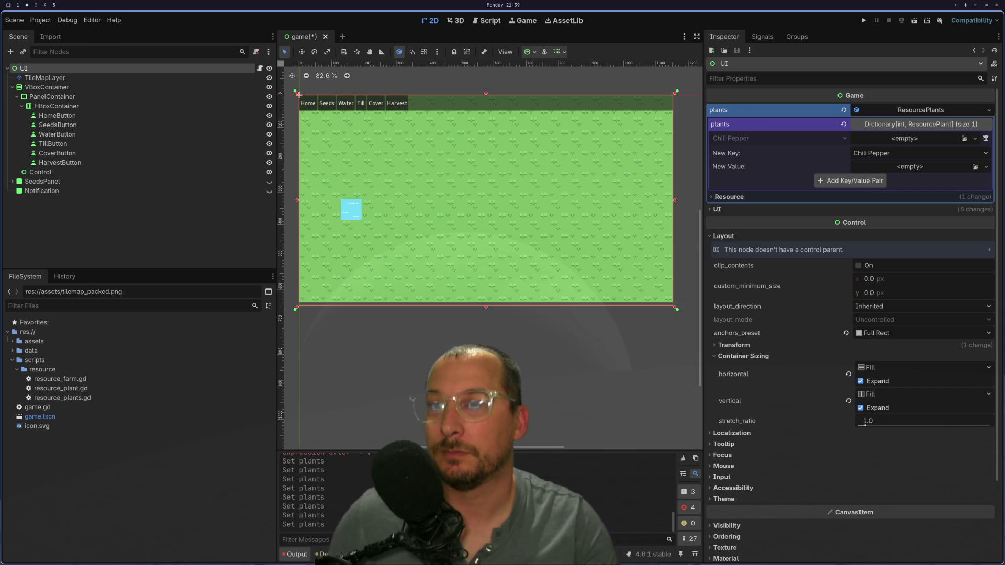
key(super+1)
text(k)
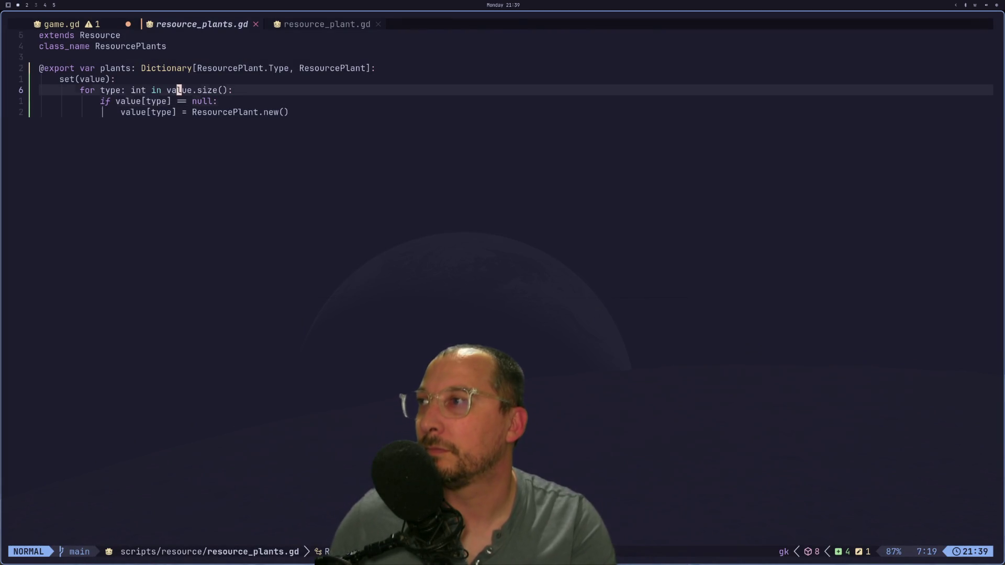
text(oprint()
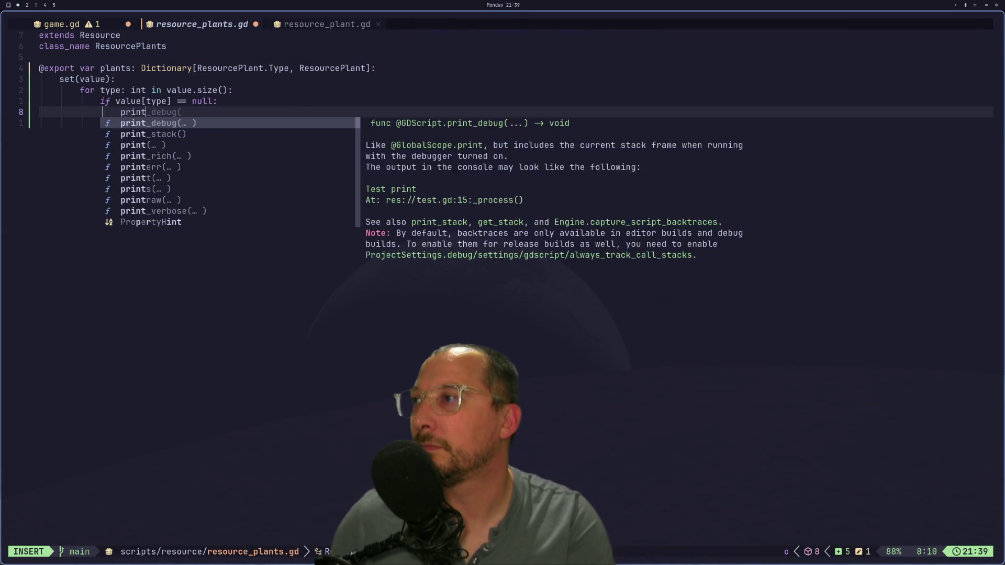
Add a print("null") debug line, save, and test it by adding a Chili Pepper pair in Godot.
key(Return)
text("nu)
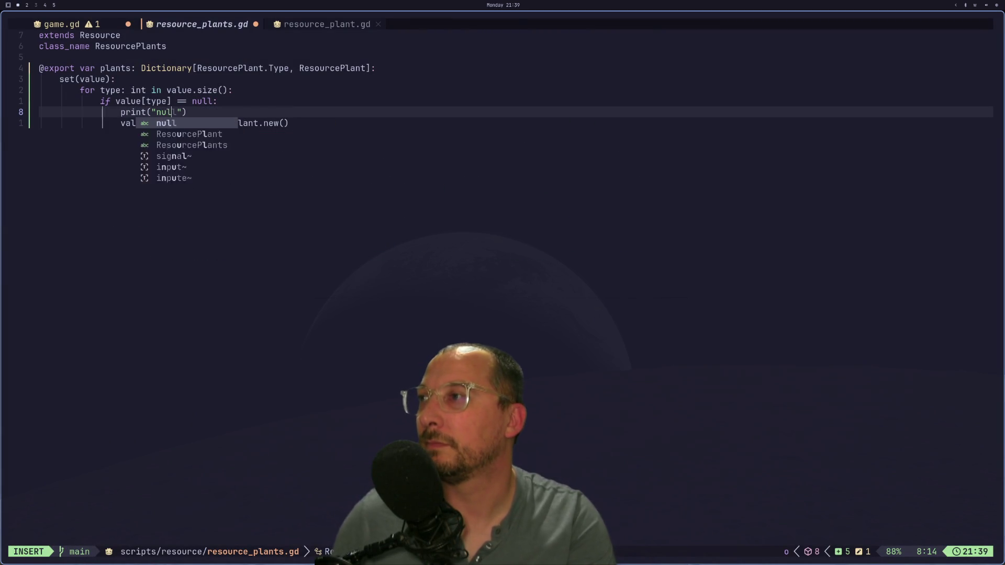
key(Escape)
text(:w)
key(Return)
key(super+2)
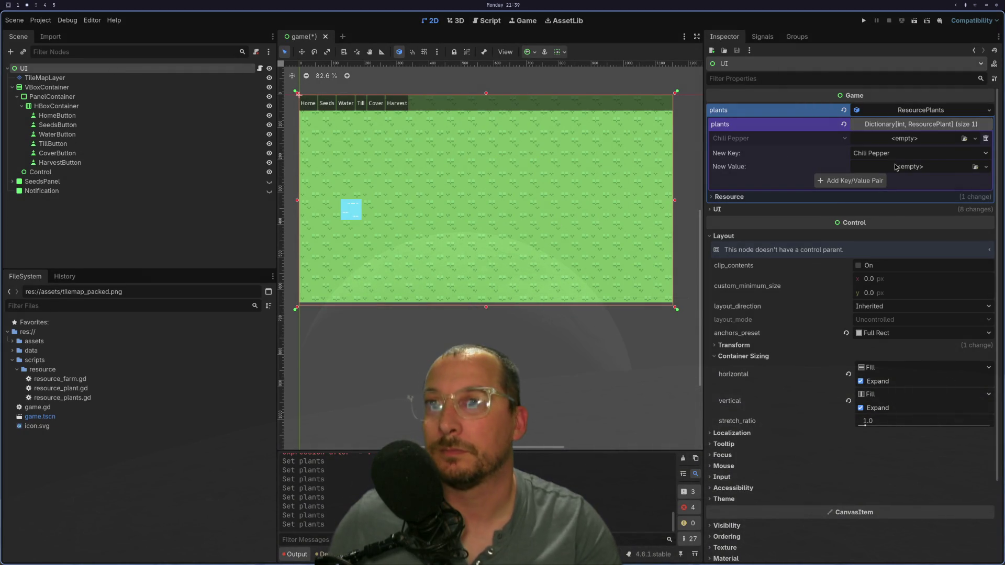
click(877, 182)
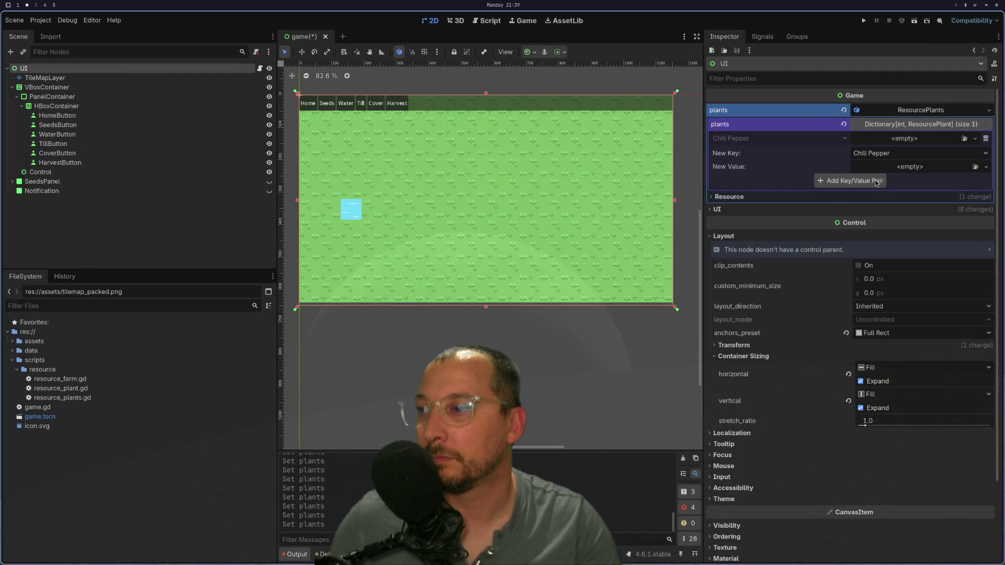
key(super+1)
key(k)
key(g)
key(g)
text(O)
text(@tool)
key(Escape)
text(:w)
key(Return)
Delete the debug print line and save the script again.
key(j)
key(j)
key(j)
key(j)
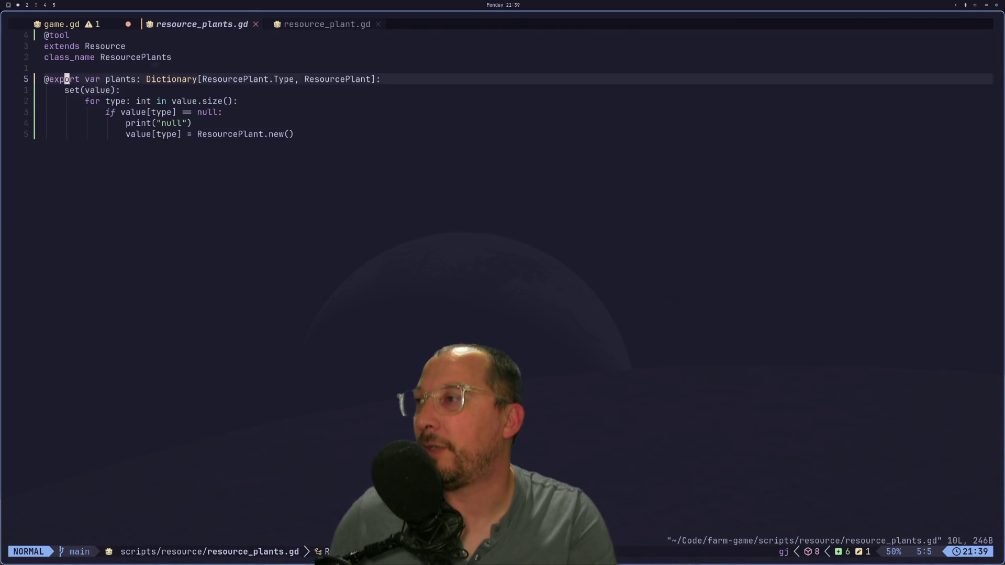
key(d)
key(d)
text(:w)
key(Return)
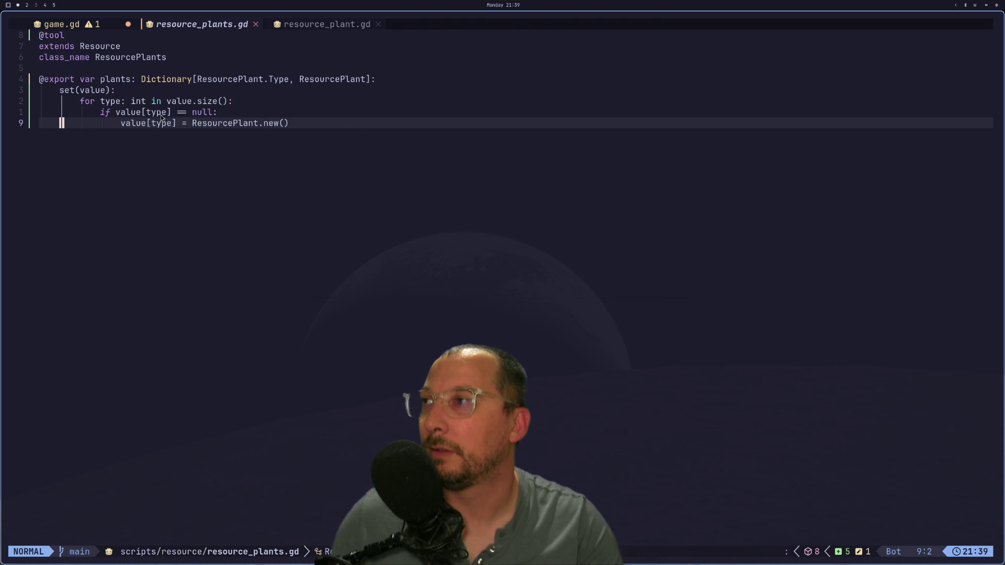
Review the setter's for loop, assignment and null check lines.
key(k)
key(k)
key(l)
key(w)
key(w)
key(w)
key(g)
key(j)
key(g)
key(j)
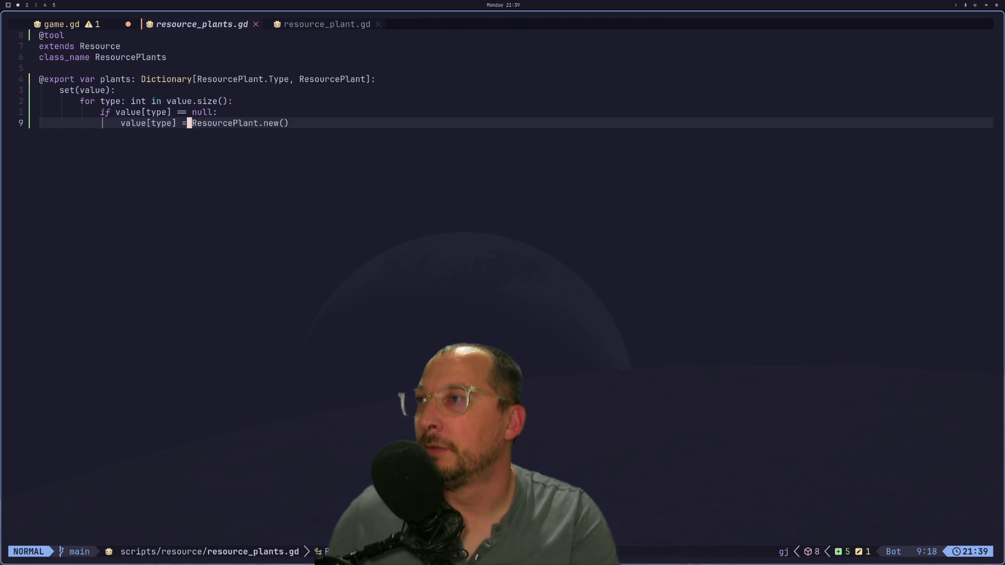
key(g)
key(k)
key(g)
key(j)
key(k)
key(h)
key(h)
key(h)
key(h)
key(h)
key(h)
key(h)
key(h)
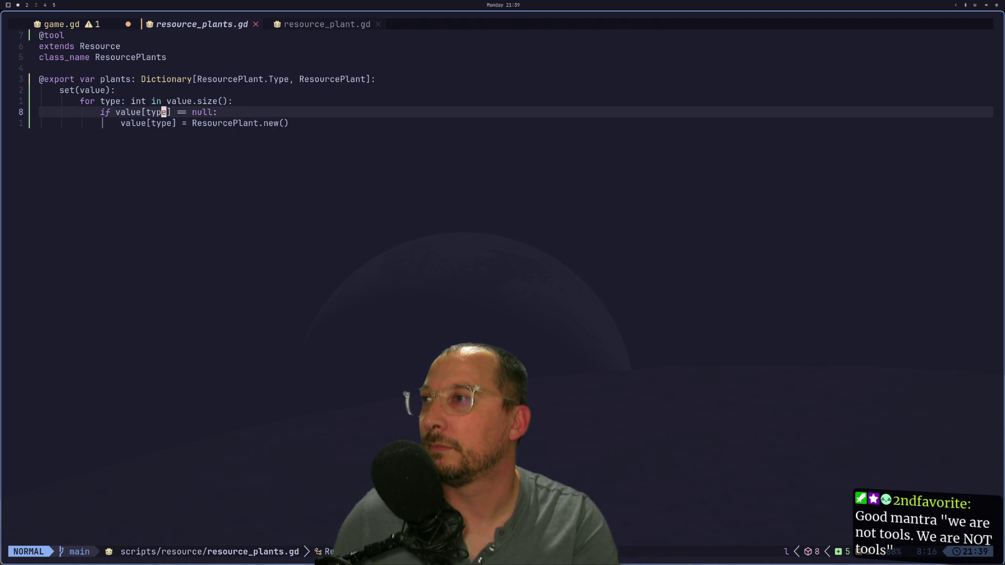
key(super+2)
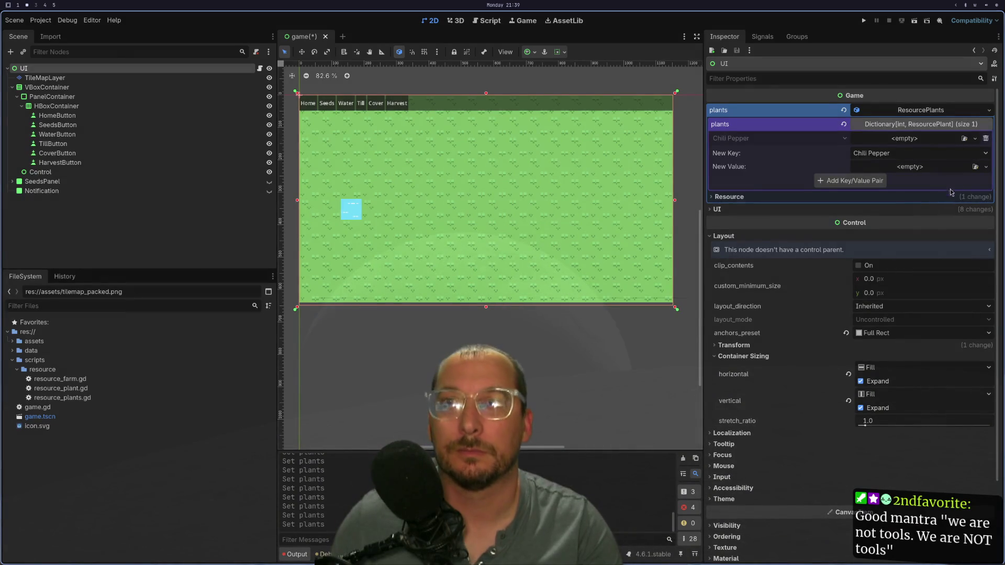
Re-add the Chili Pepper pair, save with Ctrl+S, then close and reopen game.tscn.
click(985, 140)
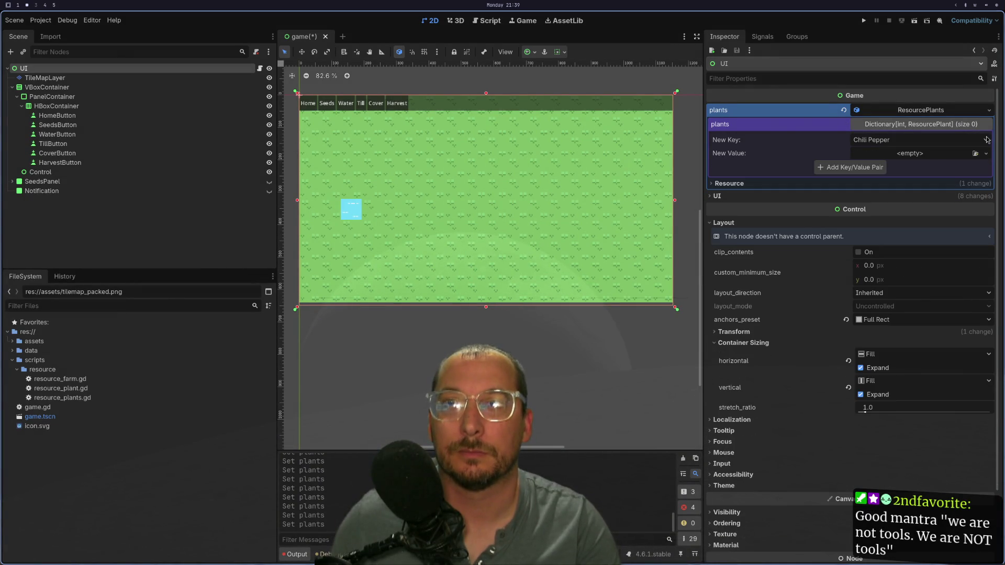
click(882, 167)
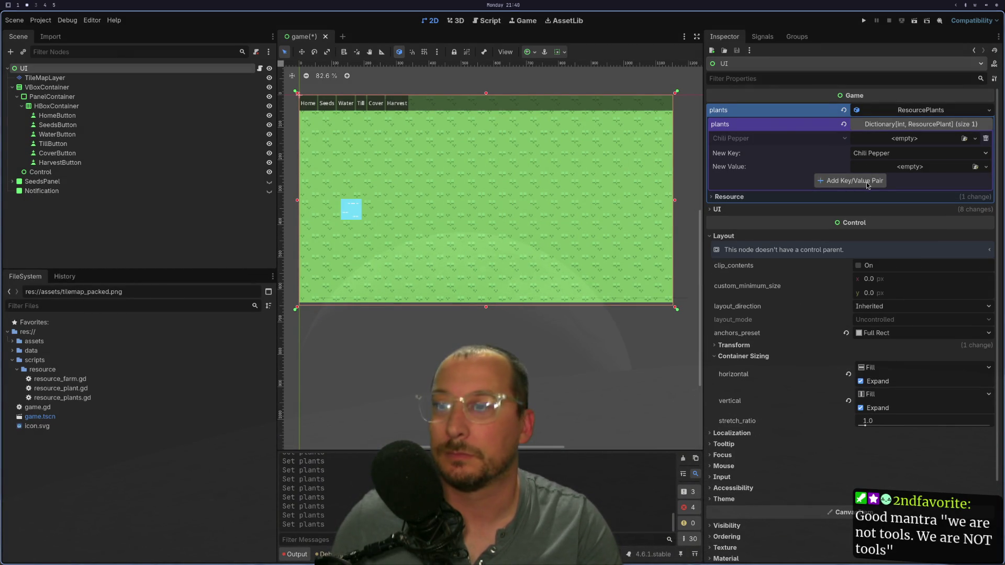
key(ctrl+s)
click(317, 37)
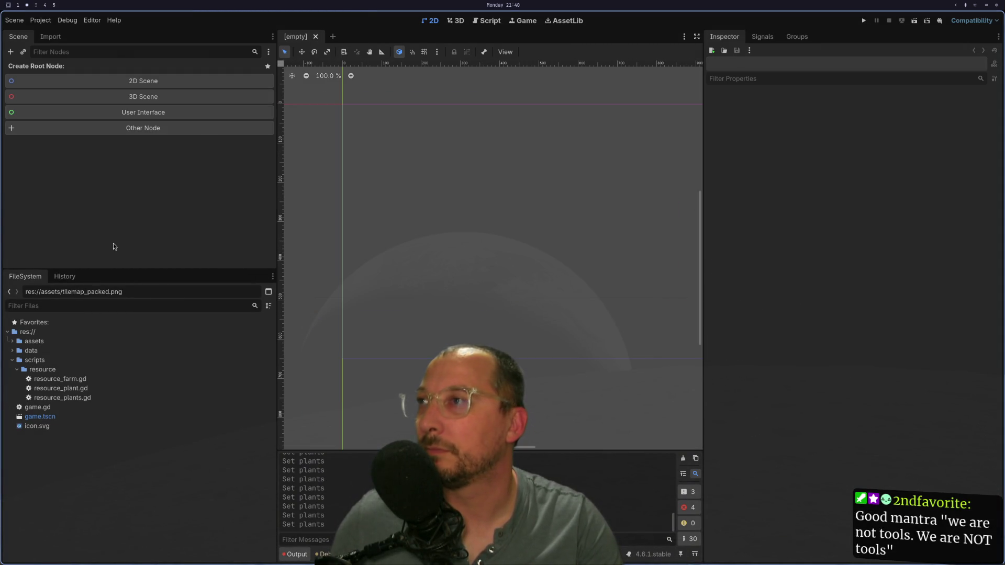
double_click(40, 417)
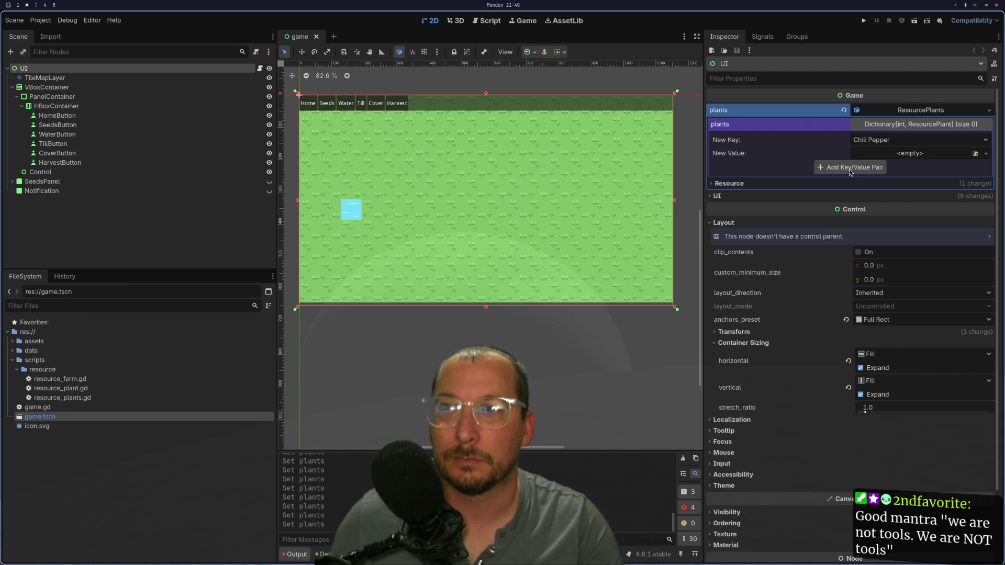
key(super+1)
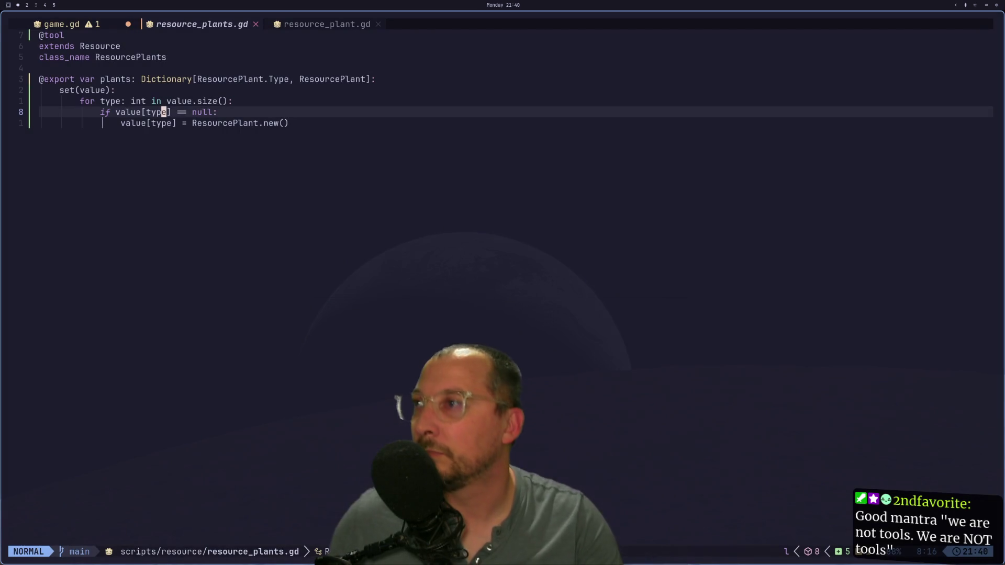
key(shift+h)
text(:w)
key(Return)
key(g)
key(g)
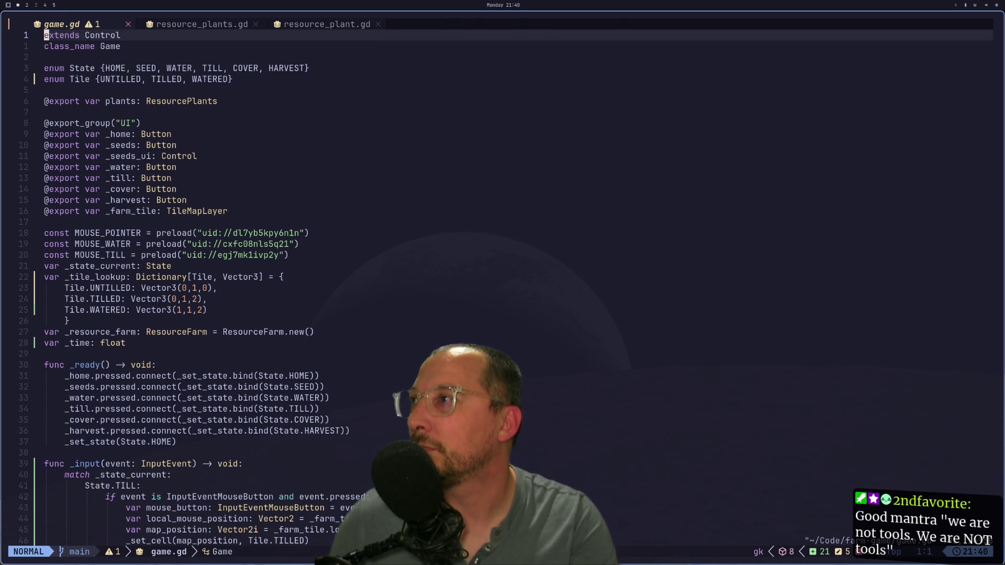
text(O)
text(@tool)
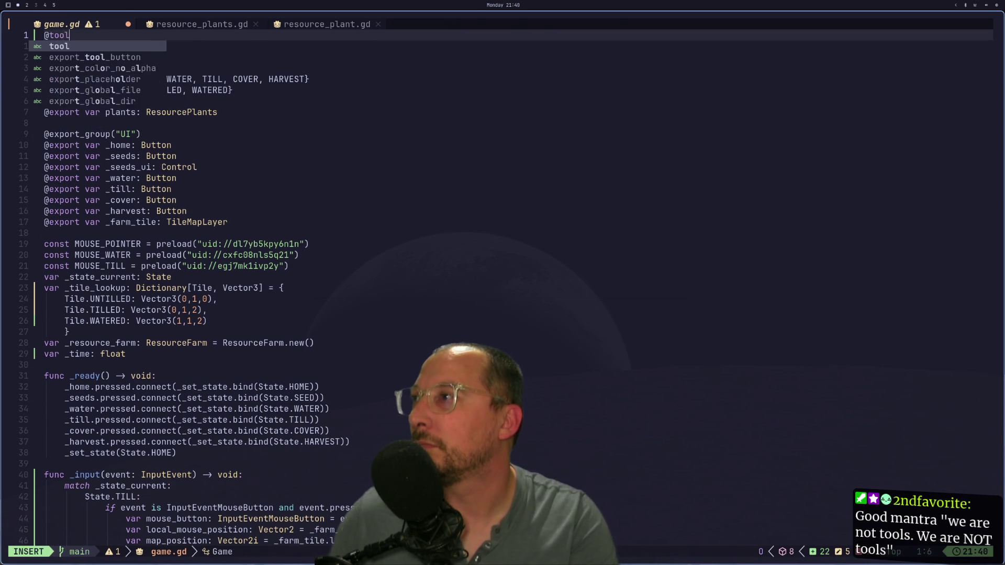
key(Escape)
text(:w)
key(Return)
key(super+2)
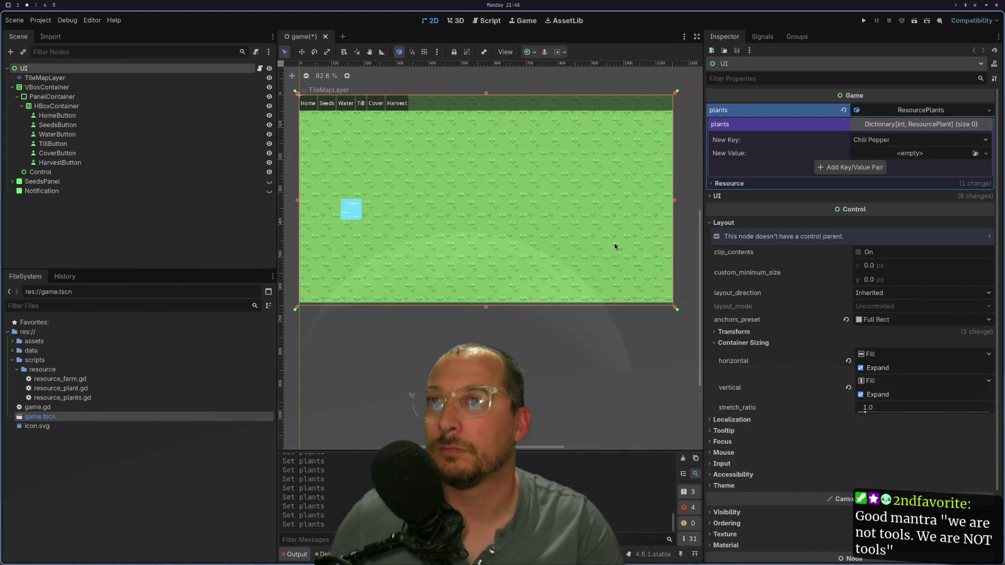
key(super+1)
key(shift+l)
key(shift+l)
key(g)
key(g)
text(OT tool)
key(Escape)
text(:w)
key(Return)
key(super+2)
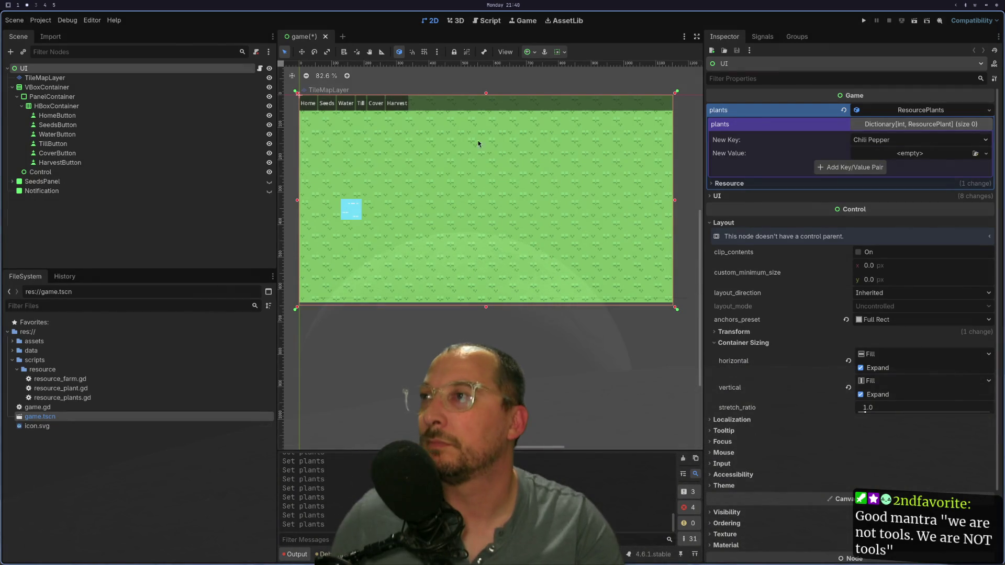
Close and reopen game.tscn and clear the Output log.
click(325, 36)
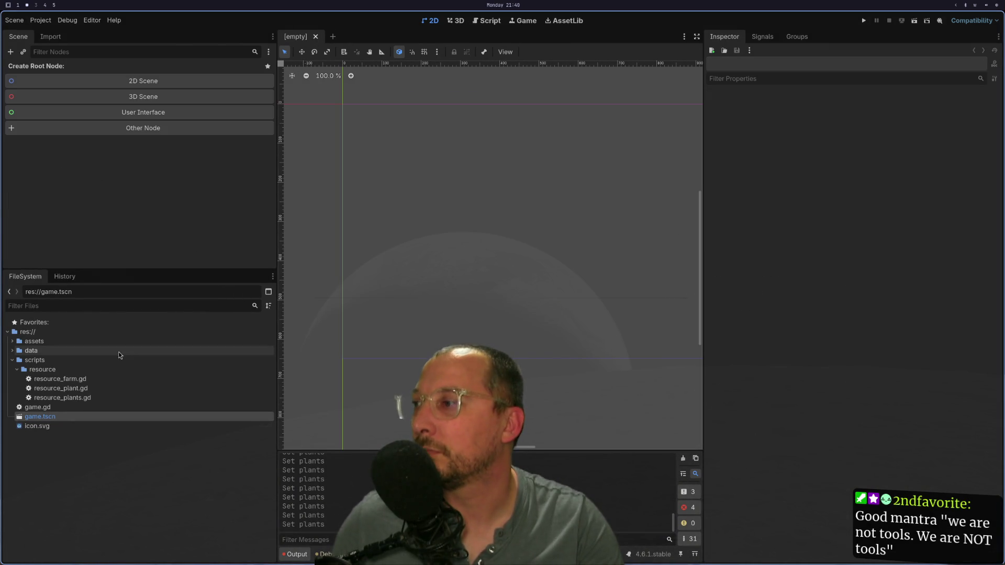
double_click(70, 420)
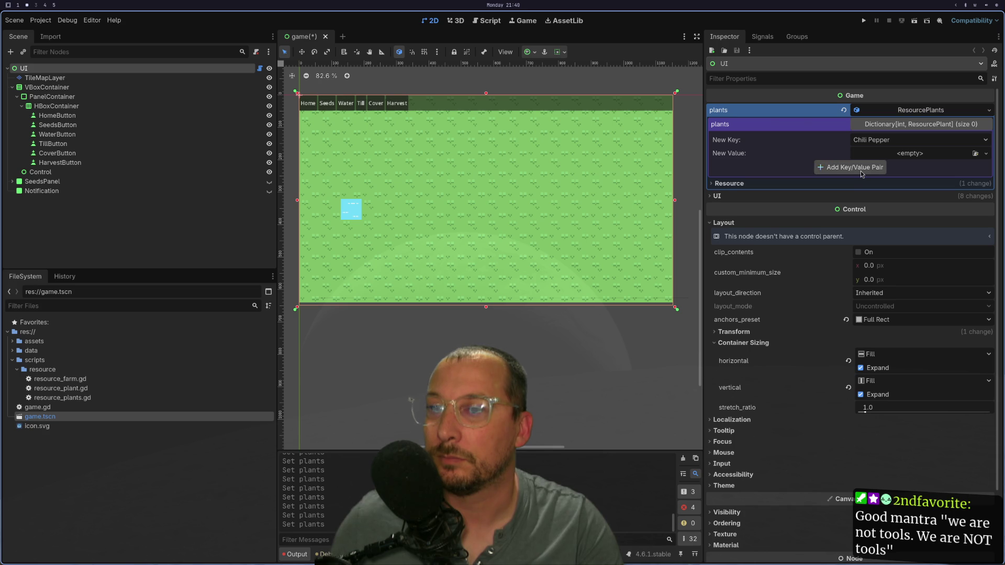
click(681, 458)
Try adding a Chili Pepper entry to plants, checking the new entry's value choices.
click(832, 167)
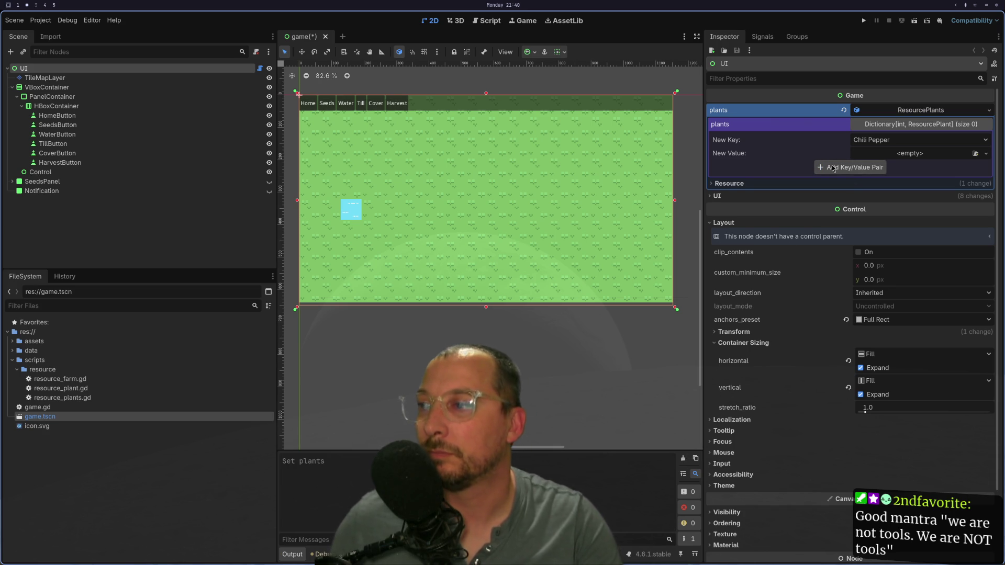
click(893, 152)
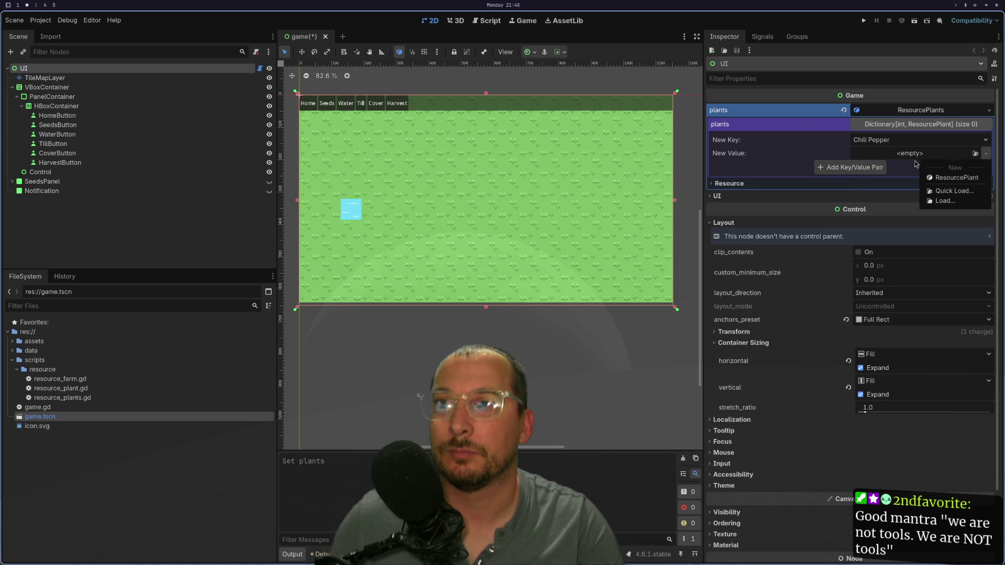
click(925, 131)
click(924, 131)
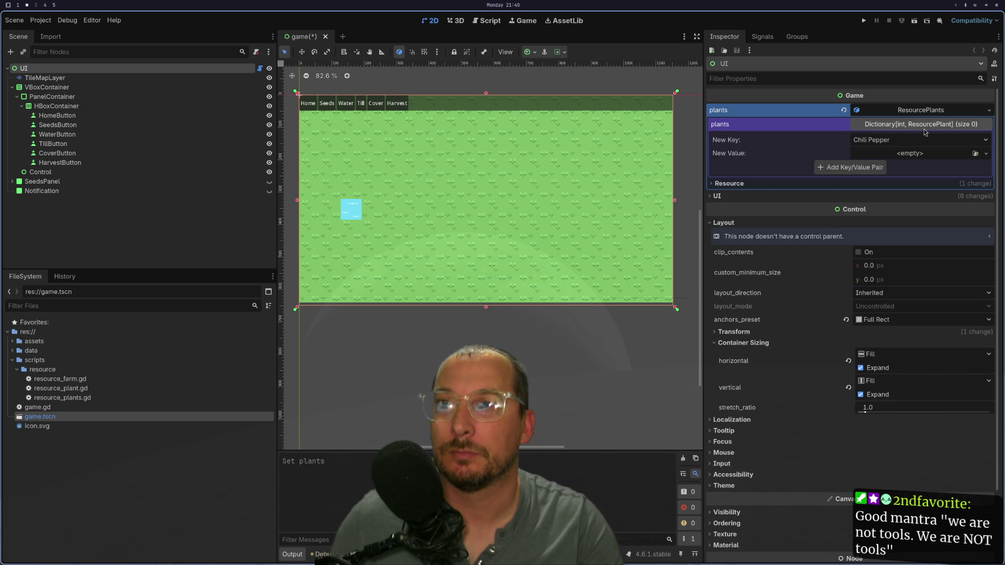
click(913, 115)
click(913, 115)
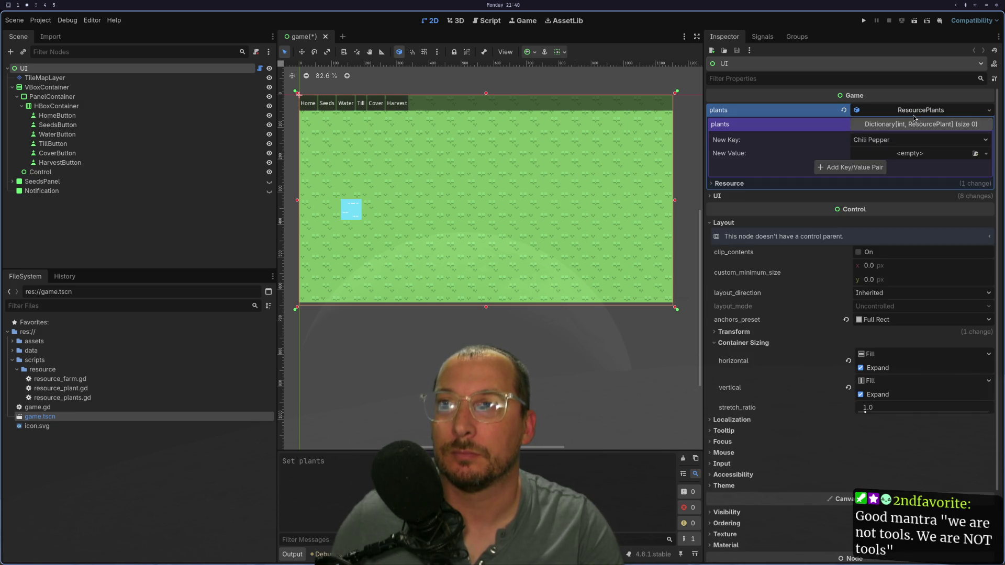
double_click(906, 126)
click(875, 169)
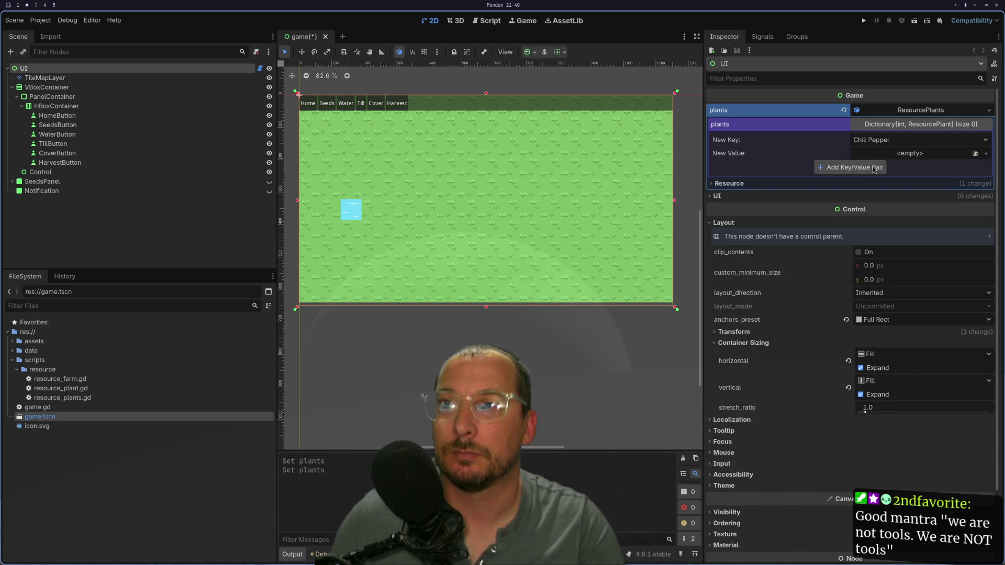
key(super+1)
Add print(value) under set(value):, save, and re-add the entry in Godot to test.
key(shift+h)
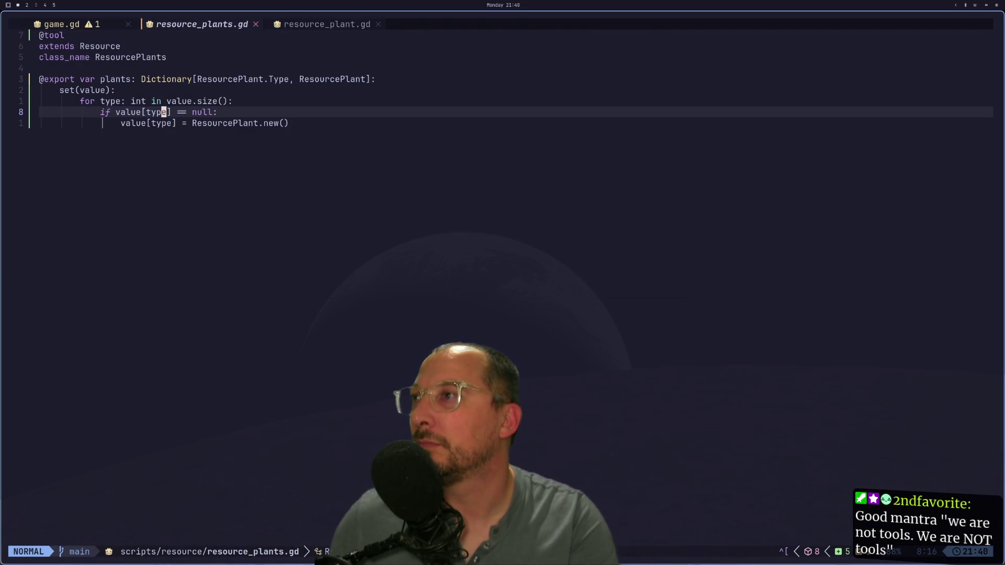
key(k)
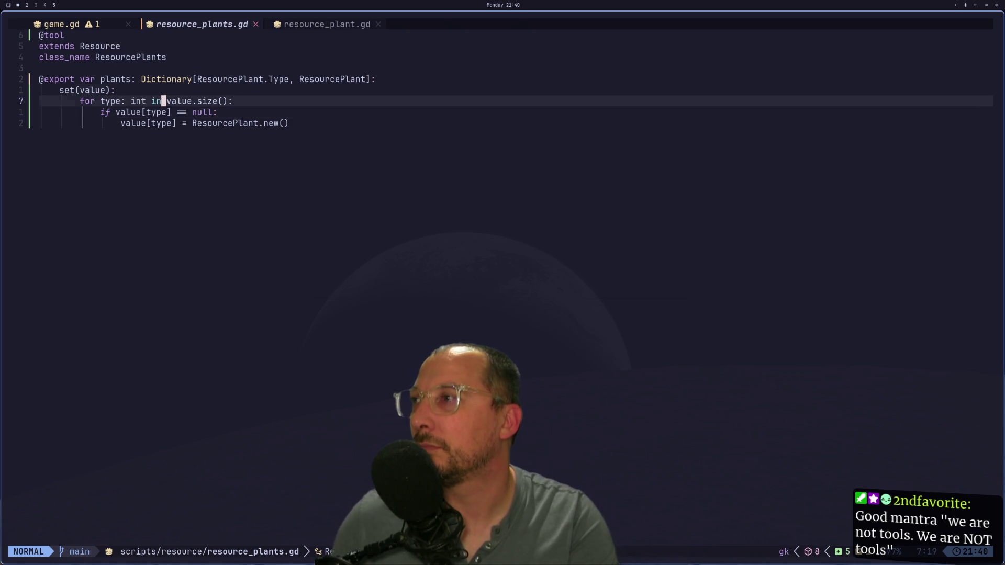
key(k)
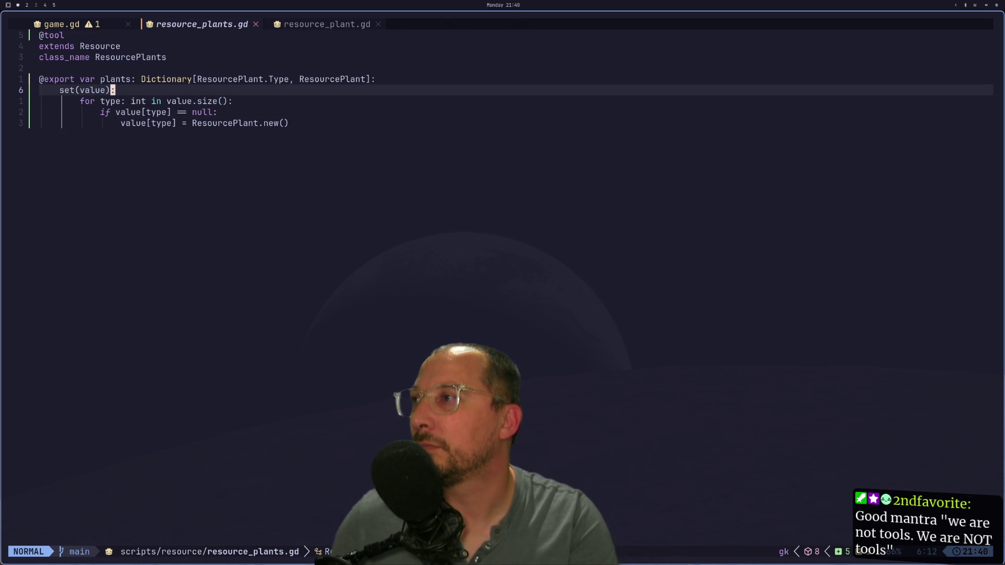
key(a)
key(Return)
text(print(value)
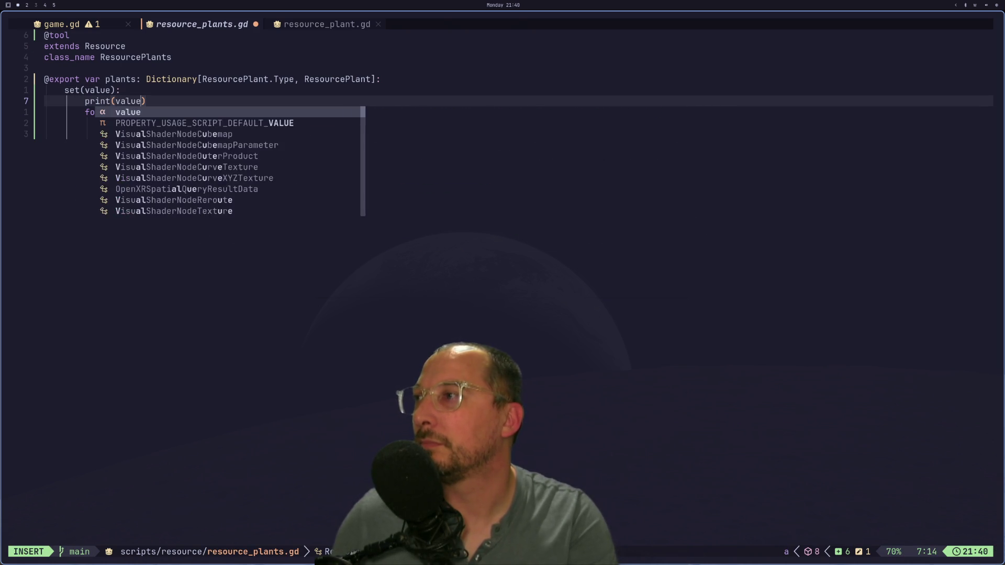
key(Escape)
text(:w)
key(Return)
key(super+2)
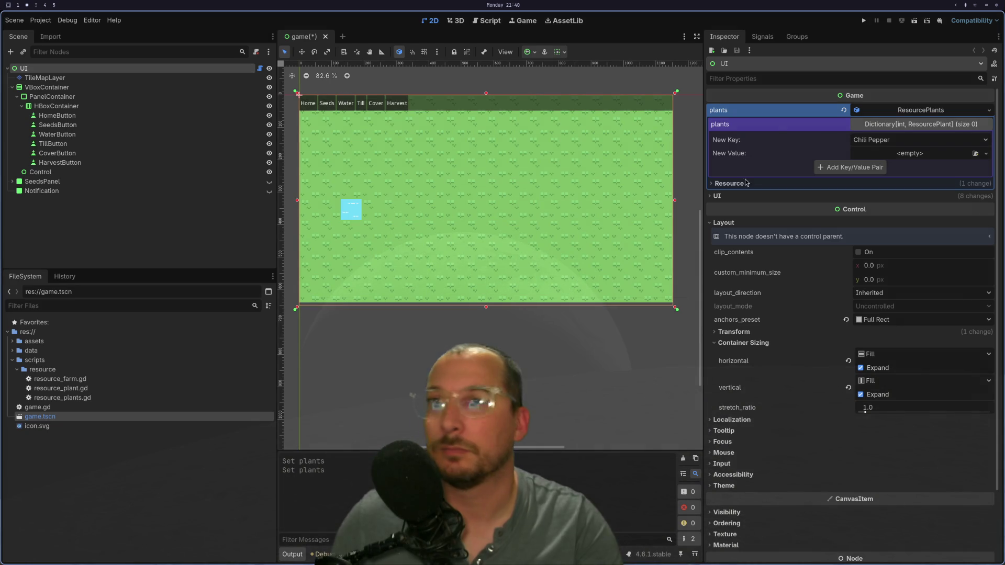
click(852, 165)
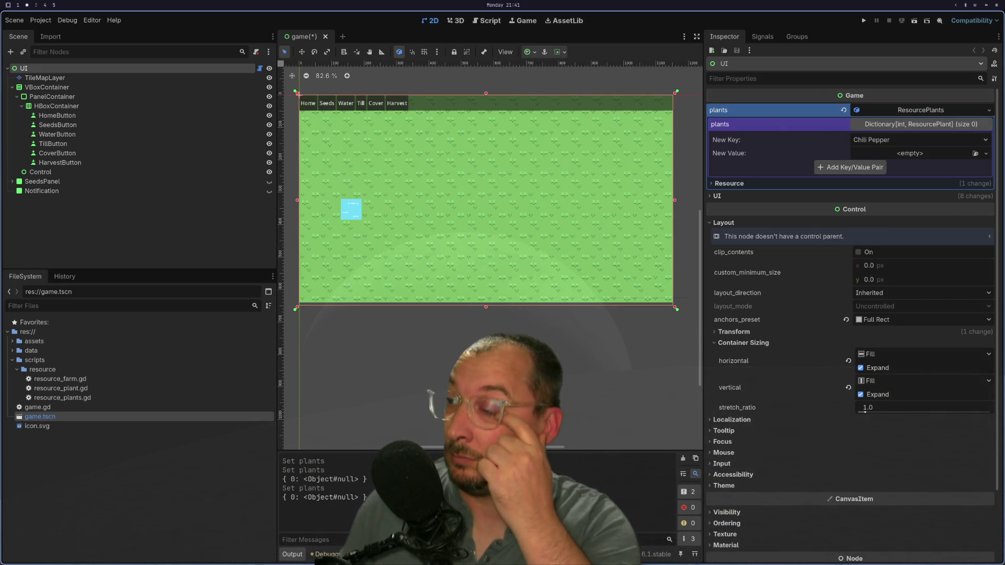
Add a print(value[type]) line above the null check and save.
key(super+1)
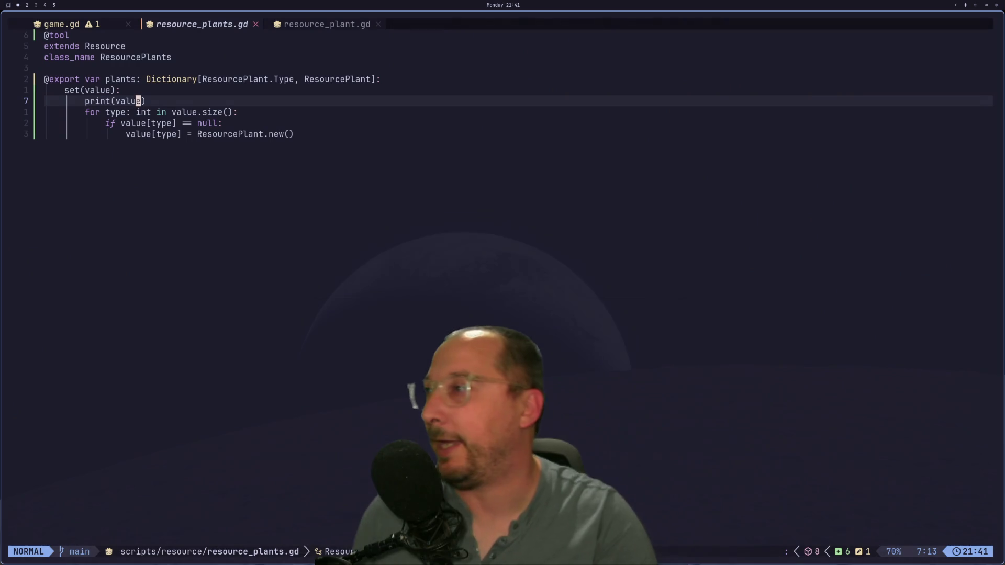
key(j)
key(j)
key(k)
key(j)
key(h)
key(h)
key(h)
key(v)
key(l)
key(l)
key(l)
text(yko)
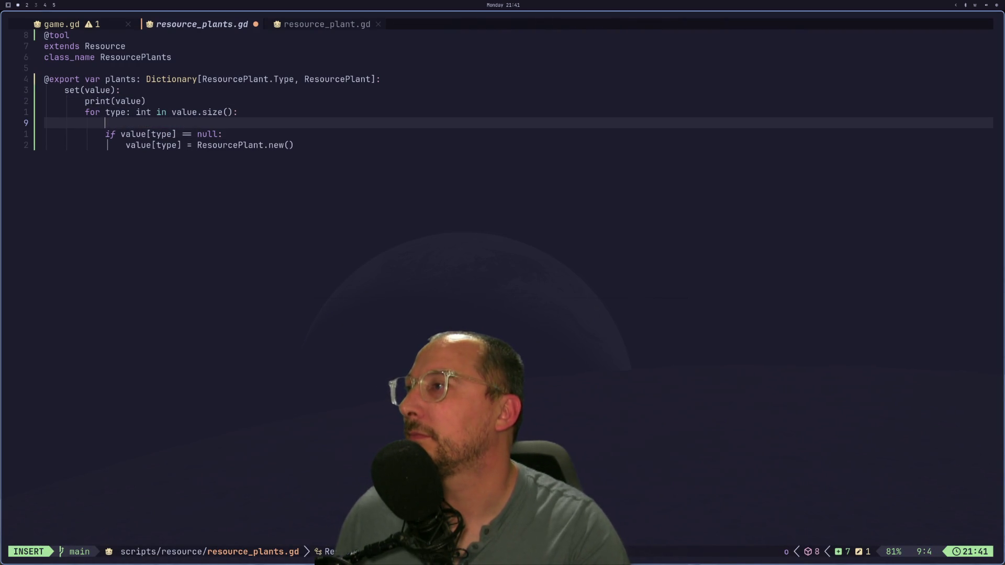
text(print(value[type])
key(Escape)
text(:w)
key(Return)
Remove the print(value) line and re-add the entry in Godot to test.
key(k)
key(k)
key(k)
key(j)
key(V)
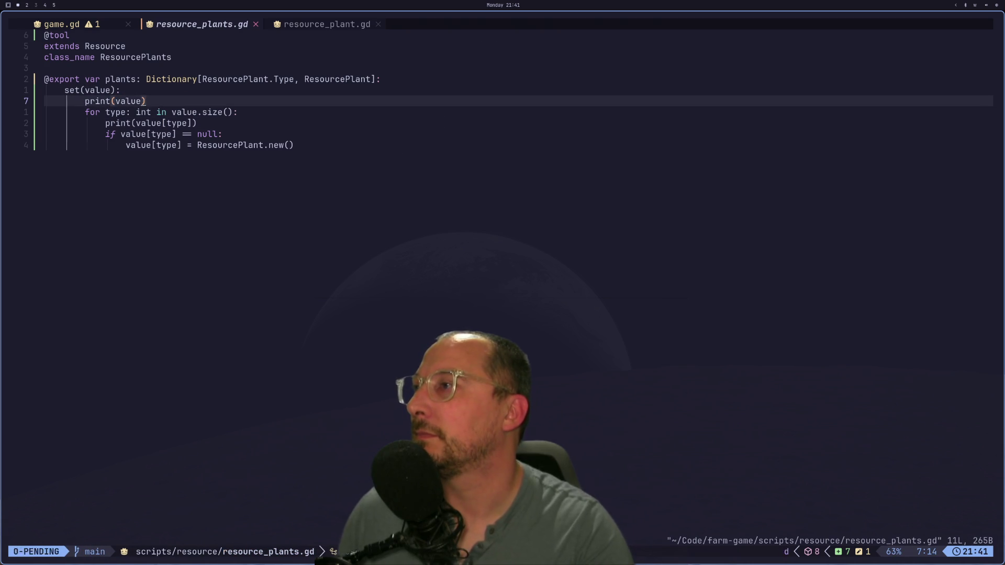
key(d)
key(super+2)
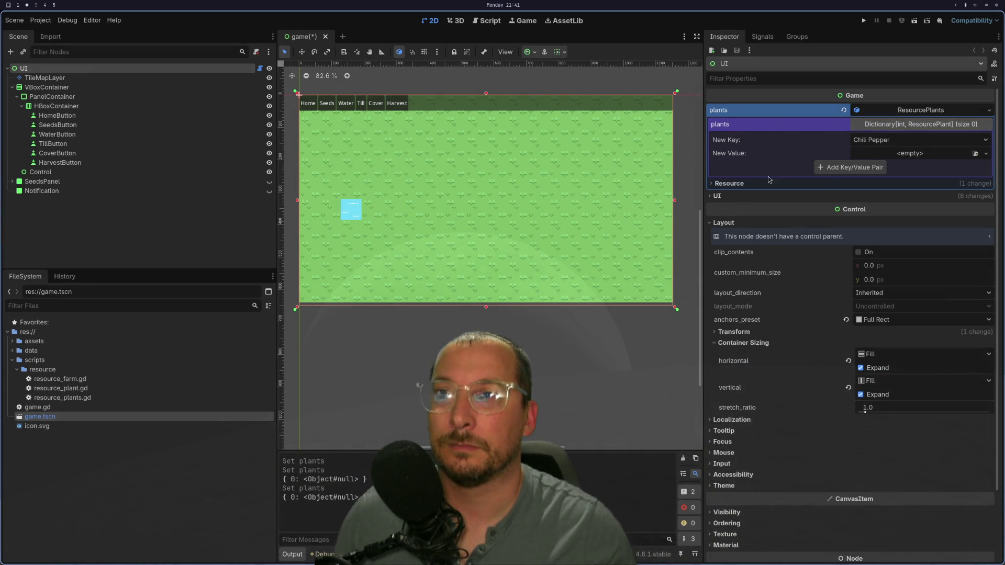
click(836, 170)
Move print(value[type]) indented under the if line, save, and test again in Godot.
key(super+1)
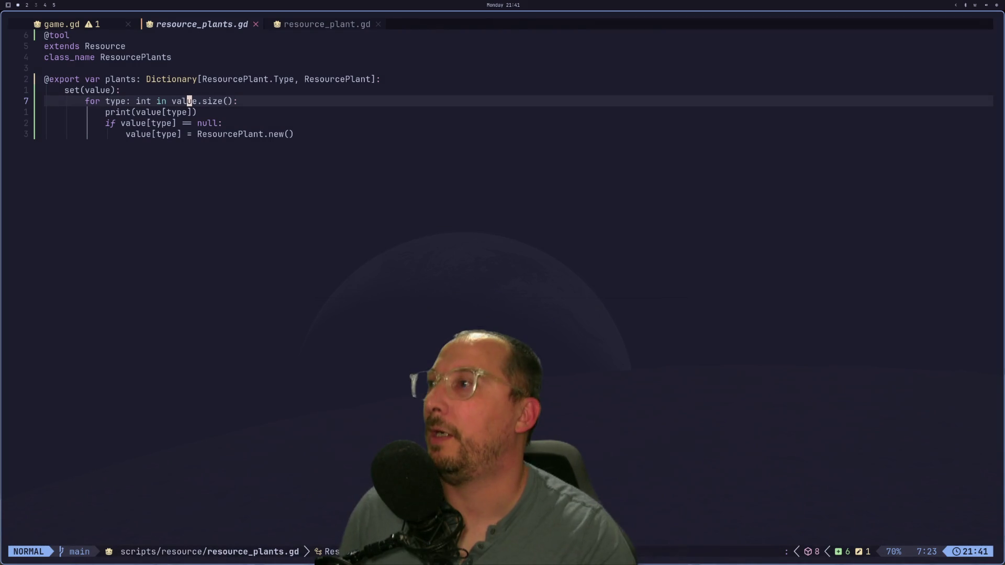
key(j)
key(d)
key(d)
key(p)
key(i)
key(Tab)
key(Escape)
key(ctrl+s)
key(super+2)
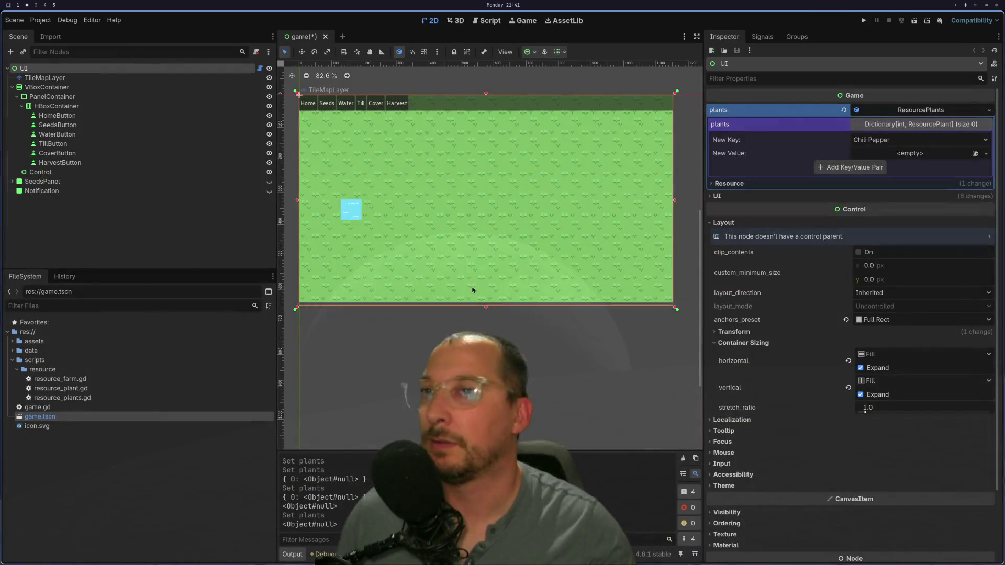
click(849, 172)
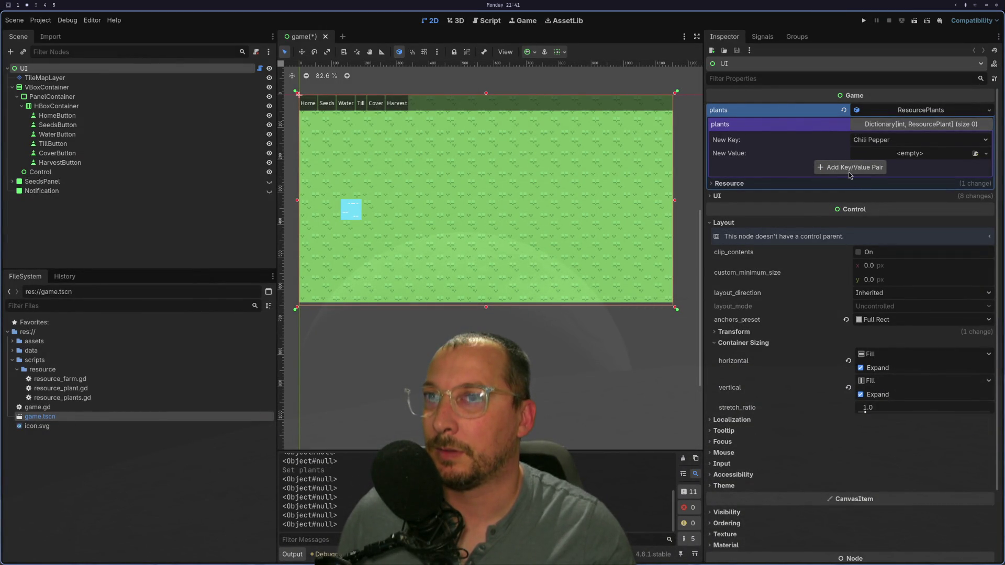
Delete the print(value[type]) line and end the setter with plants = value, then save.
key(super+1)
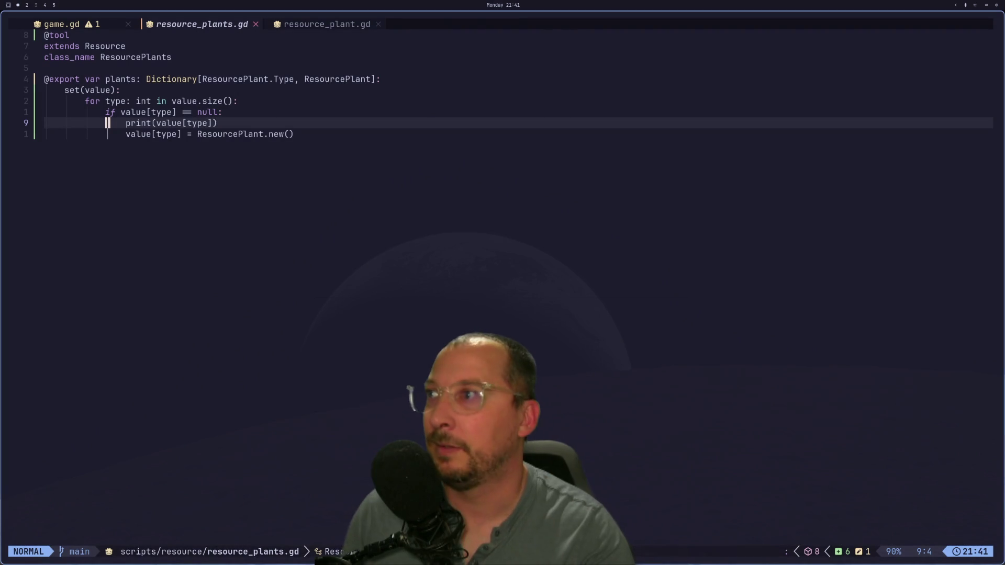
key(w)
key(shift+v)
key(d)
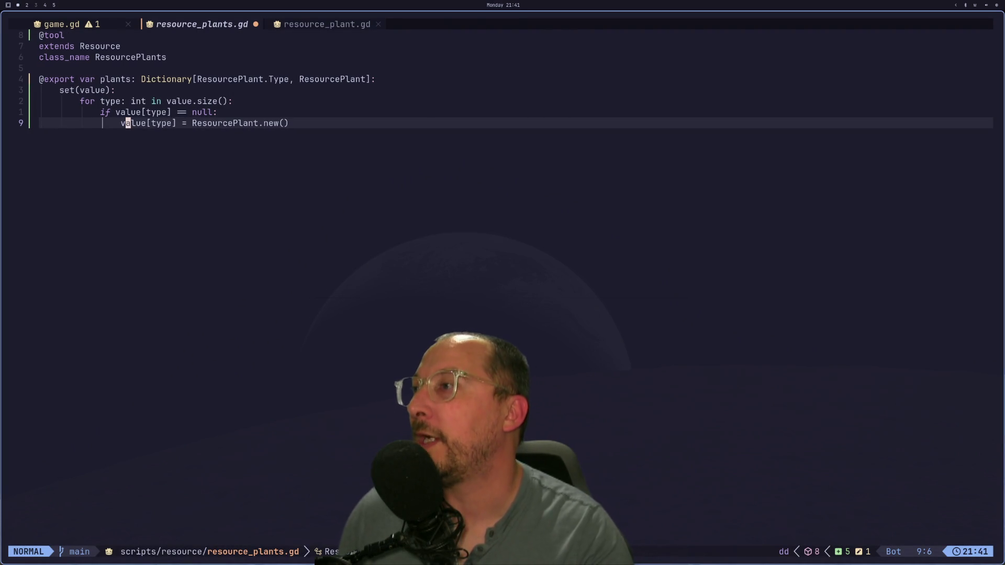
key(o)
key(BackSpace)
key(BackSpace)
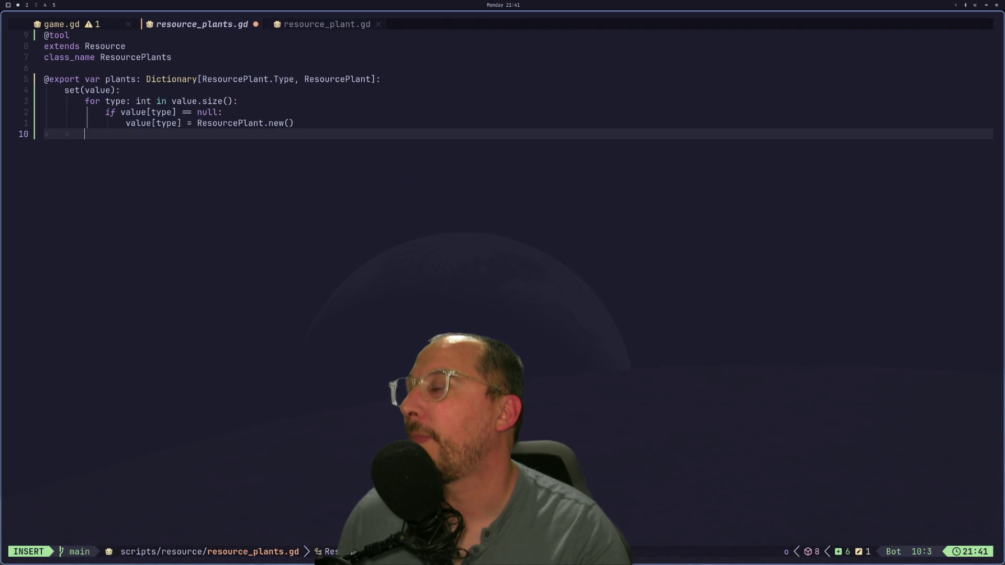
text(ants = )
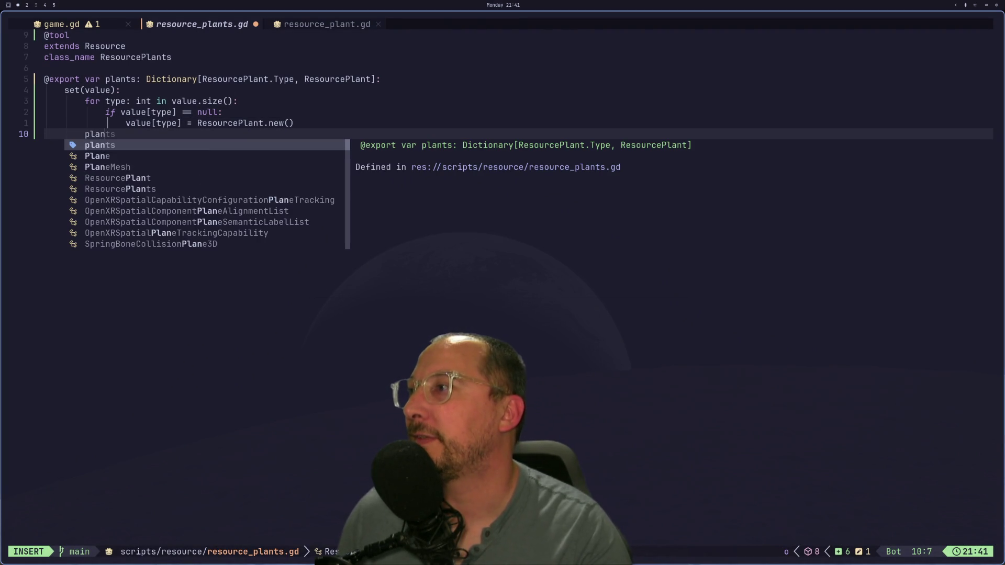
text(value)
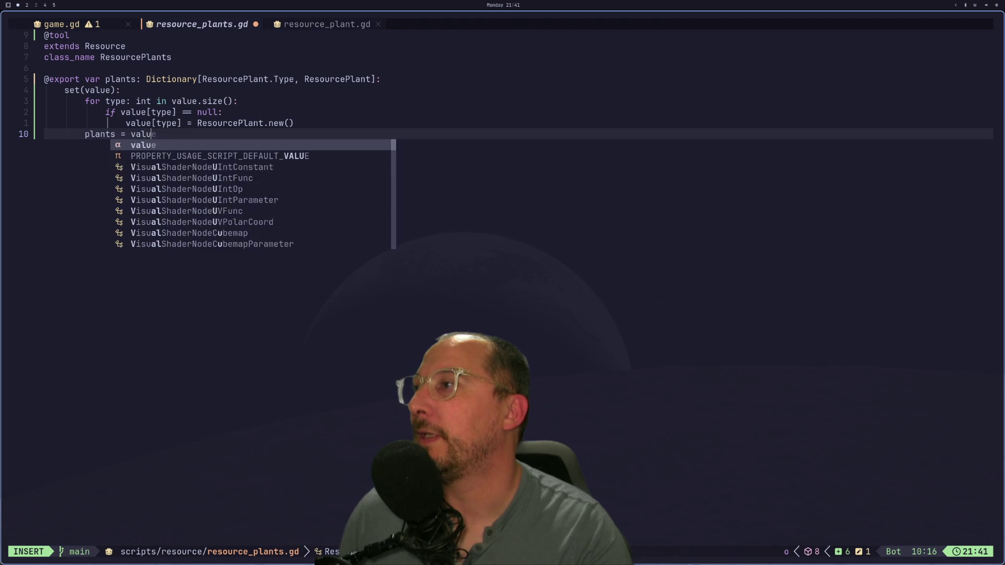
key(Escape)
text(:w)
key(Return)
key(super+2)
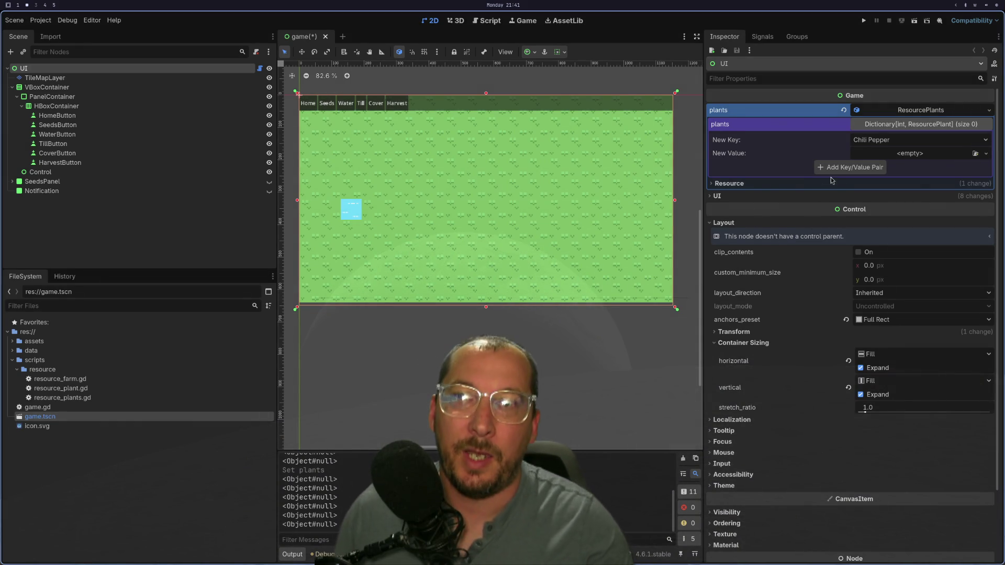
Add Chili Pepper and Bell Pepper entries to plants, then try another Chili Pepper entry.
click(833, 168)
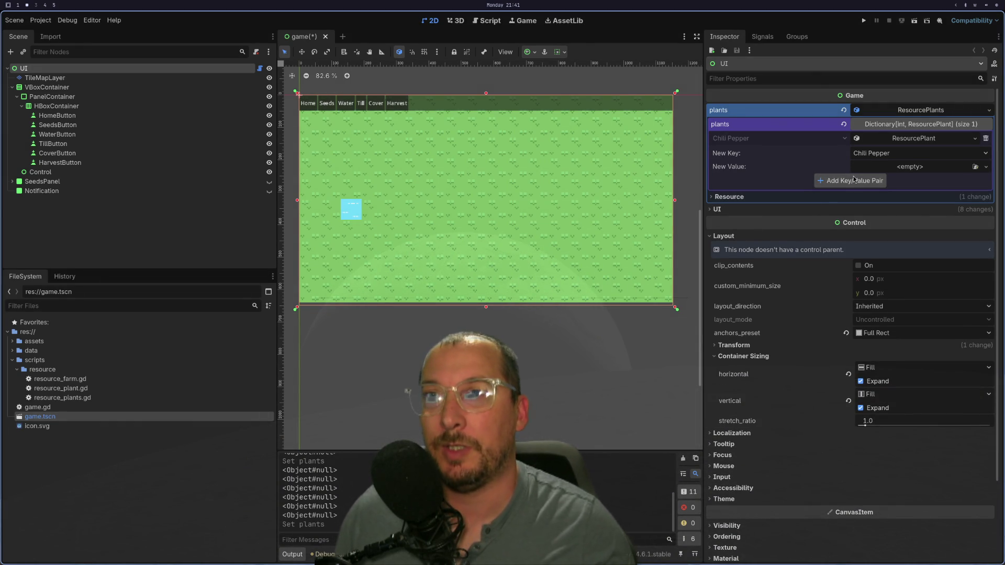
click(878, 153)
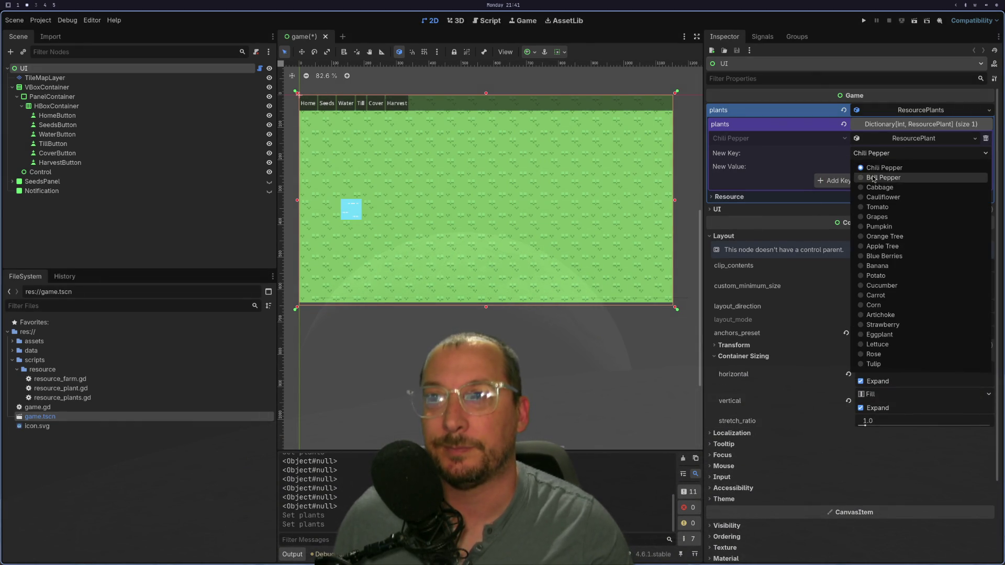
click(873, 178)
click(870, 180)
click(870, 169)
click(859, 177)
click(865, 167)
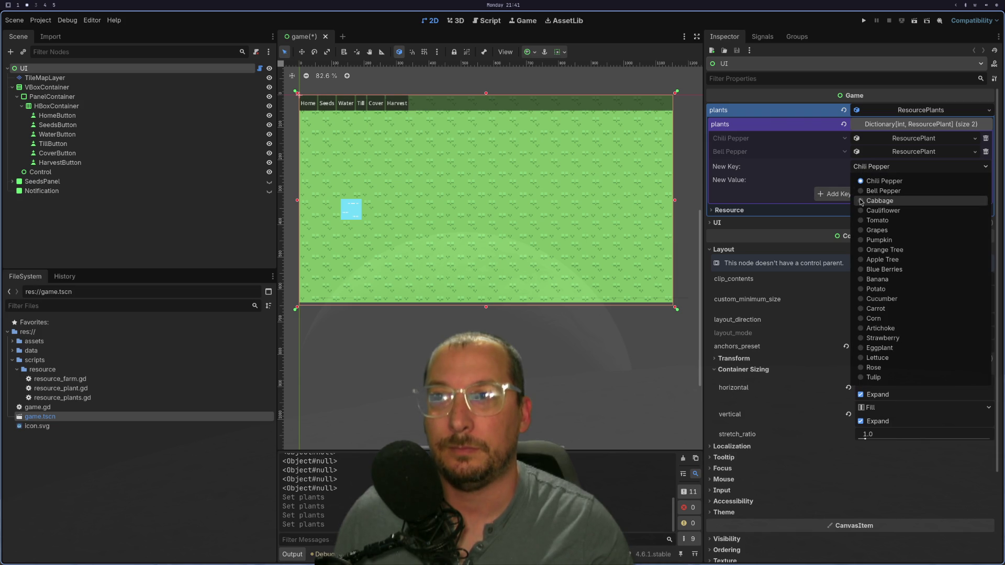
click(864, 209)
click(850, 195)
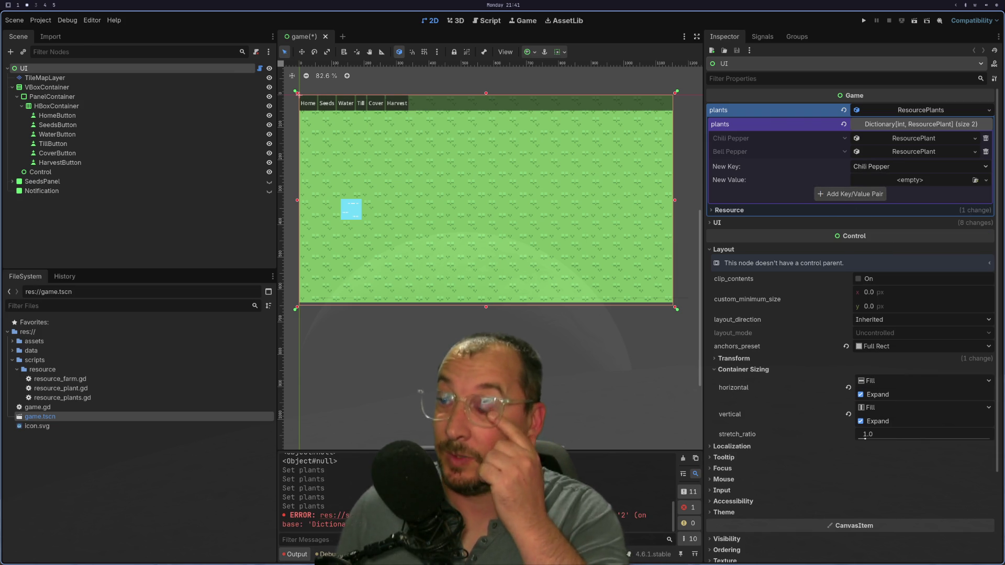
key(super+1)
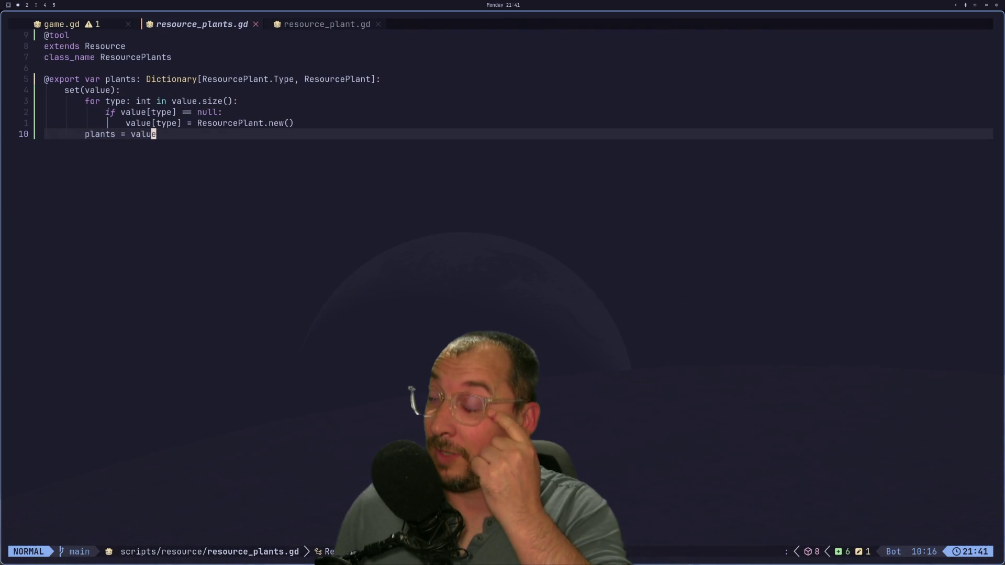
Exit insert mode and add a space after type: in the setter's loop.
key(Escape)
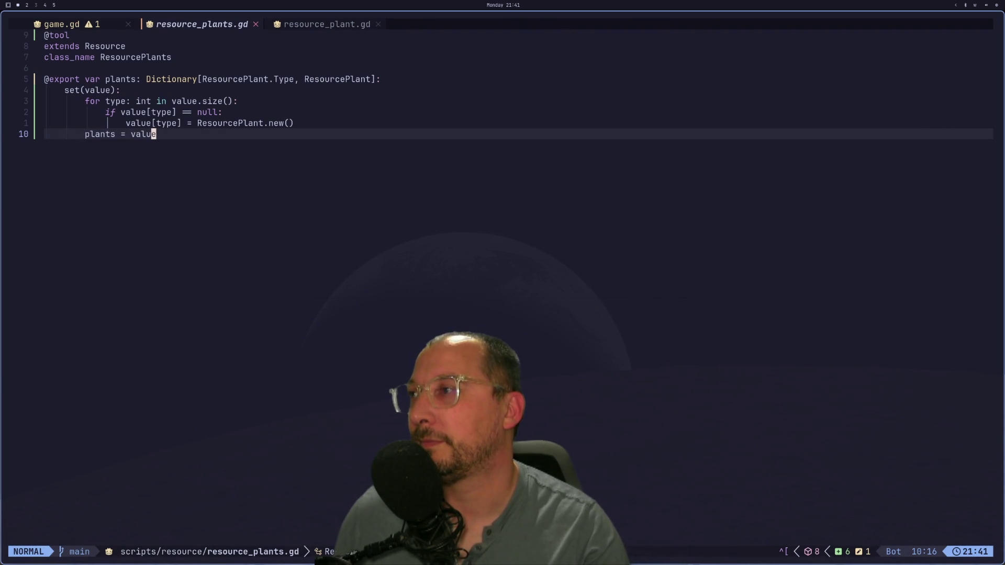
key(super+2)
key(super+1)
key(k)
key(k)
key(k)
key(i)
key(Escape)
key(h)
key(h)
key(h)
Copy the value[type] expression from the null check and return to Godot.
key(j)
key(j)
key(j)
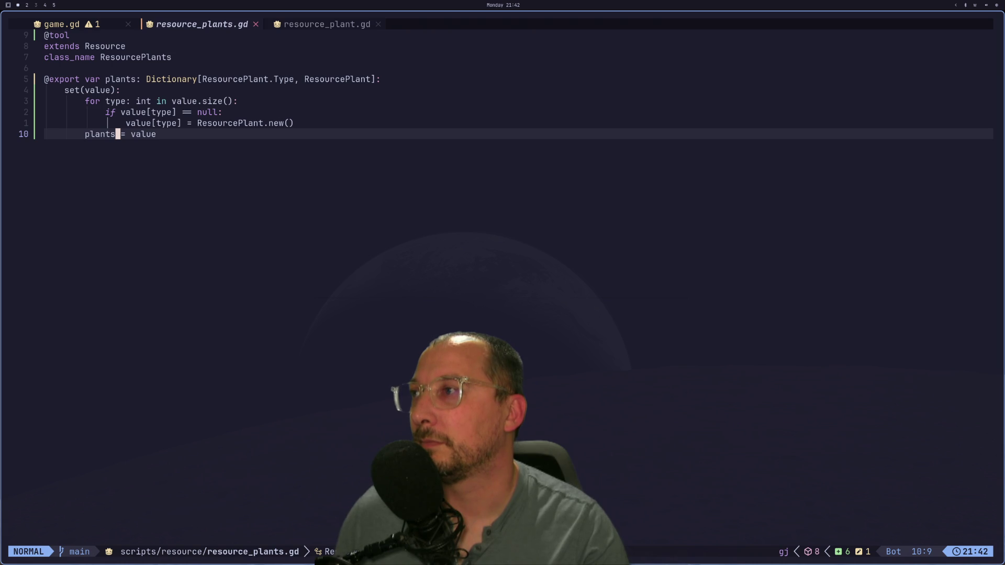
key(k)
key(k)
key(k)
key(j)
key(l)
key(l)
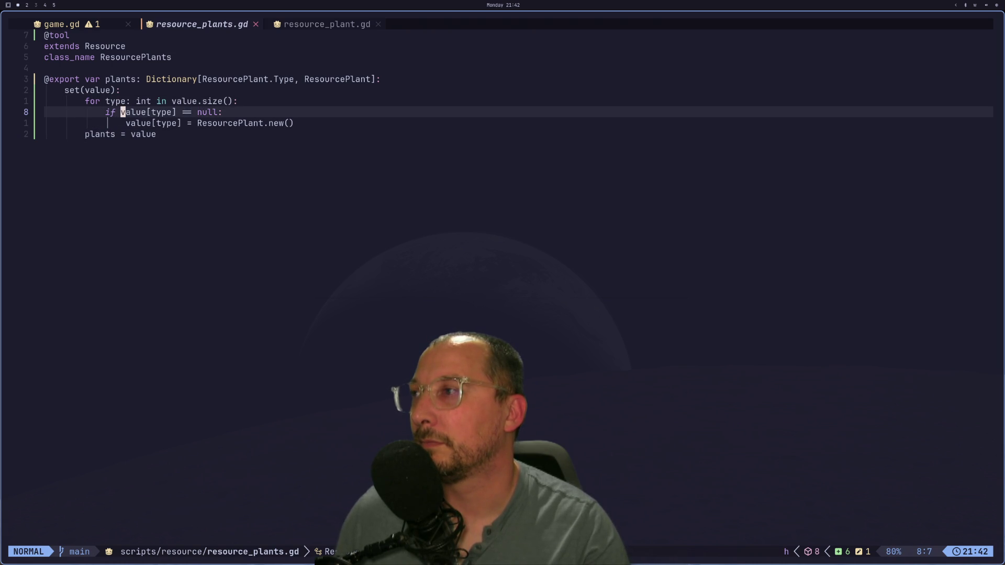
key(j)
key(j)
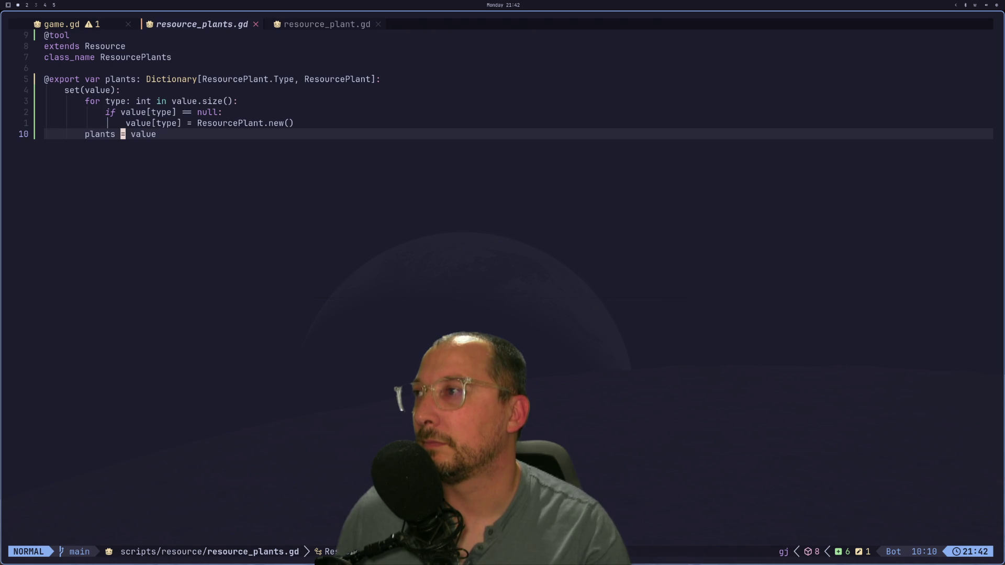
key(k)
key(k)
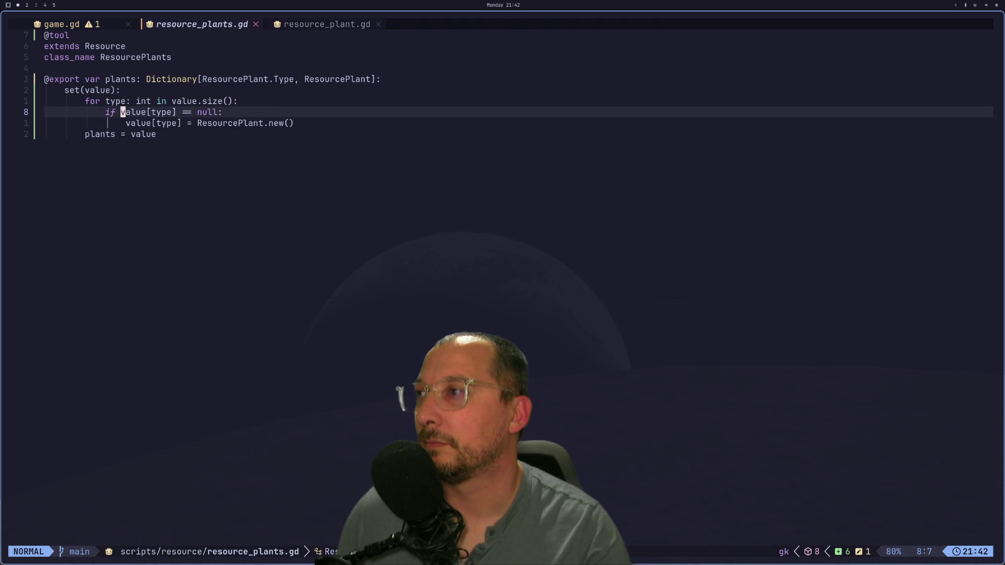
key(v)
key(l)
key(l)
key(l)
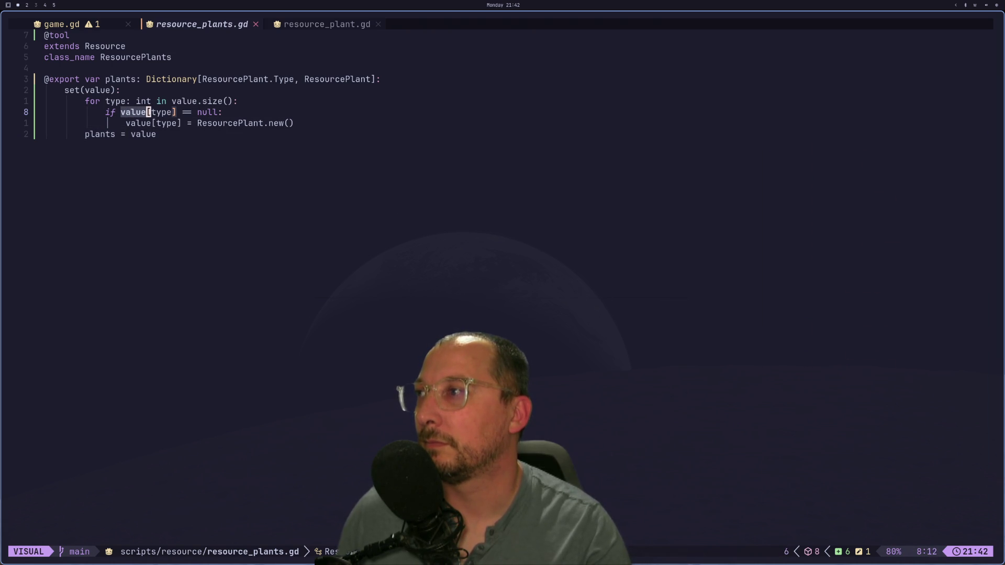
key(y)
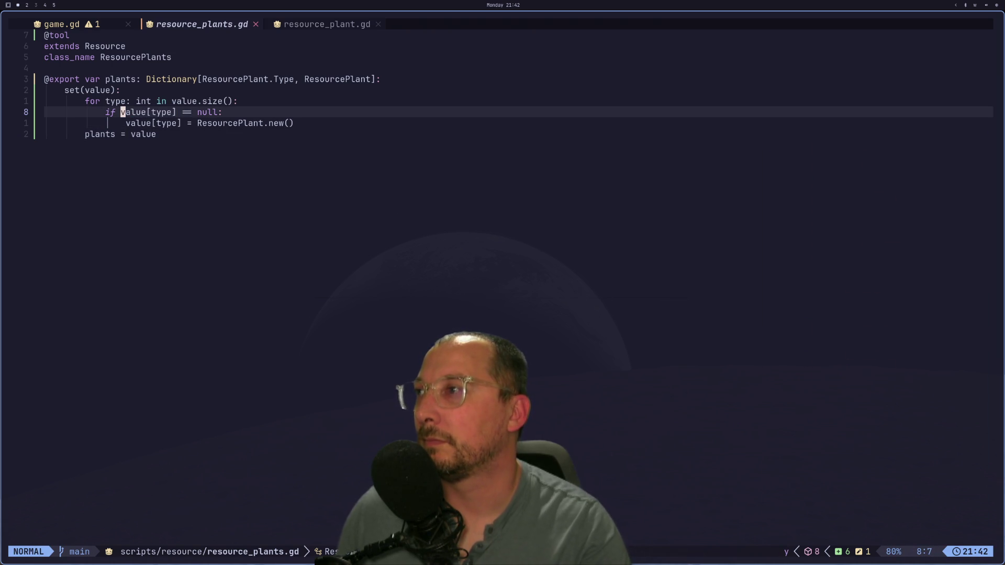
key(k)
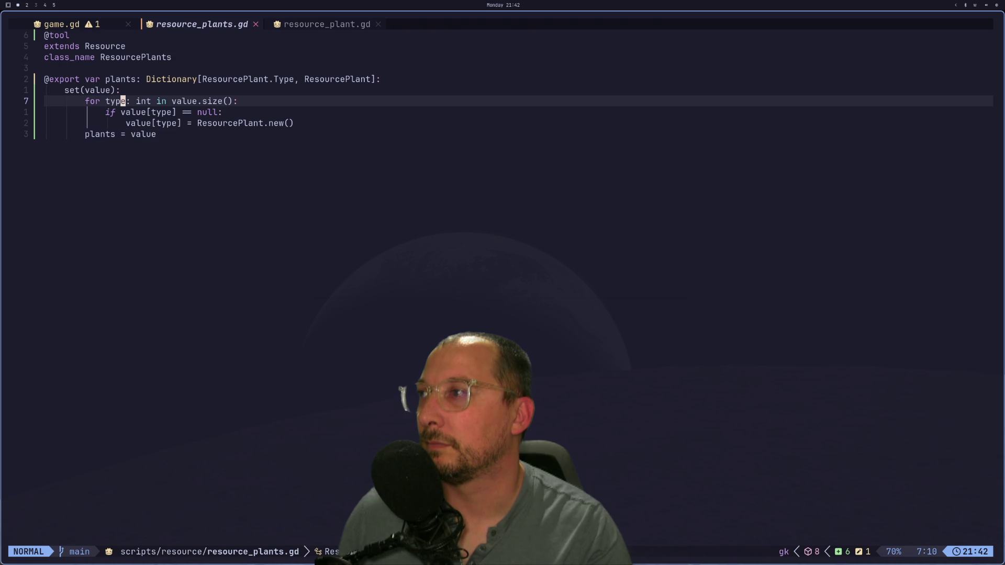
key(j)
key(j)
key(j)
key(super+2)
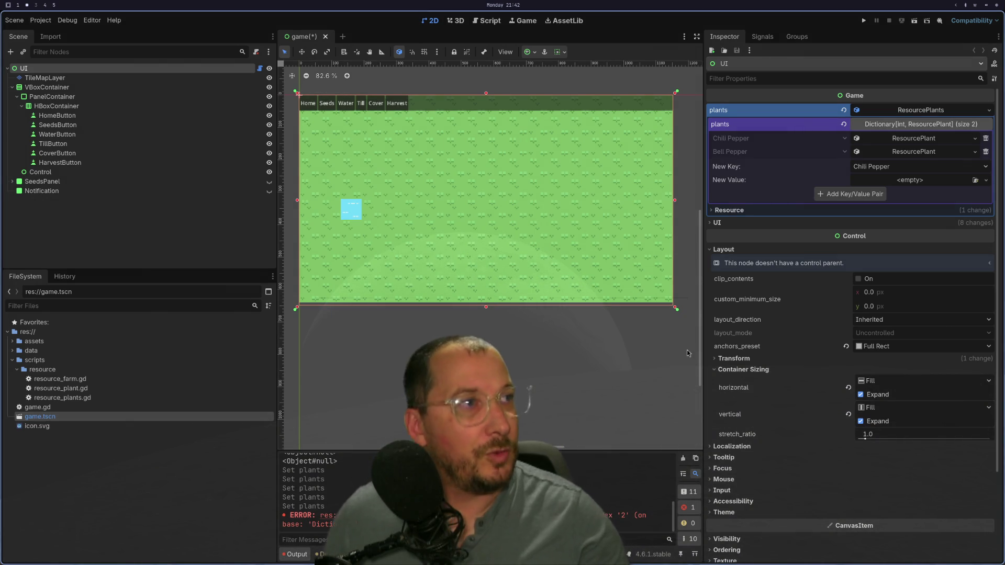
Check the Chili Pepper and Bell Pepper entries and the index error in Godot, then return to Neovim.
key(super+4)
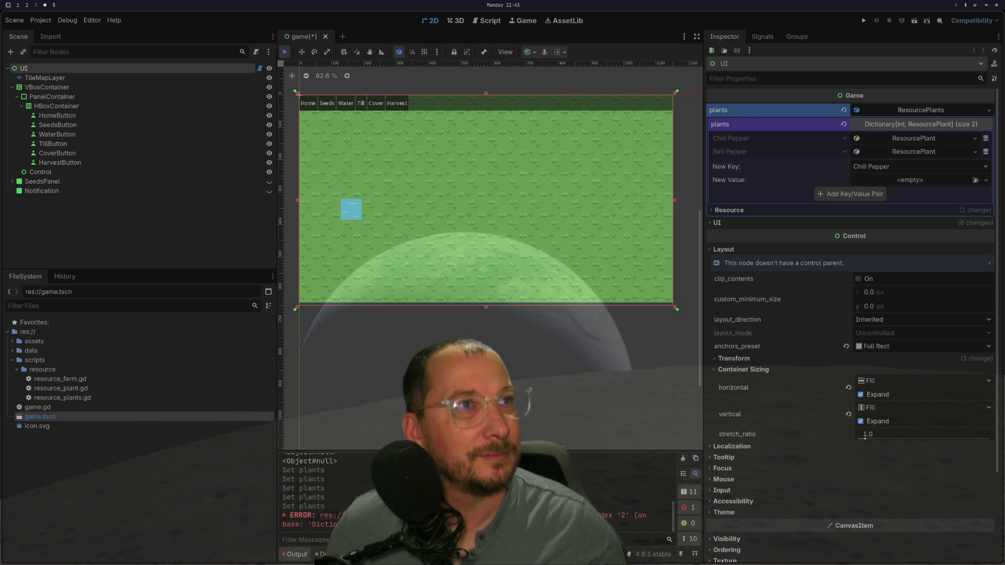
key(super+1)
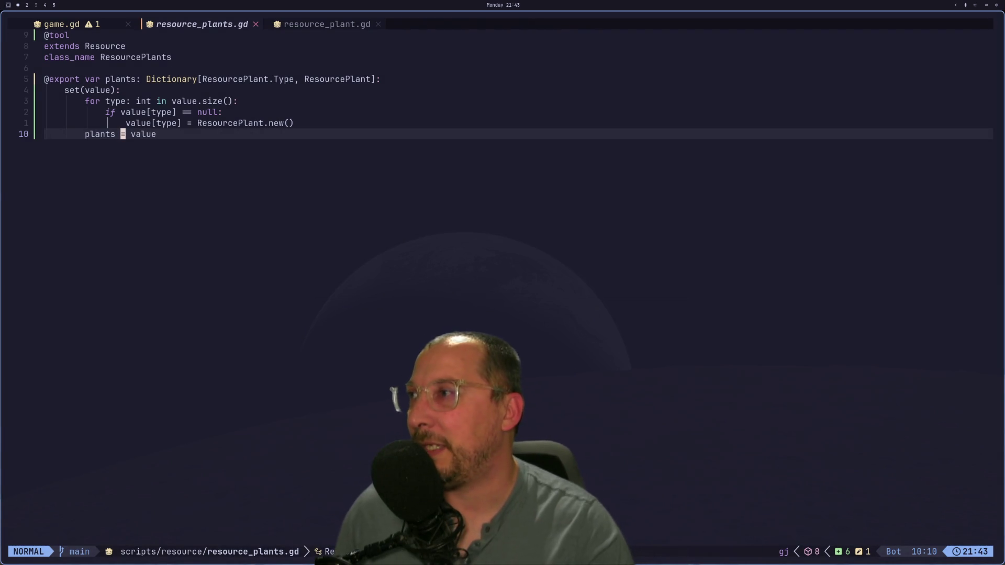
key(k)
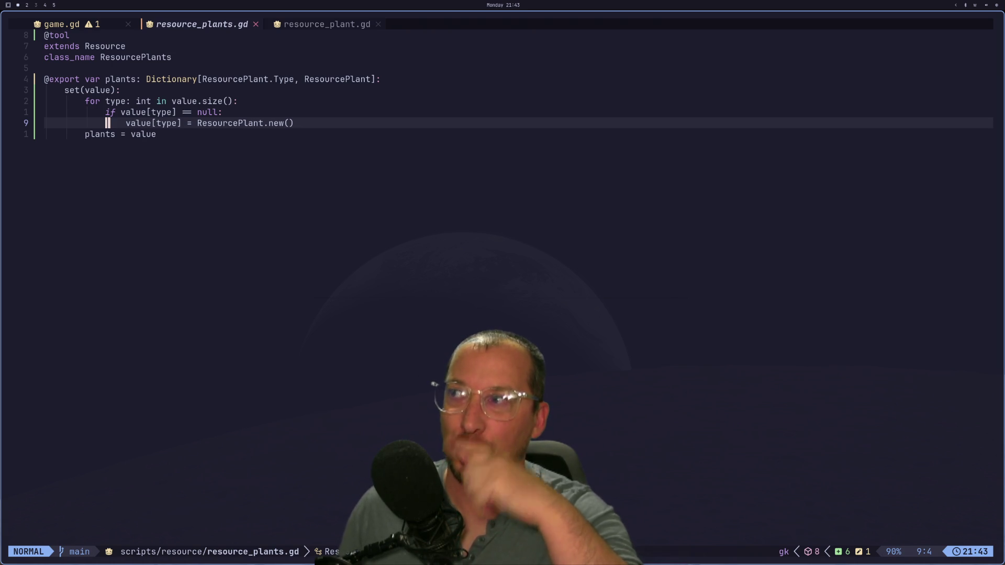
key(super+1)
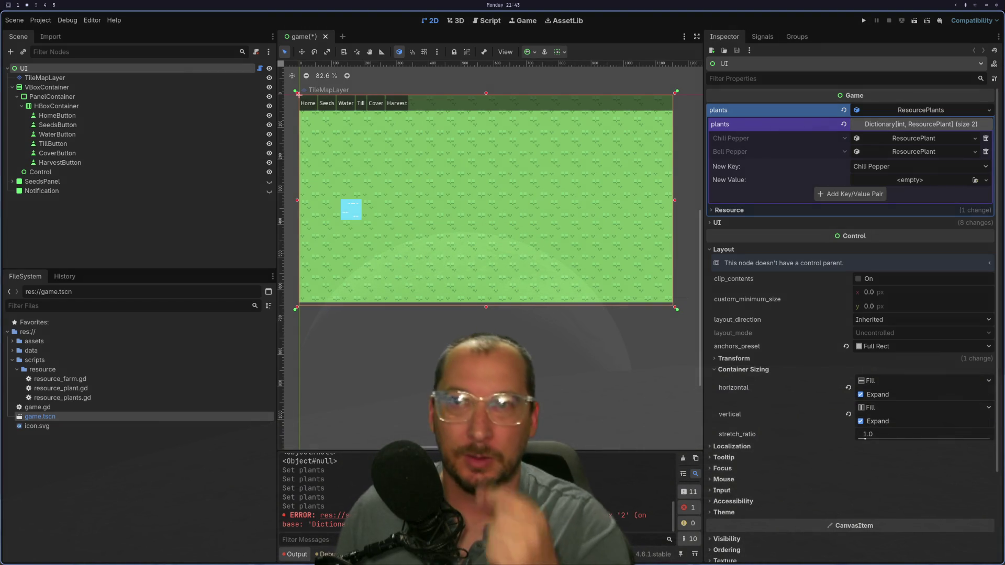
key(super+2)
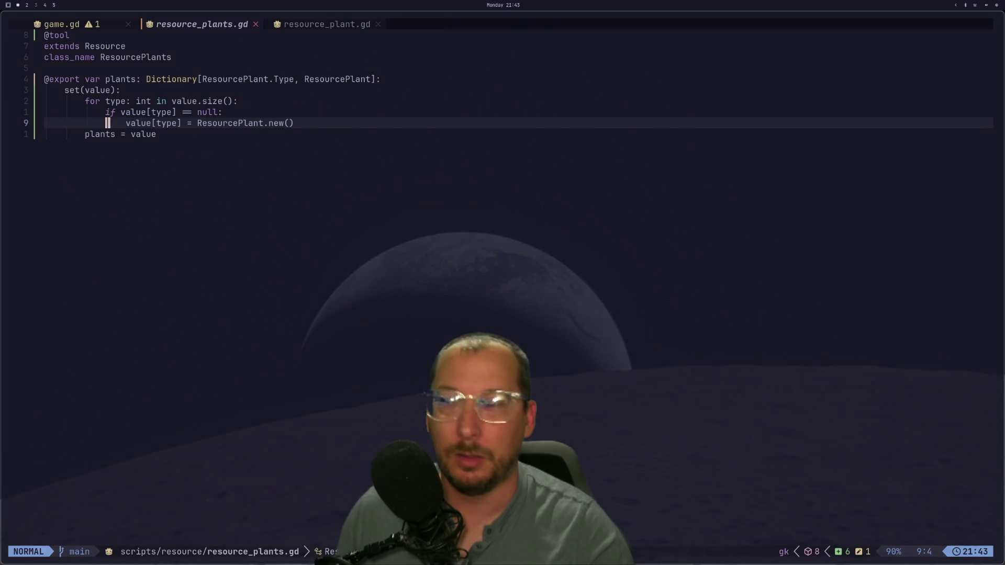
key(j)
key(h)
key(h)
key(h)
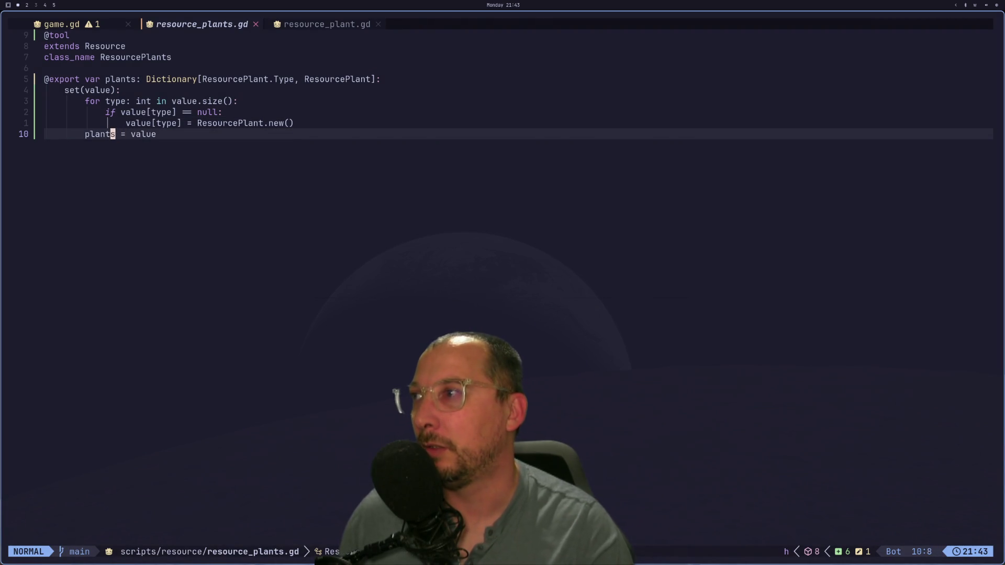
key(v)
key(Escape)
key(l)
key(l)
key(v)
key(i)
key(w)
key(y)
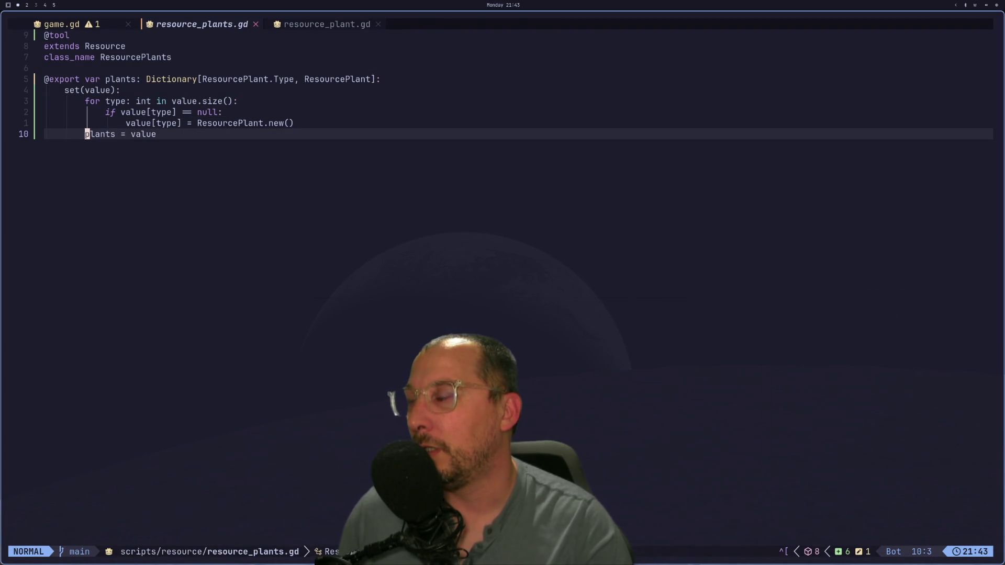
key(g)
key(k)
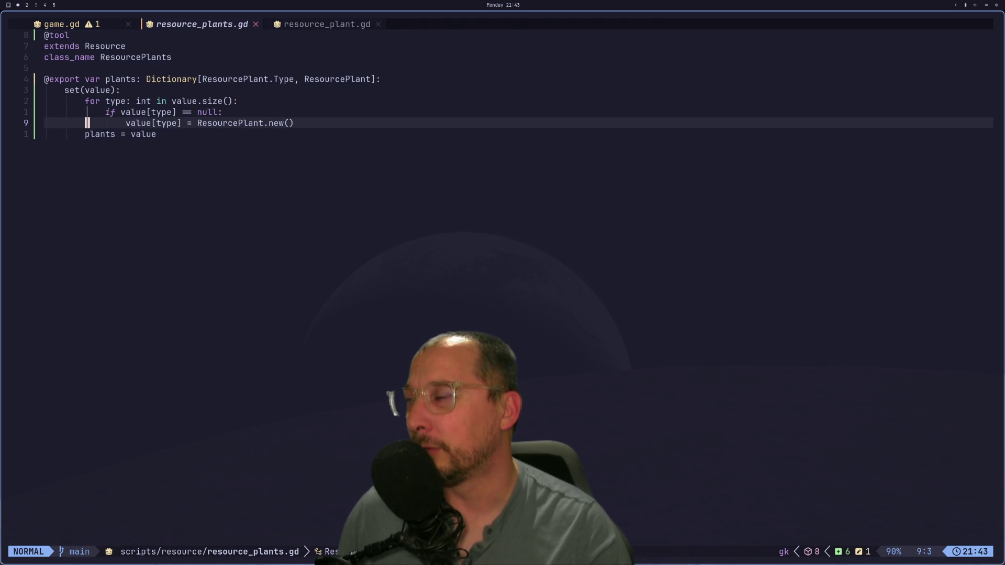
key(k)
key(k)
key(l)
key(l)
key(l)
key(g)
key(j)
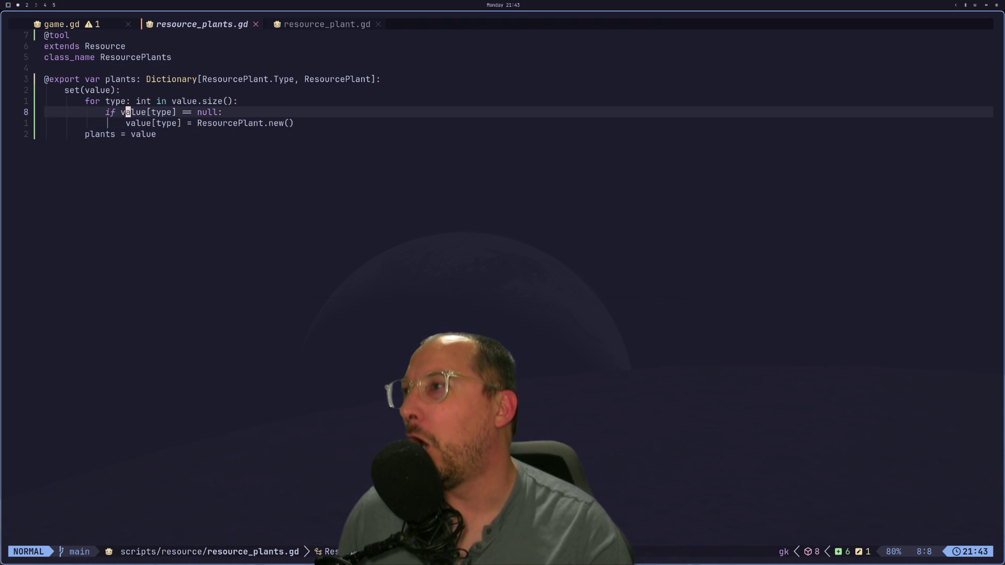
key(l)
key(l)
key(l)
key(a)
key(BackSpace)
key(BackSpace)
key(BackSpace)
key(Escape)
key(u)
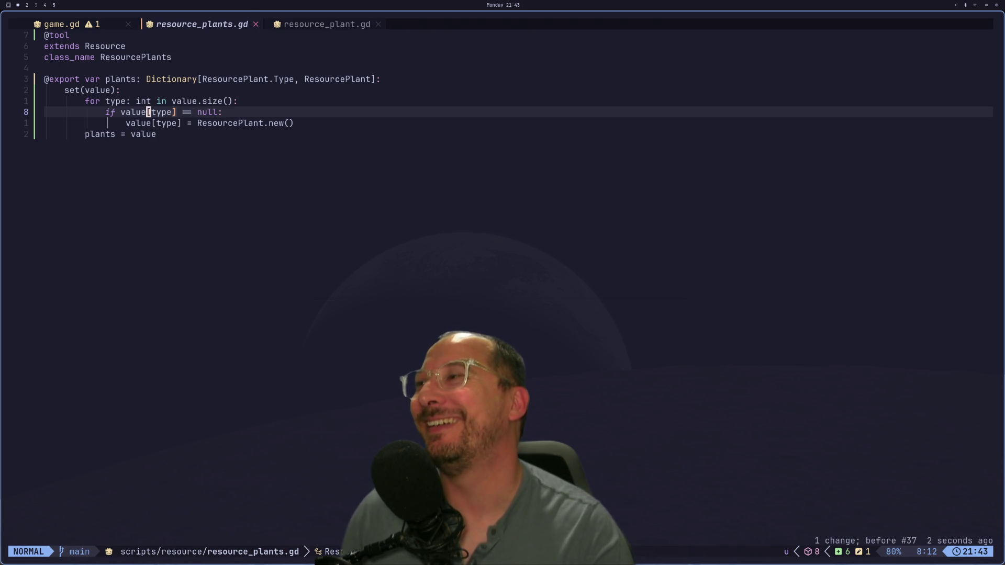
key(j)
key(k)
key(h)
key(h)
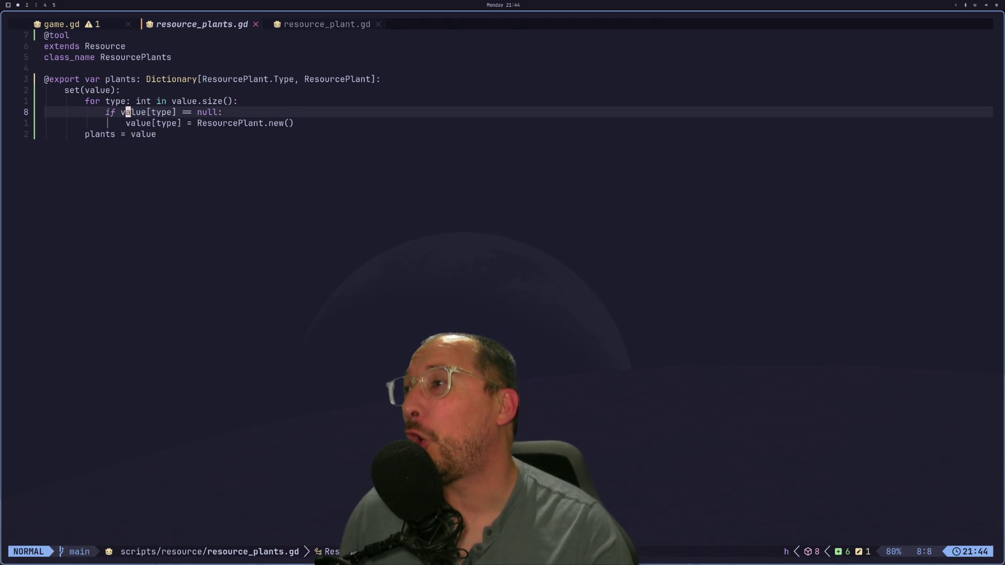
key(j)
key(h)
key(v)
key(l)
key(l)
key(l)
key(l)
key(l)
key(l)
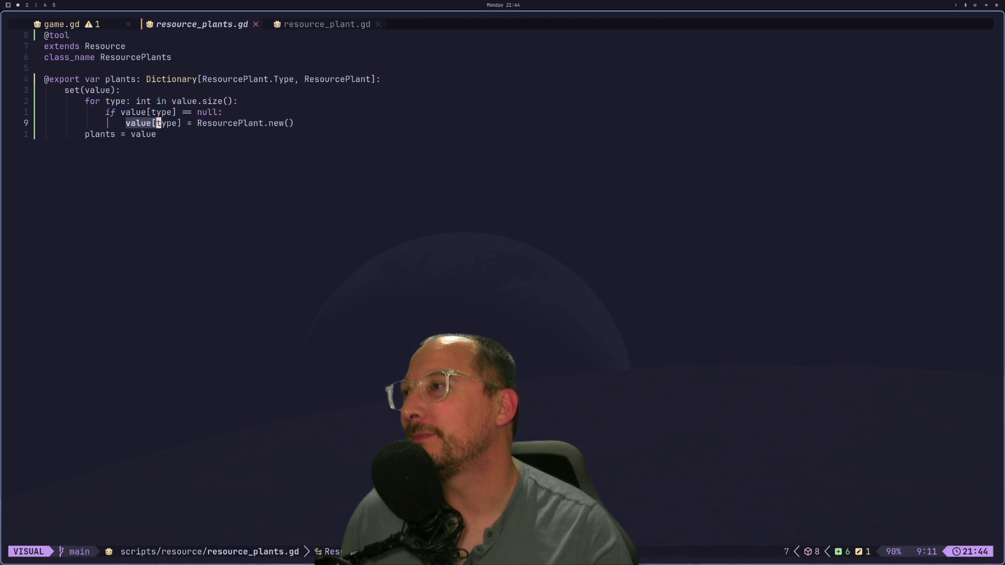
Write an 'if not value.has(type):' check in the plants setter.
text(ykk)
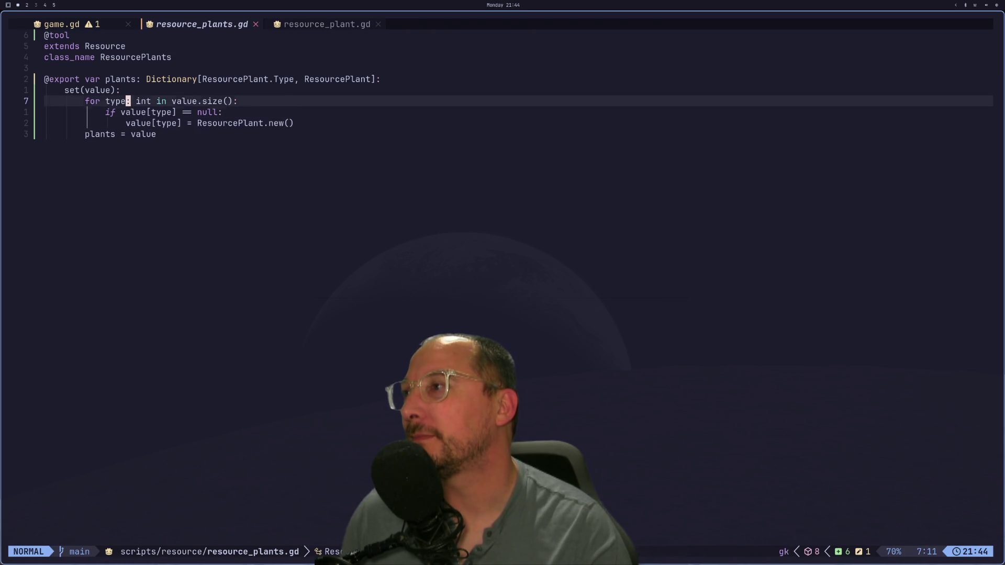
text(oif )
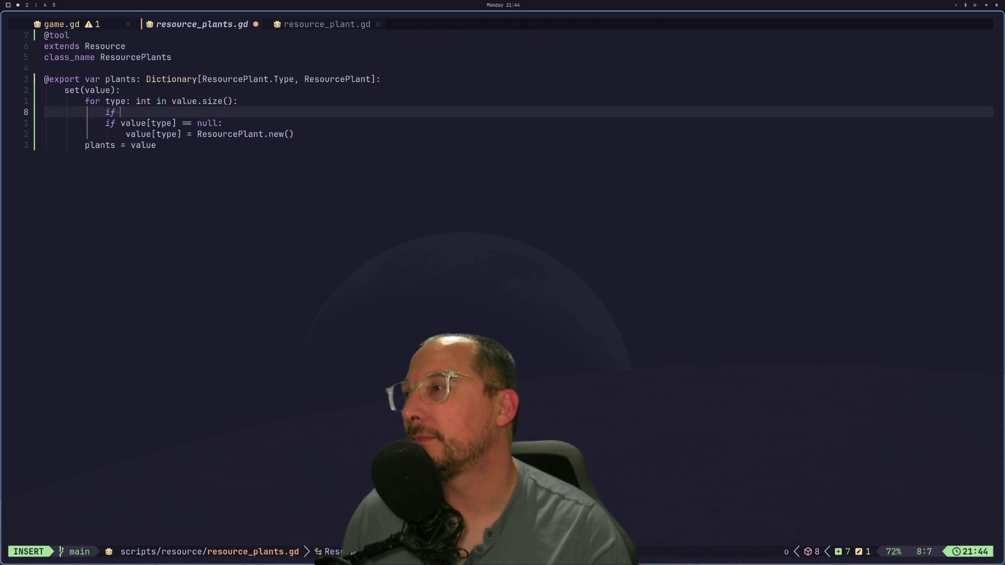
text(valu)
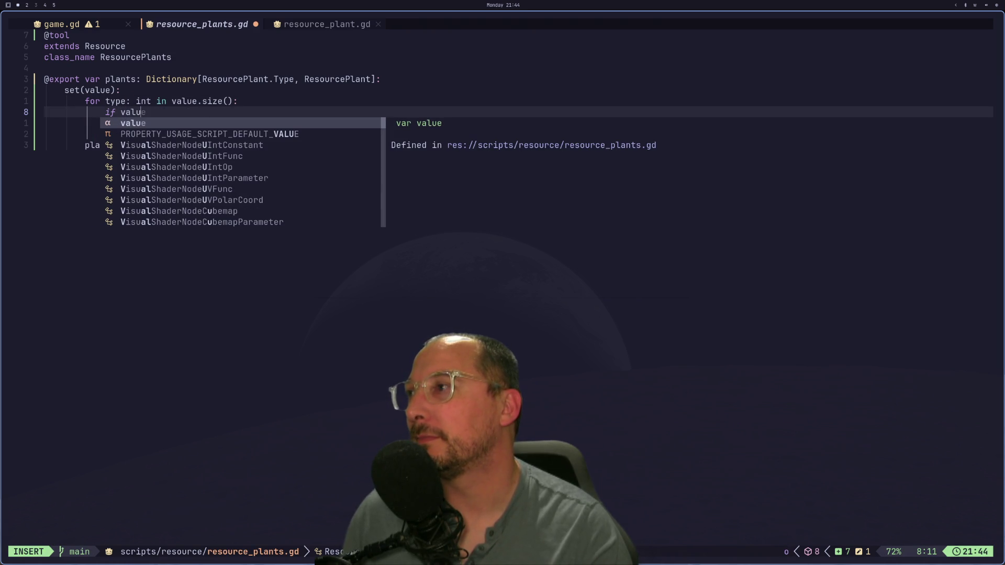
text(e[)
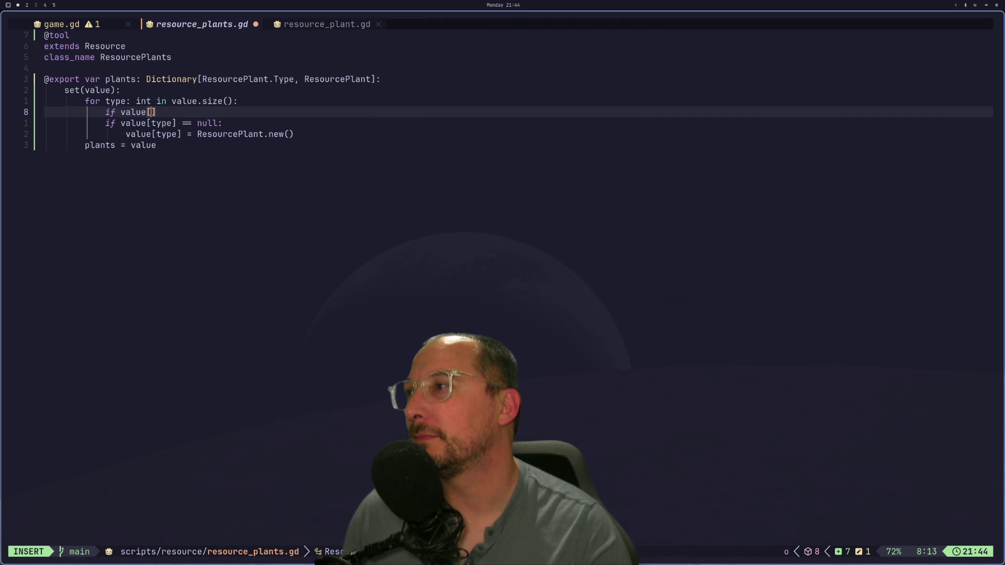
text(t)
key(BackSpace)
key(BackSpace)
text(.has)
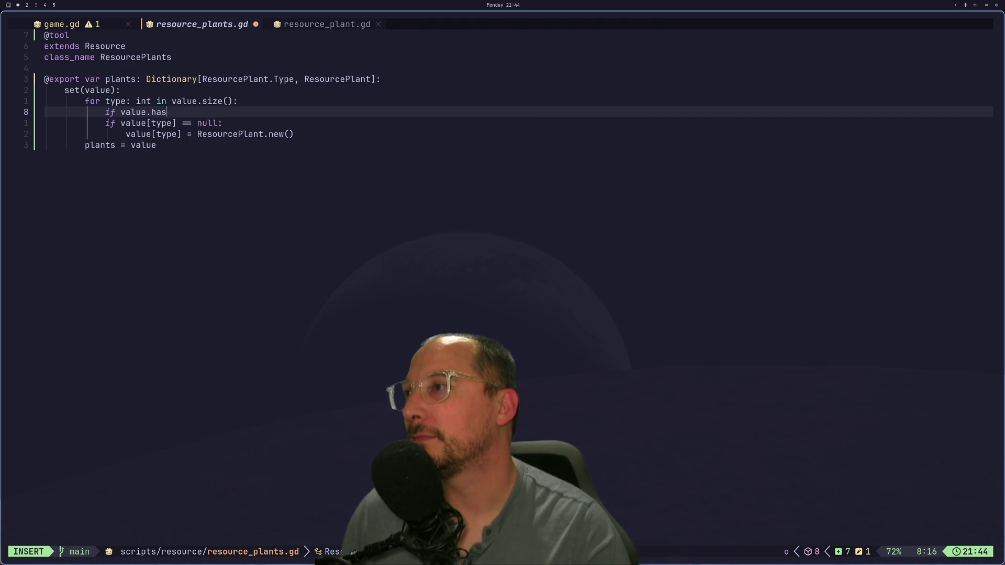
text(()
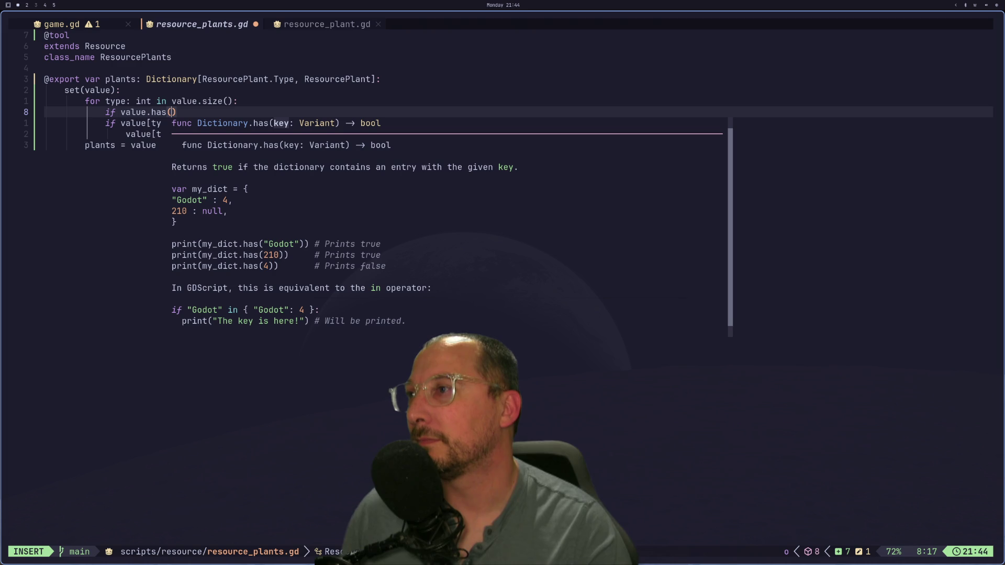
text(type)
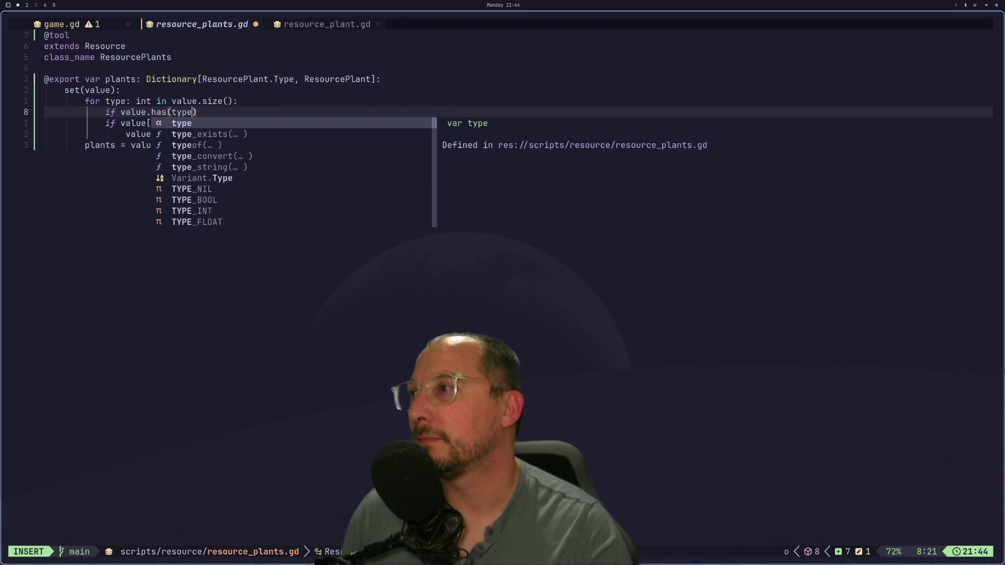
key(Escape)
key(h)
key(h)
key(h)
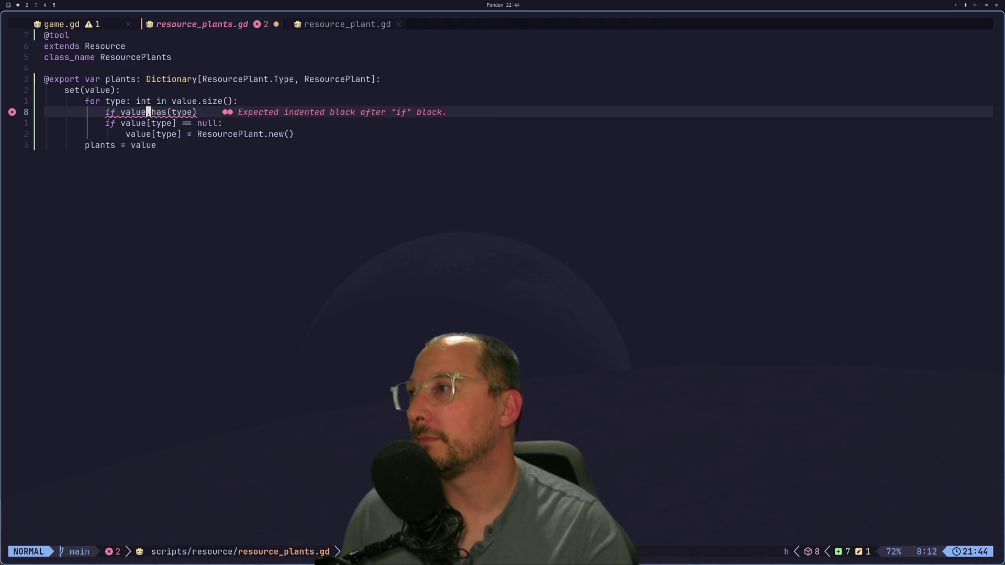
text(if not)
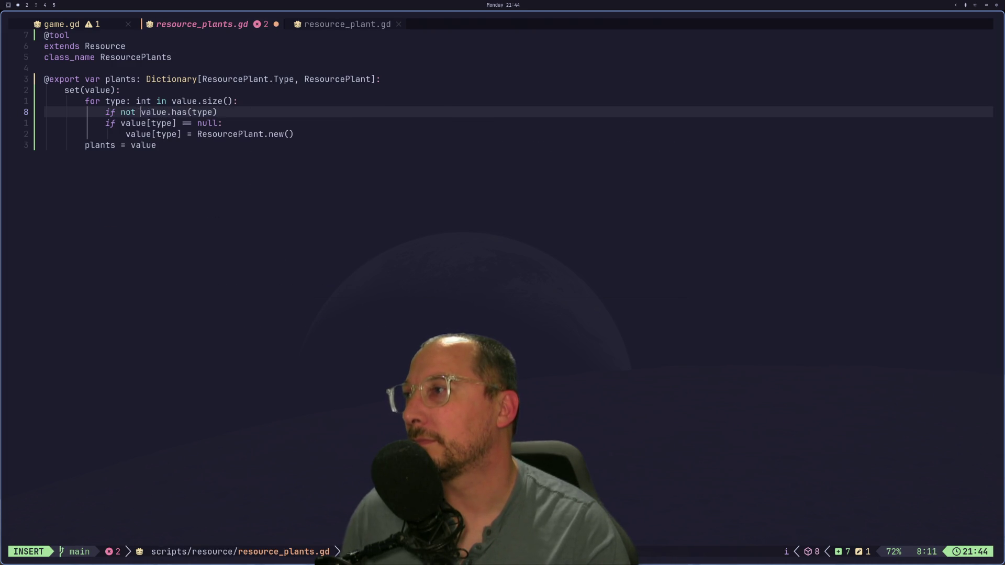
key(Escape)
key(l)
key(l)
key(l)
text(A:)
key(Return)
key(Escape)
Put the value[type] = ResourcePlant.new() assignment under the check, remove the blank line, and save.
key(j)
key(j)
key(V)
key(y)
key(k)
key(k)
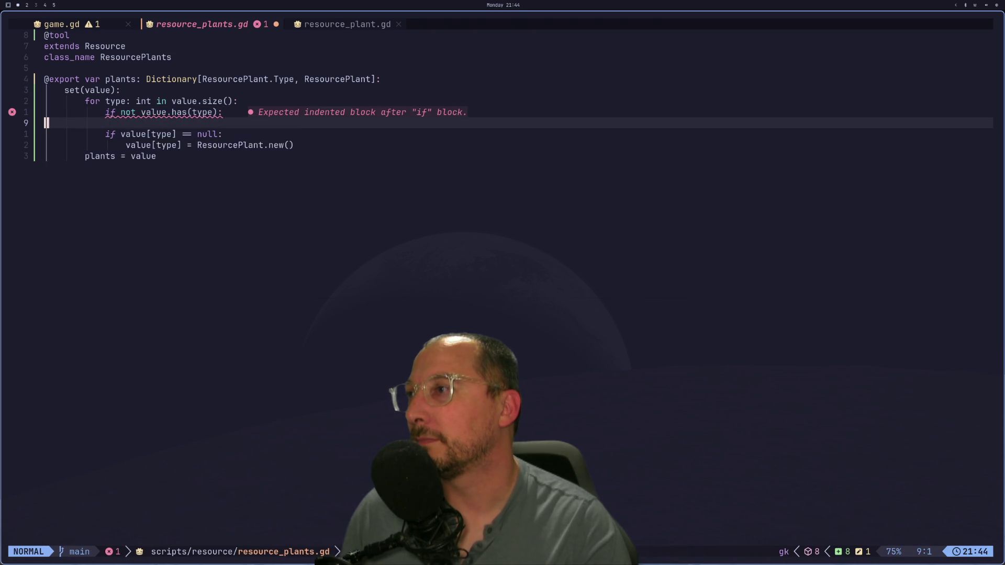
key(p)
key(k)
key(d)
key(d)
text(:w)
key(Return)
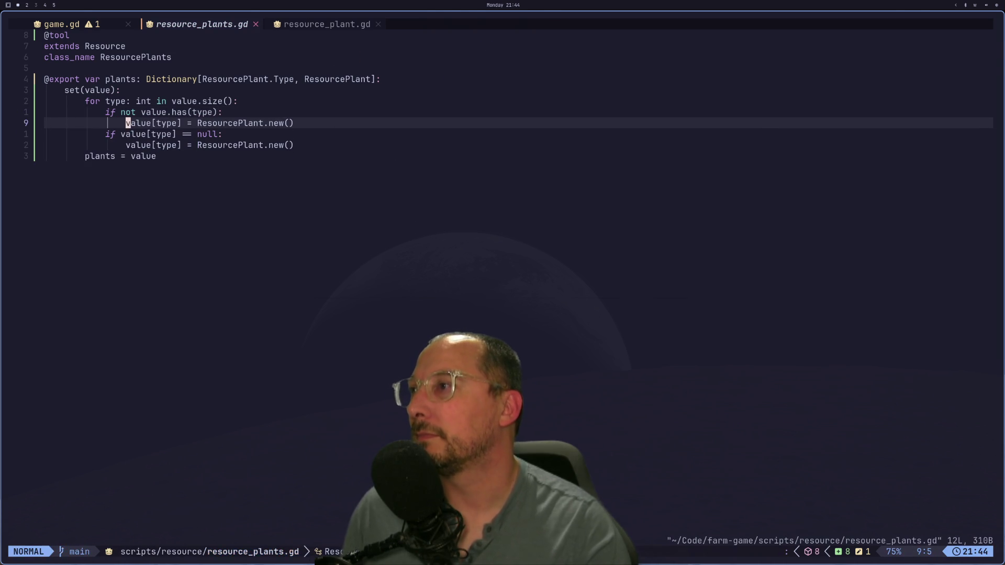
key(super+2)
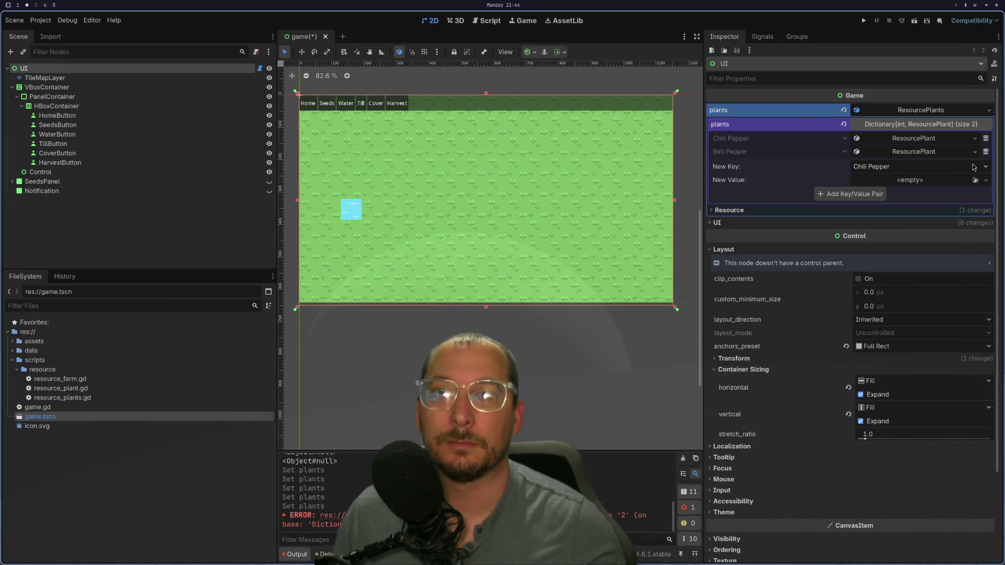
After a failed Add Key/Value Pair, add print("not has") under the has-check and save.
click(876, 197)
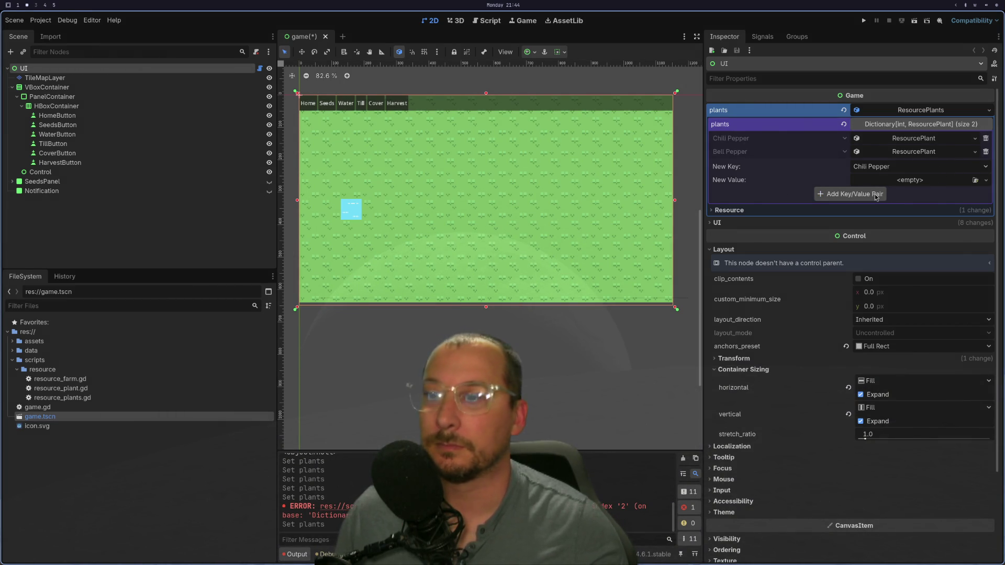
key(super+1)
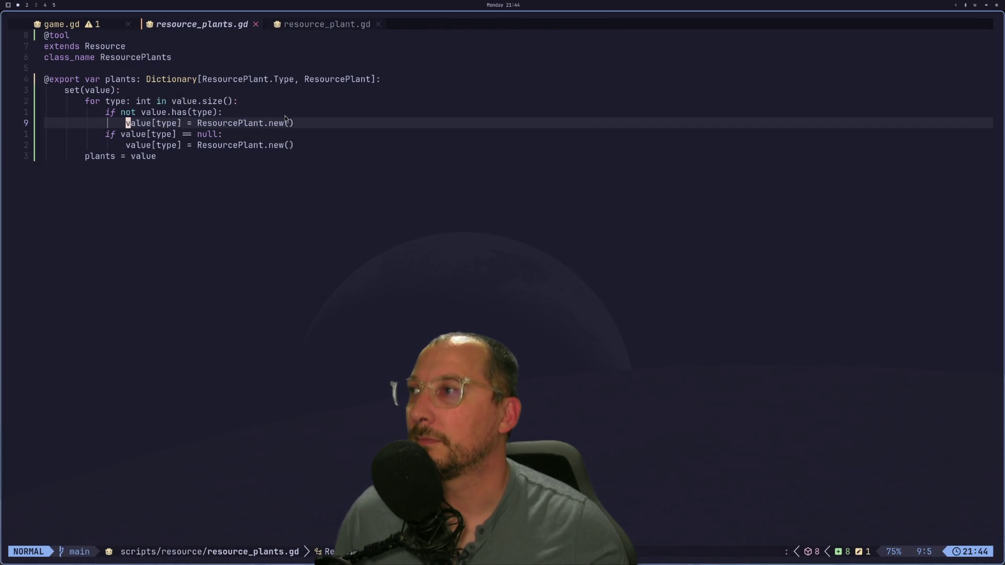
click(272, 111)
key(a)
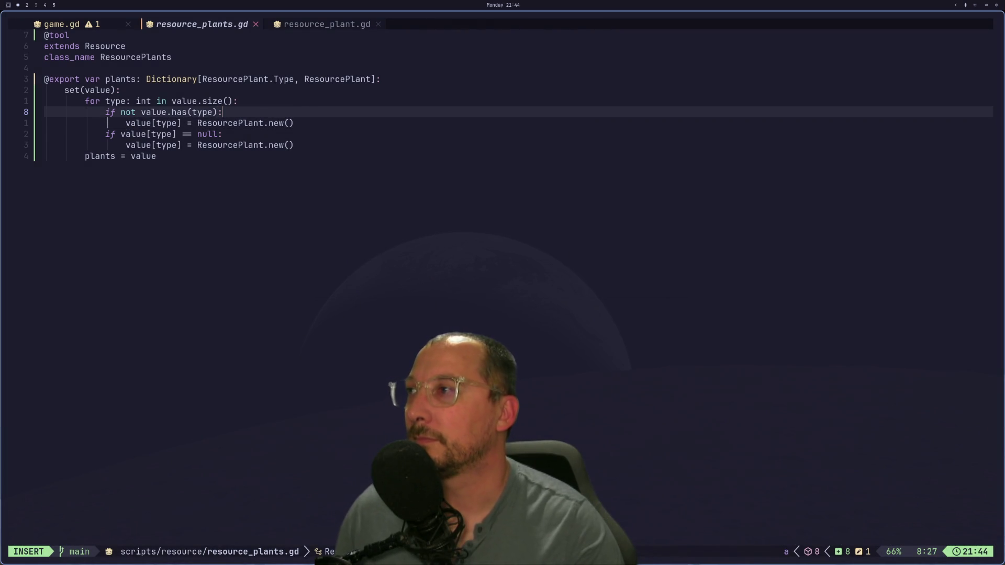
key(Return)
text(print()
text("not as)
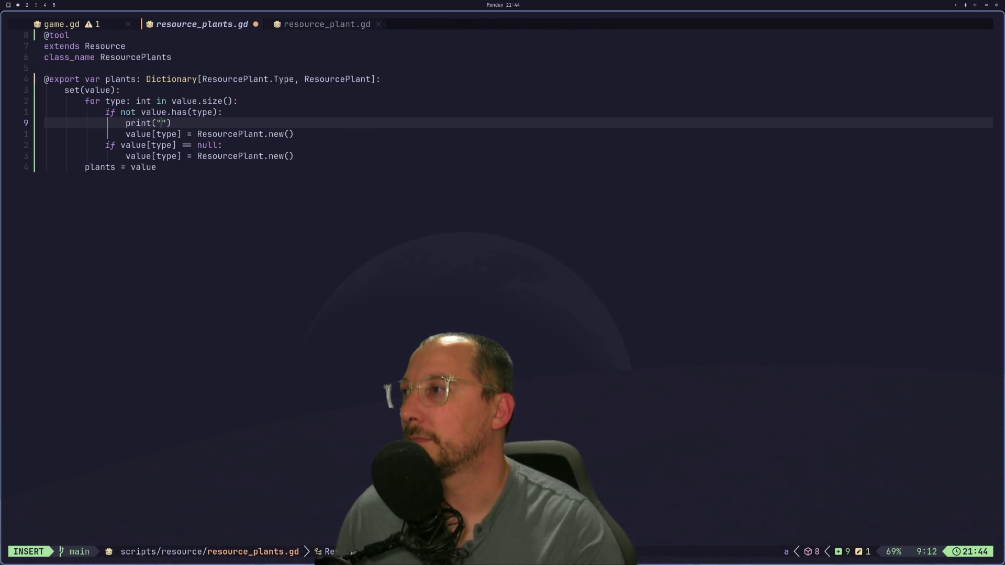
key(BackSpace)
key(BackSpace)
text(has)
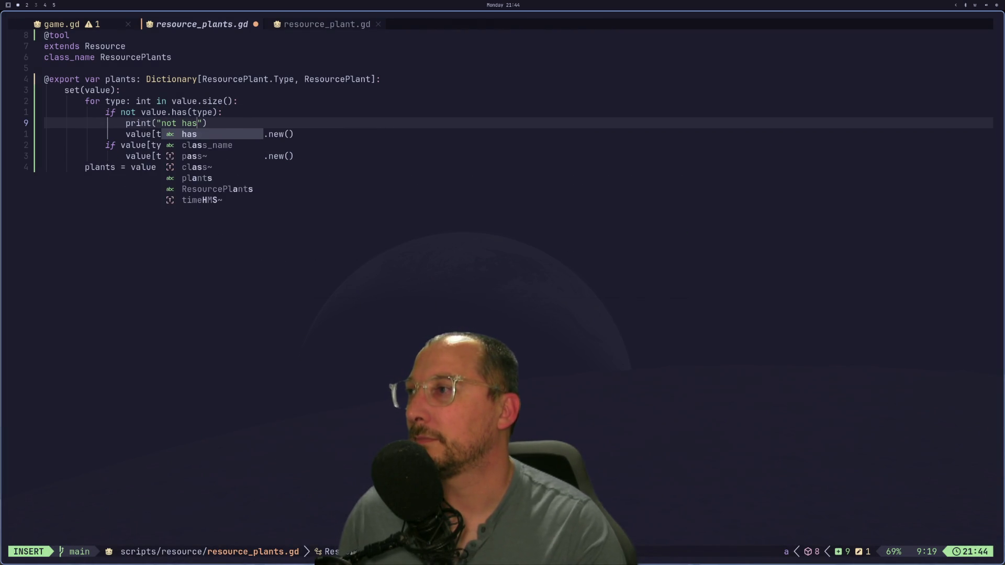
key(Escape)
text(:w)
key(Return)
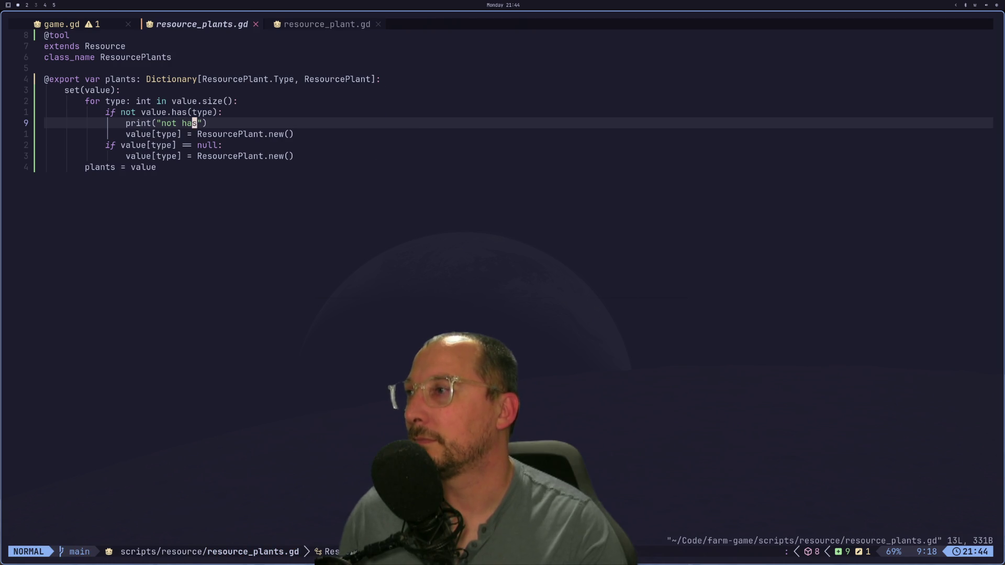
Close and reopen game.tscn, then try adding the Chili Pepper entry again.
key(super+2)
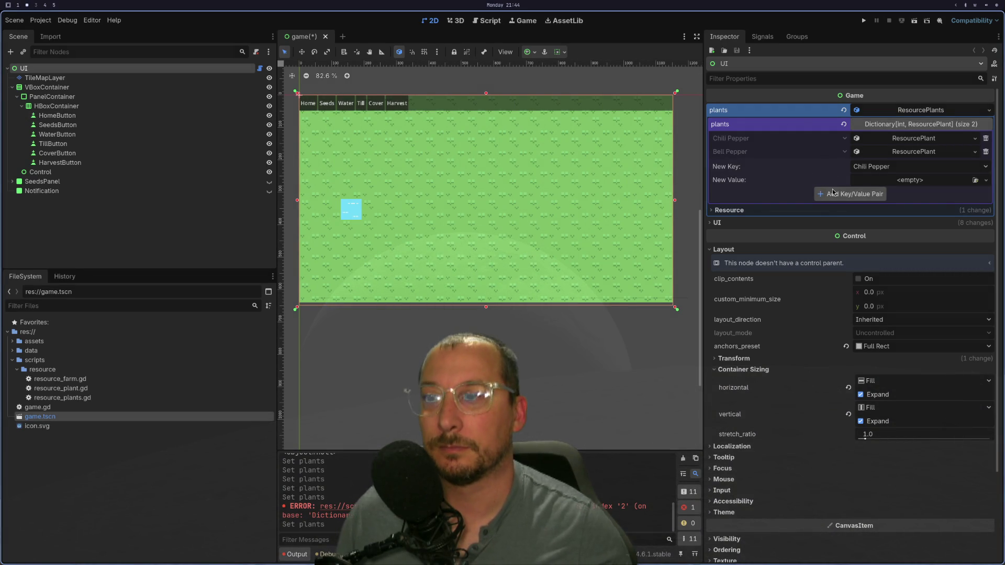
click(326, 36)
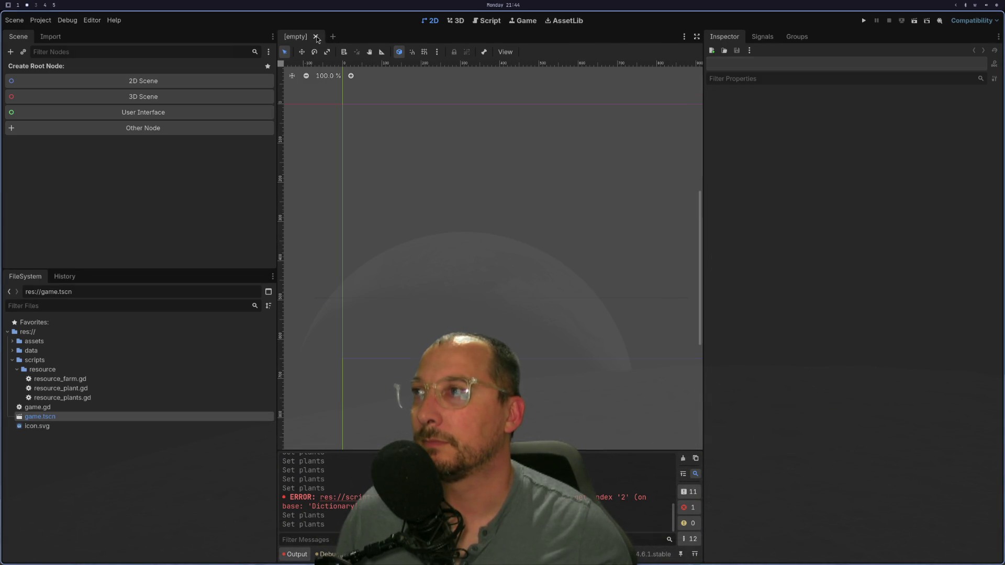
double_click(76, 416)
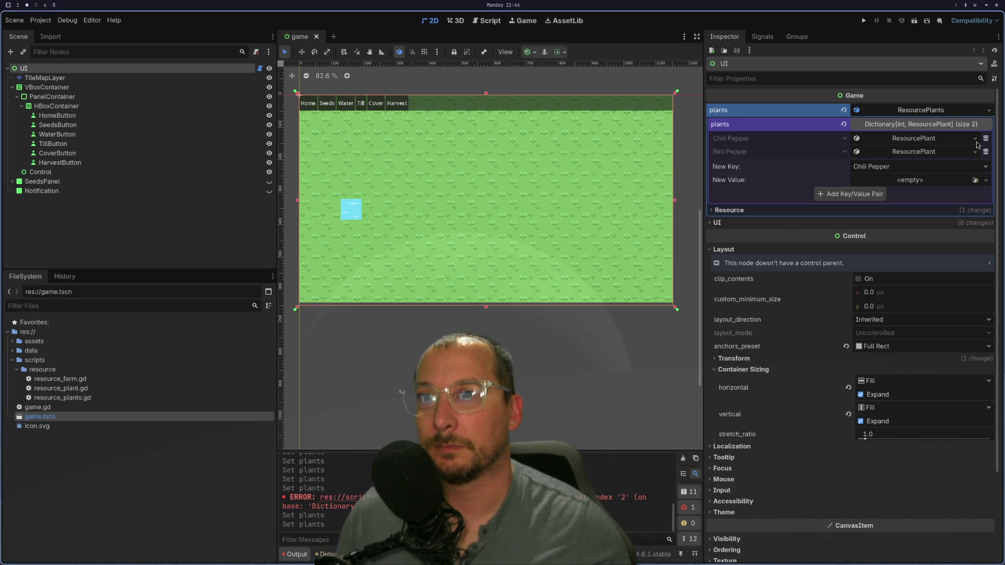
click(841, 195)
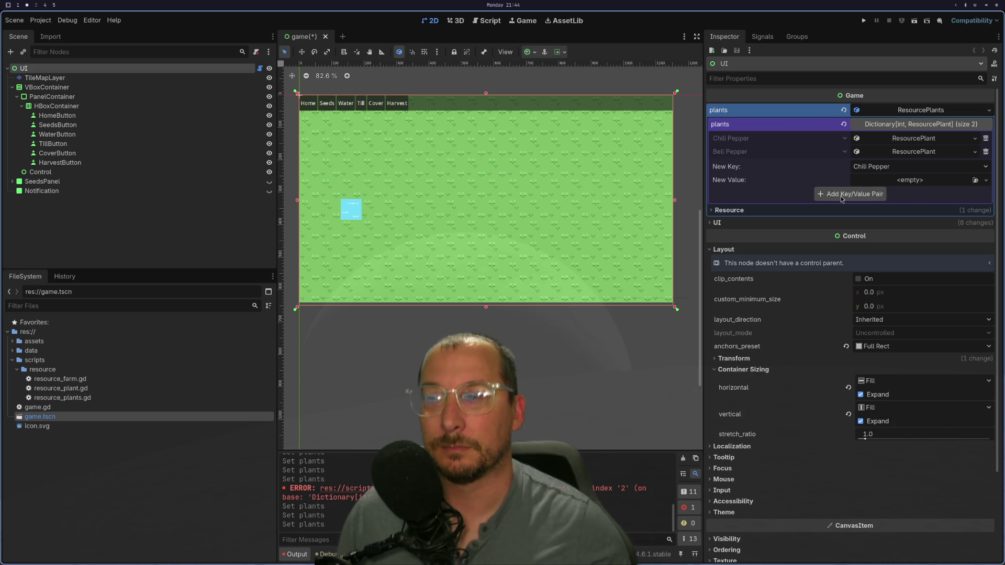
key(super+1)
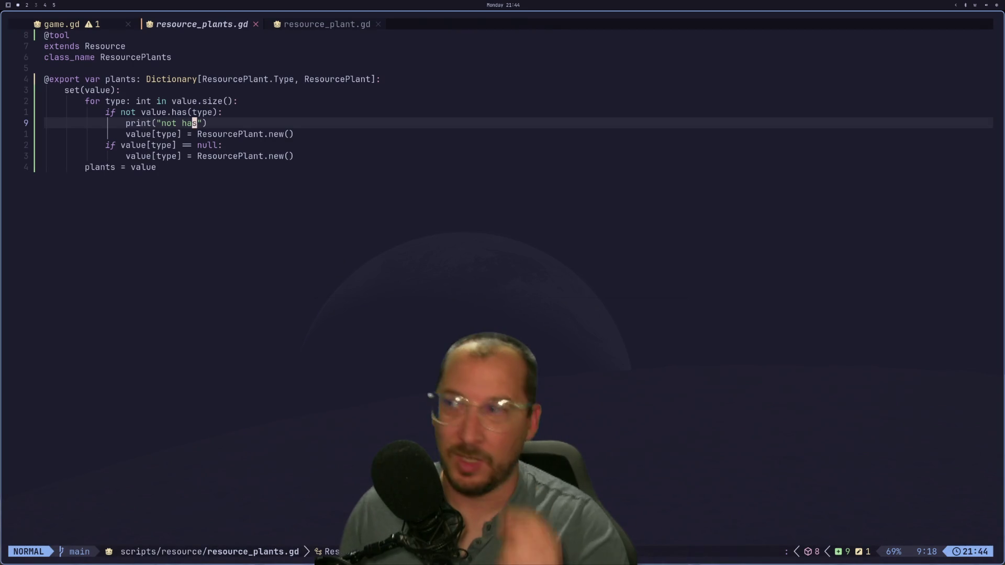
Compare the has-check code against the Godot editor, switching back and forth several times.
key(g)
key(k)
key(h)
key(h)
key(h)
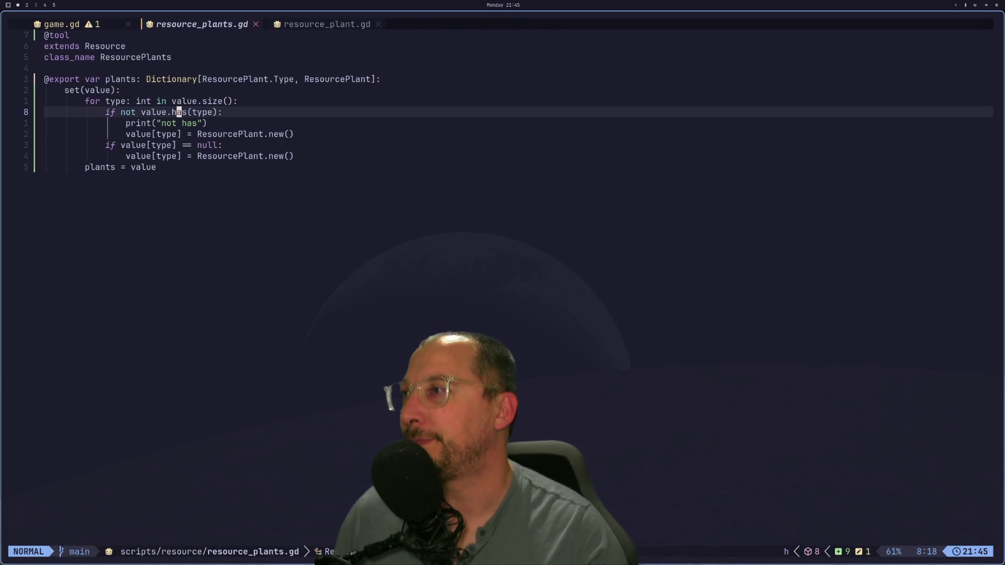
key(super+2)
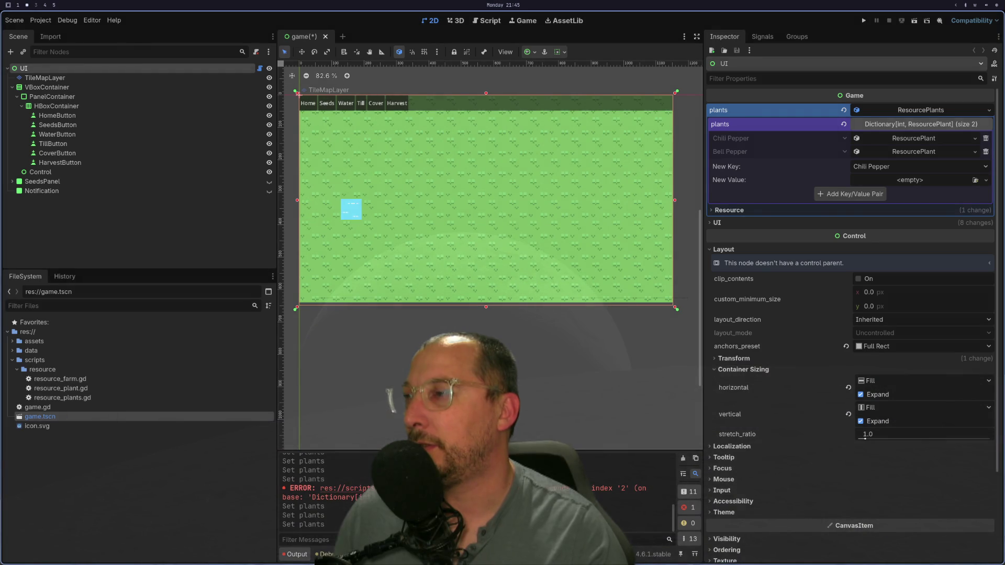
key(super+1)
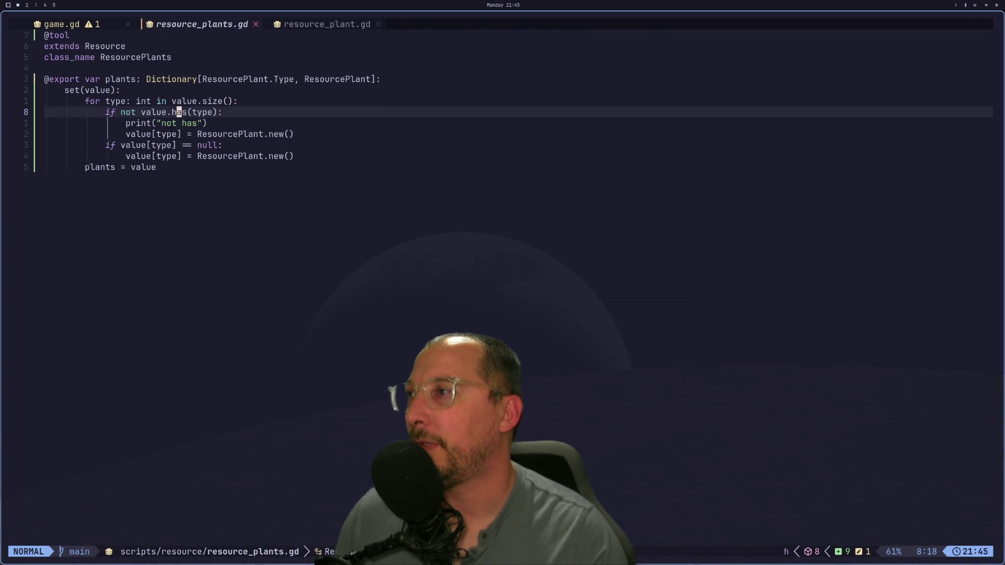
key(super+2)
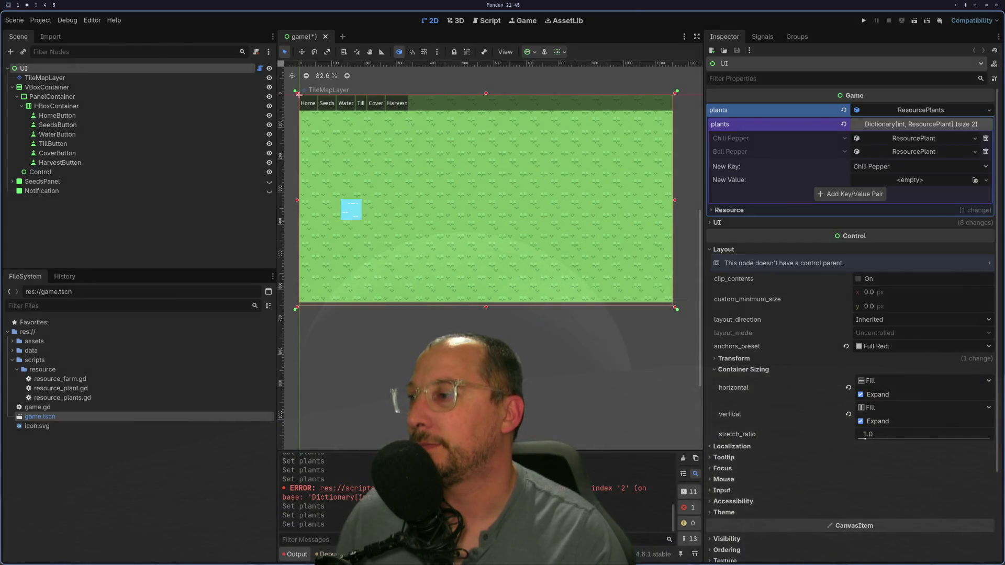
key(super+1)
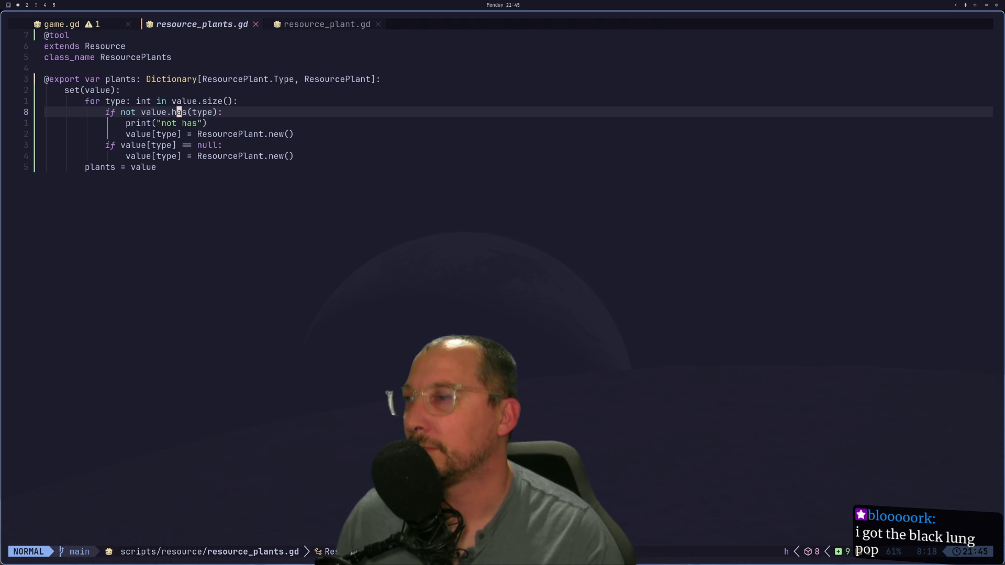
key(super+2)
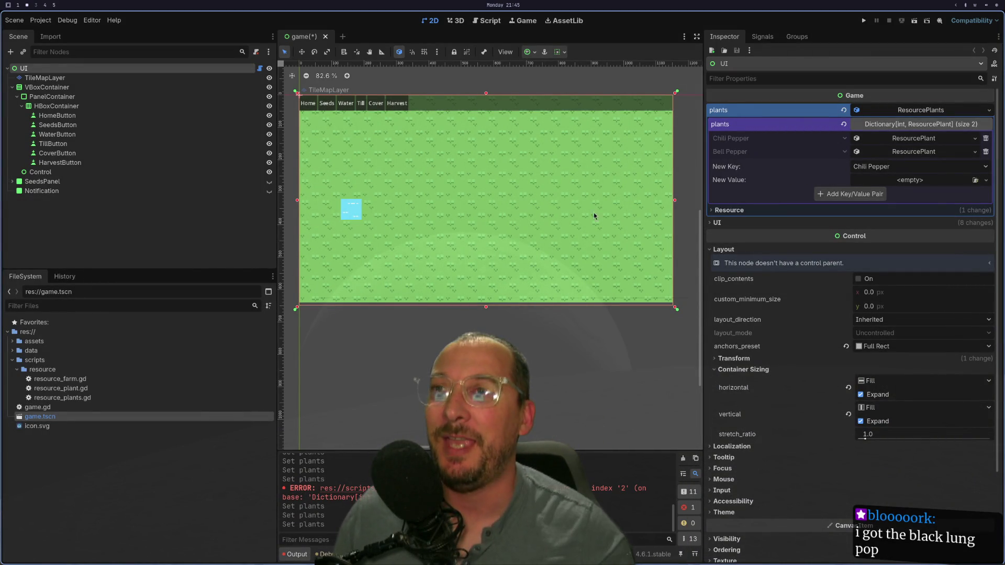
key(super+1)
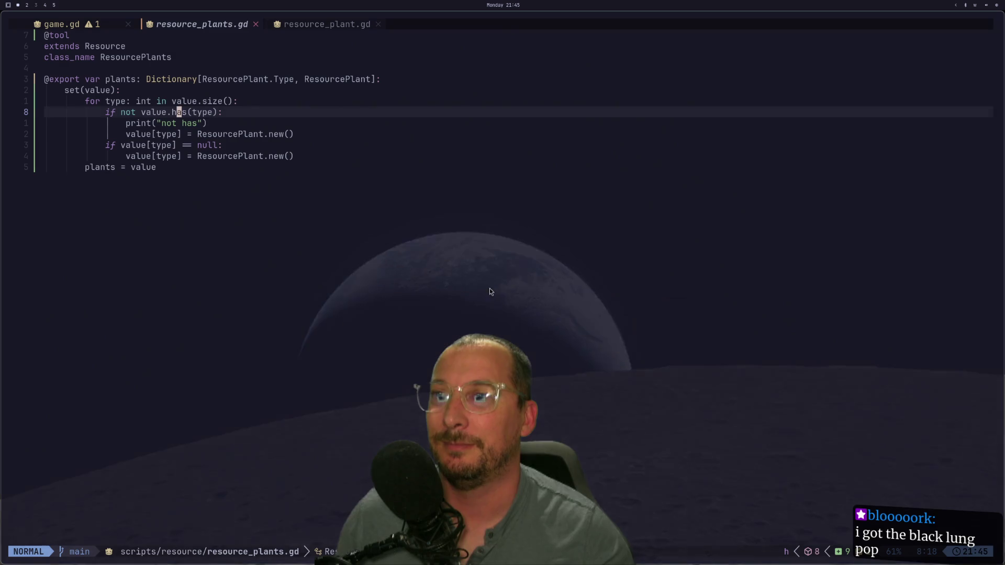
Go through game.gd and resource_plants.gd to reach resource_plant.gd.
key(g)
key(n)
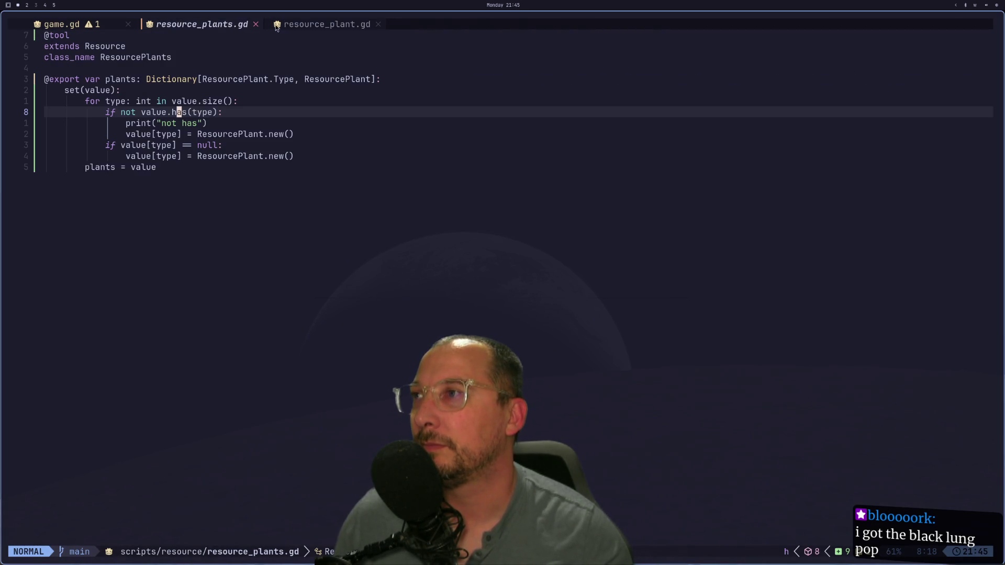
click(105, 26)
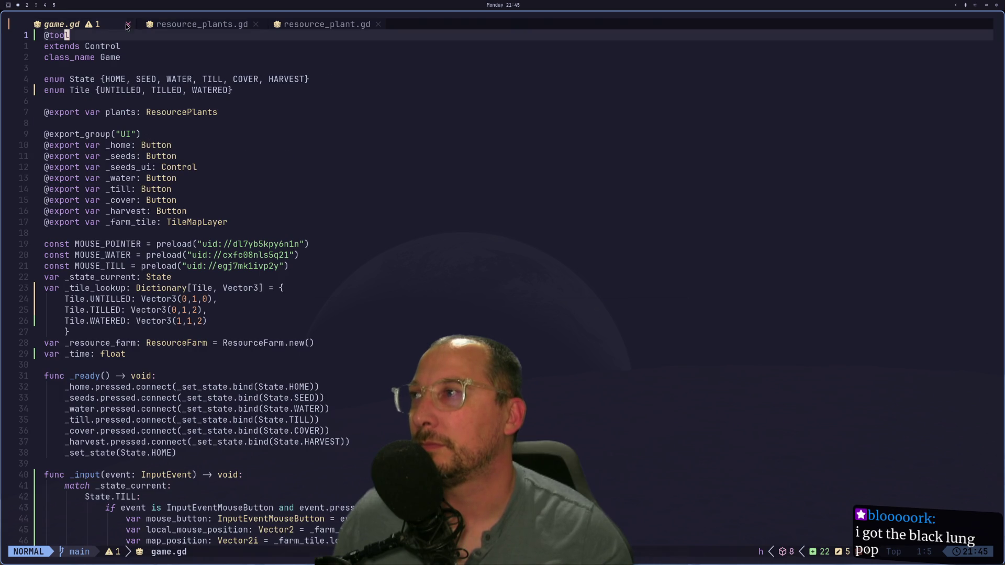
click(193, 23)
click(287, 27)
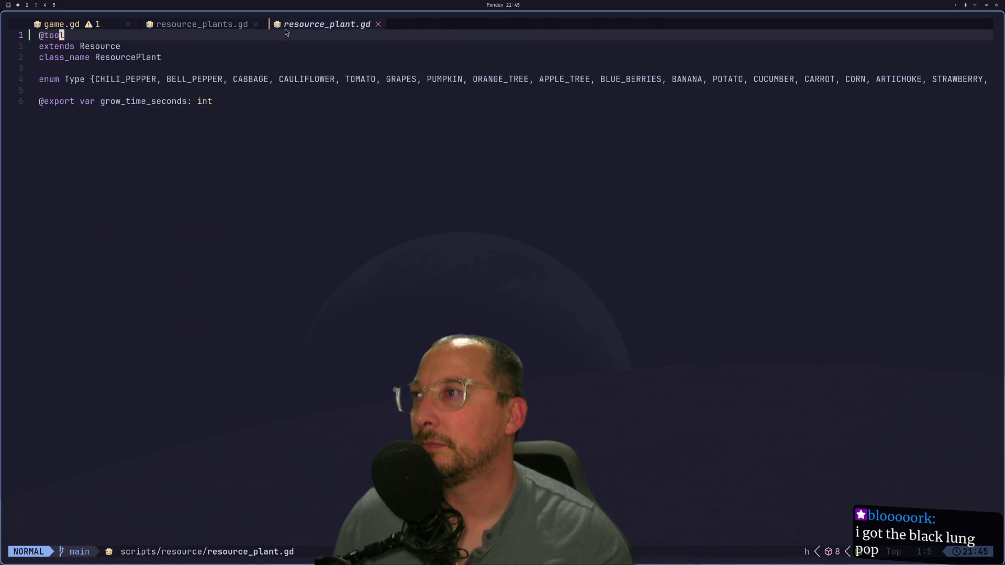
click(98, 84)
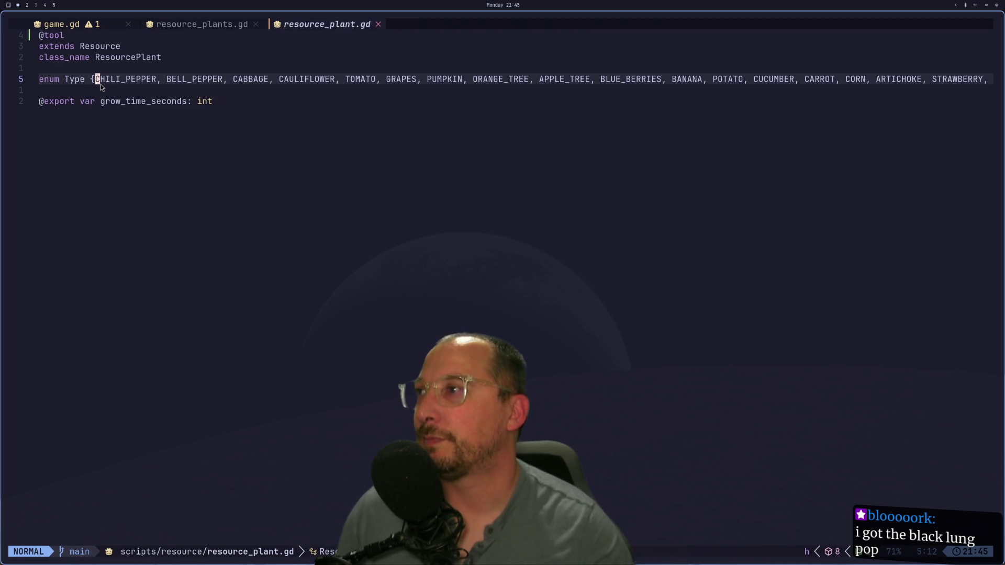
key(j)
key(i)
key(Return)
text(expor)
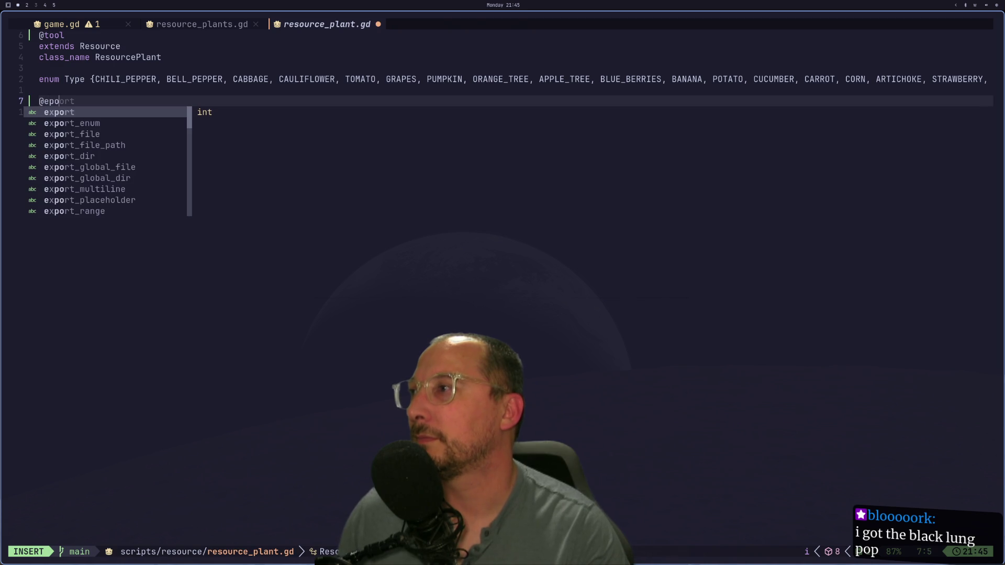
text(t var na)
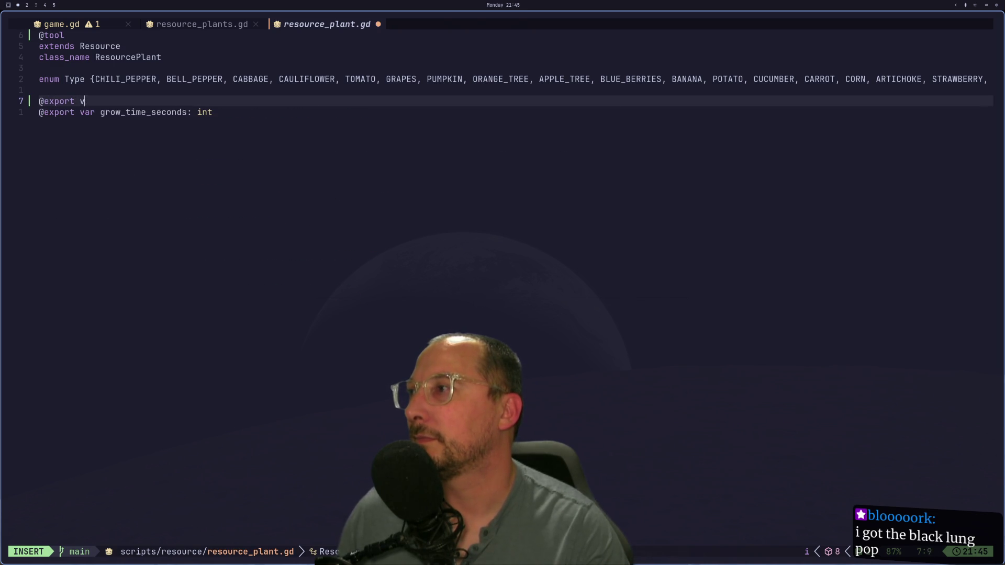
text(me: )
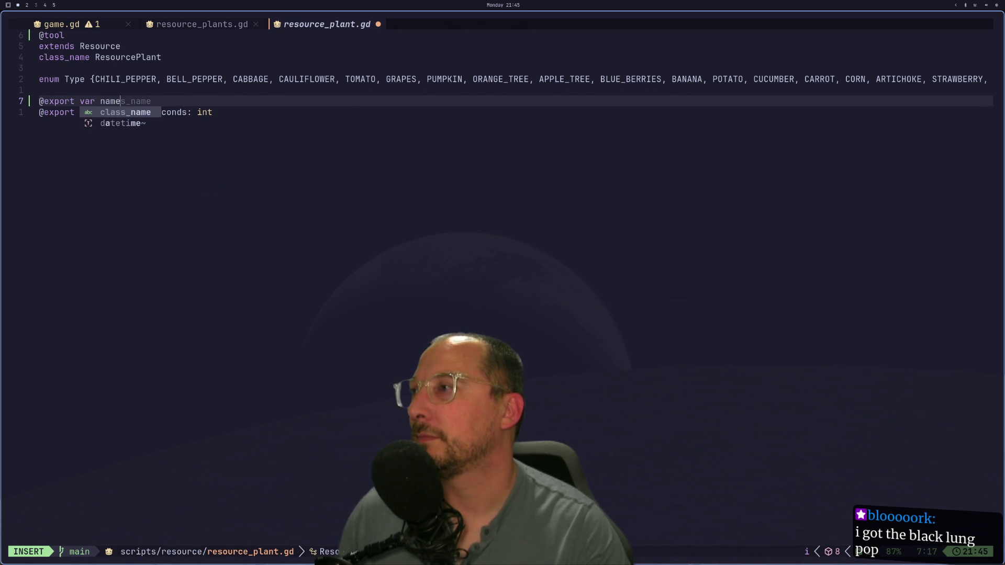
text(String)
key(Escape)
text(:w)
key(Return)
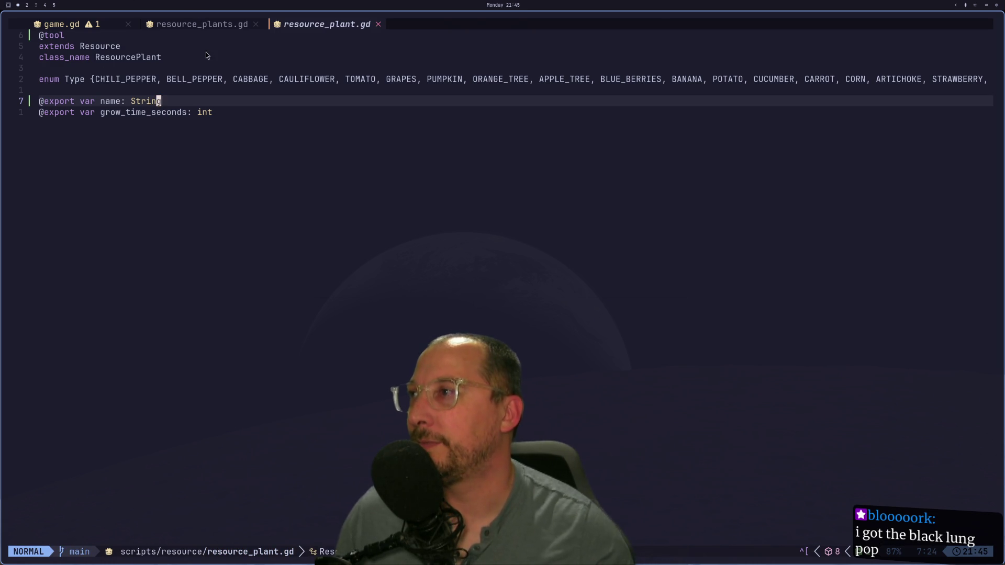
click(206, 29)
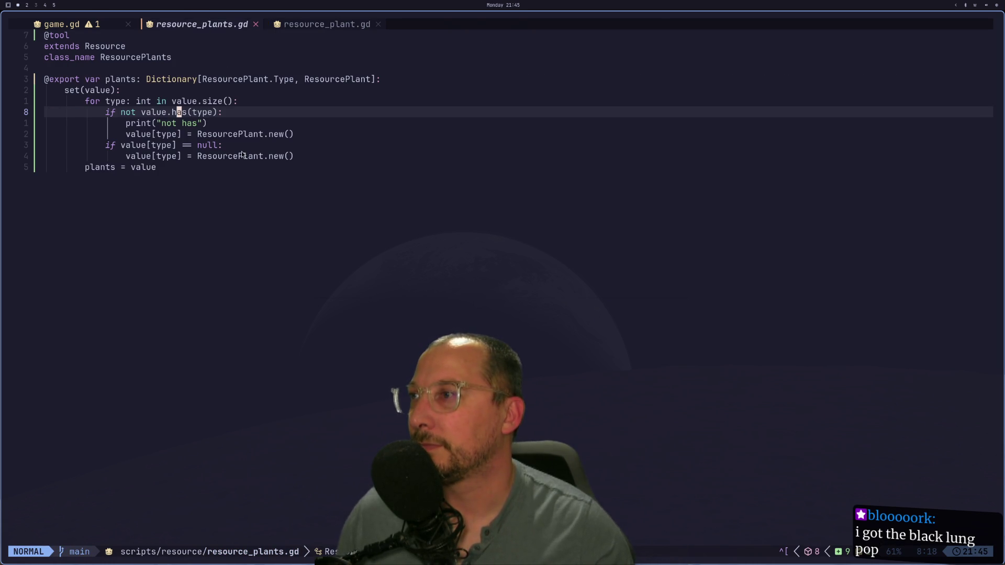
Remove the ResourcePlant.Type key type from the plants export's brackets and save.
key(g)
key(j)
key(g)
key(k)
key(k)
key(k)
key(k)
key(l)
text(hxi[)
key(Escape)
key(l)
key(d)
key(w)
key(d)
key(w)
key(d)
key(w)
text(dw)
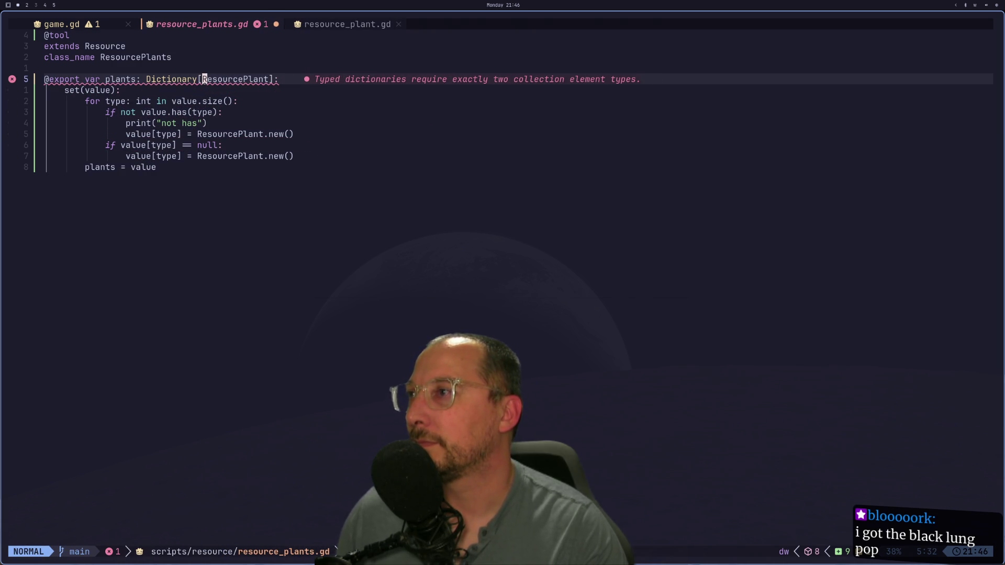
text(:w)
key(Return)
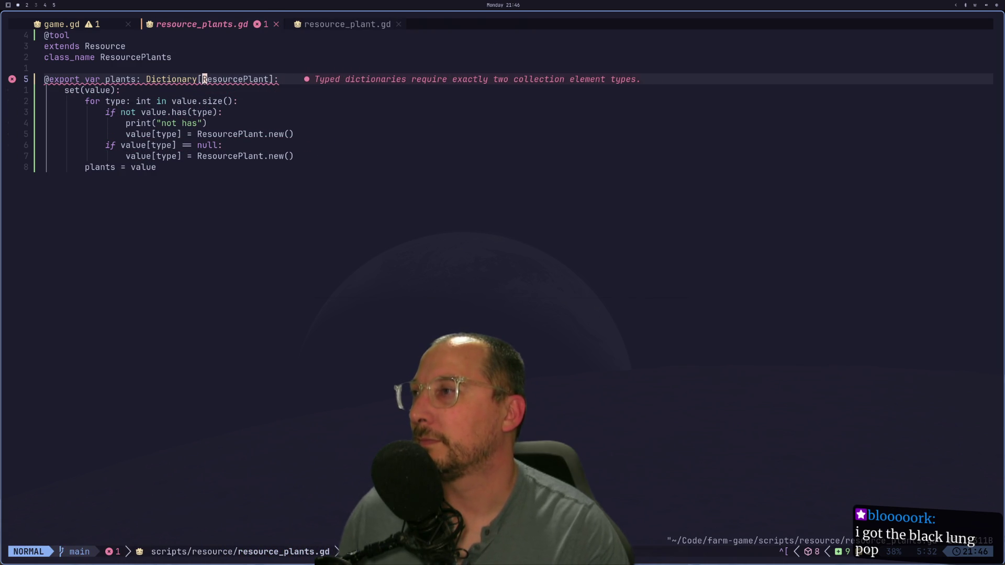
Delete the plants setter body and the export line's trailing colon.
key(j)
key(j)
key(k)
key(d)
key(d)
key(d)
key(d)
key(d)
key(d)
key(d)
key(d)
key(d)
key(d)
key(d)
key(d)
key(d)
key(d)
key(k)
key(j)
key(x)
key(space)
key(b)
key(Return)
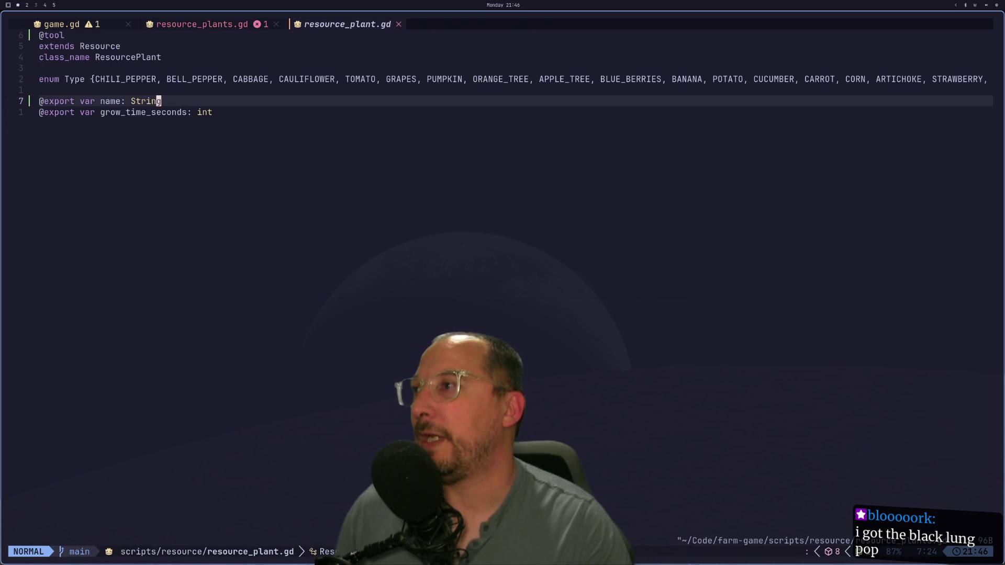
Replace Dictionary with Array so plants exports Array[ResourcePlant], and save.
key(ctrl+6)
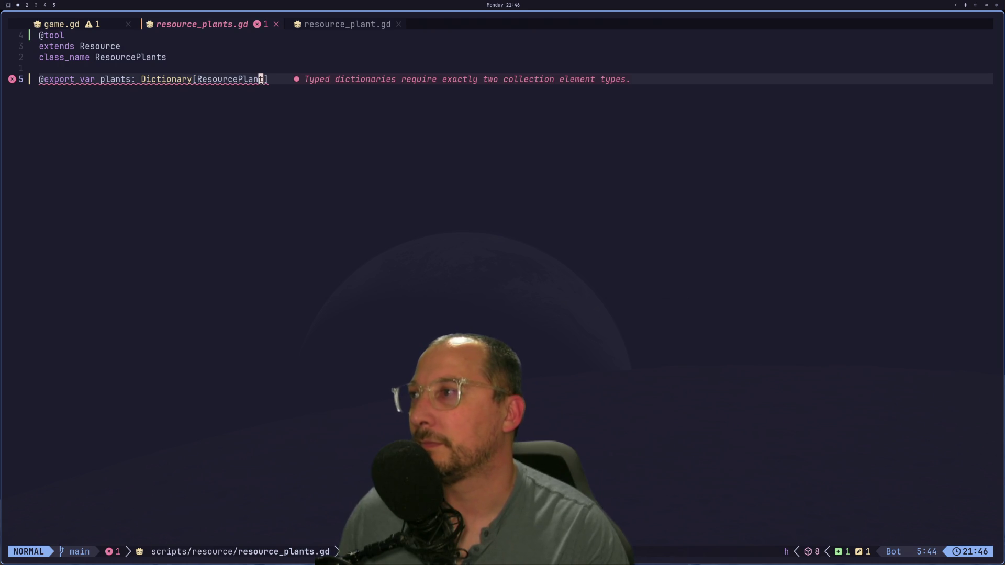
key(h)
key(h)
key(h)
text(cwArray)
key(Escape)
key(colon)
text(w)
key(Return)
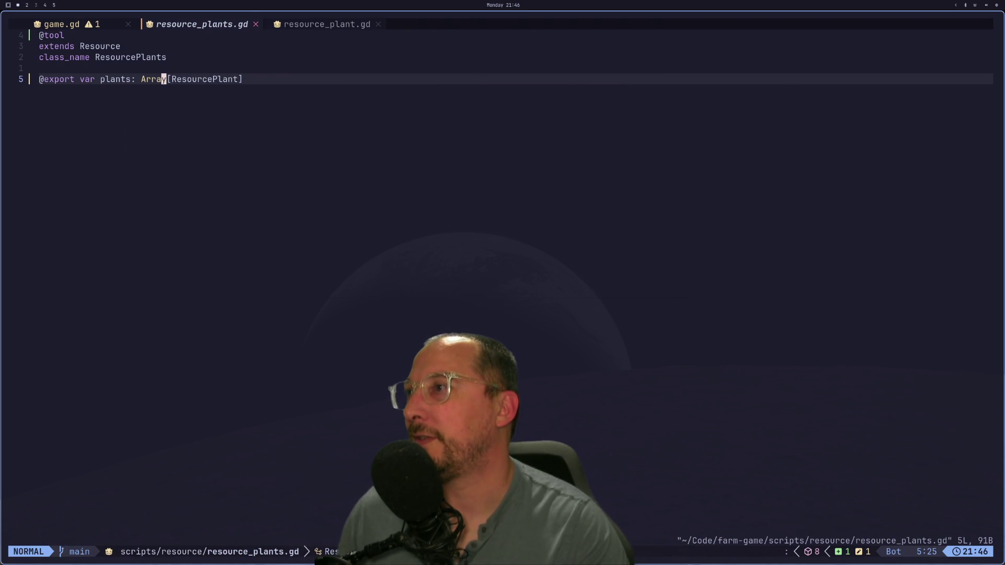
key(shift+h)
Change game.gd's plants export type from ResourcePlants to ResourcePlant.
key(2)
key(8)
key(j)
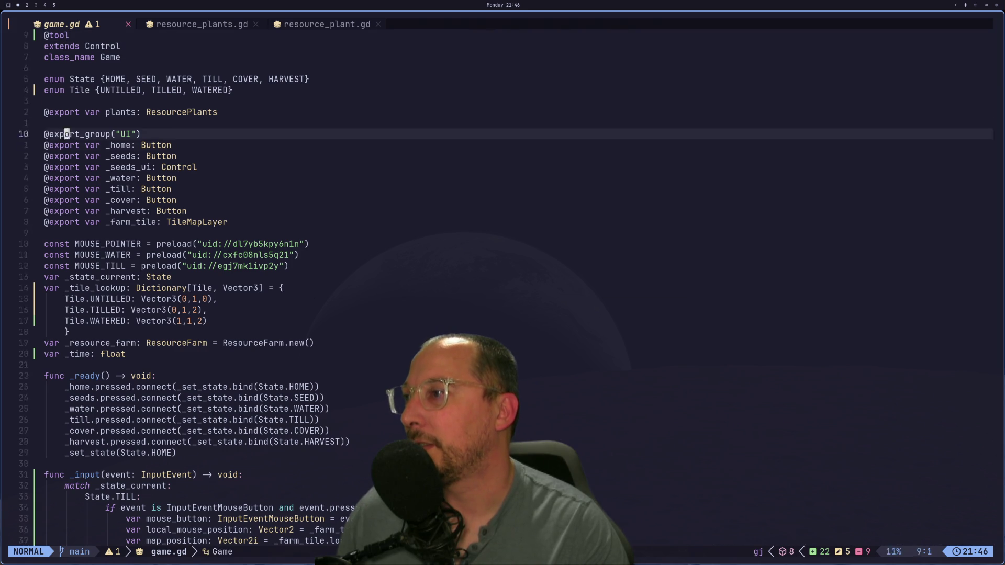
key(j)
key(k)
key(2)
key(2)
key(k)
key(j)
key(l)
key(l)
key(l)
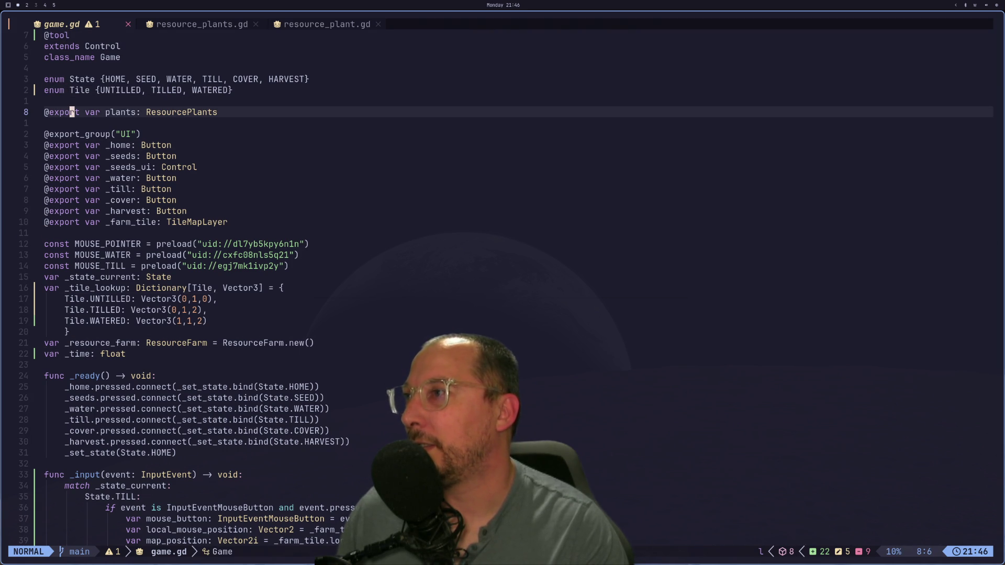
key(l)
key(l)
key(x)
key(a)
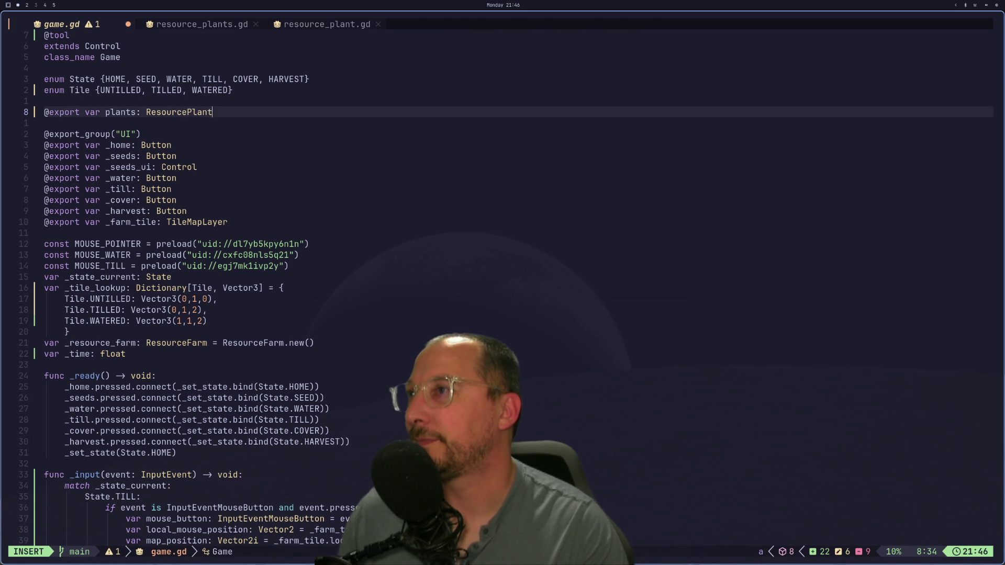
key(Escape)
key(h)
key(h)
key(h)
key(h)
key(h)
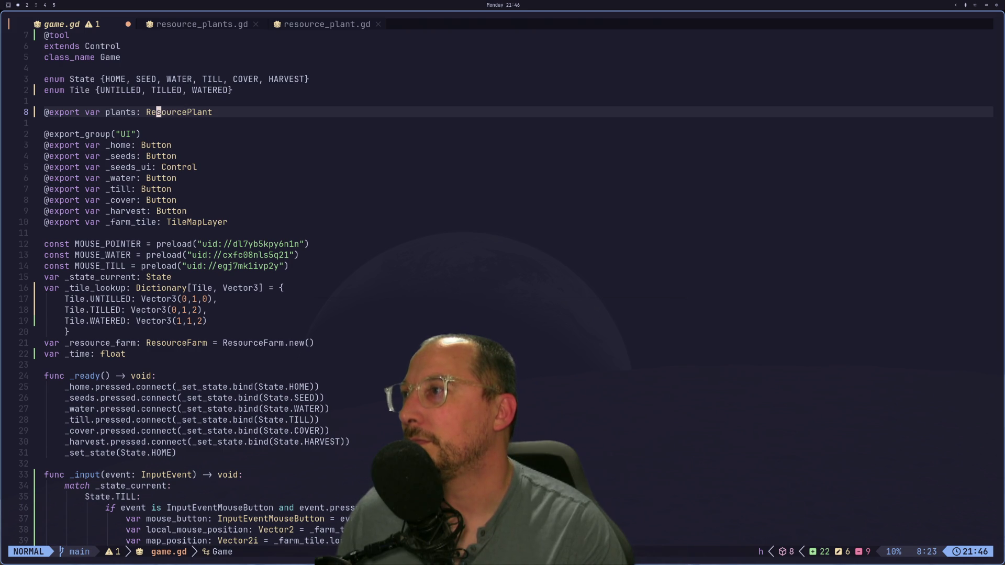
Wrap the type as Array[ResourcePlant], fix the stray brackets, and save game.gd.
text(biArray)
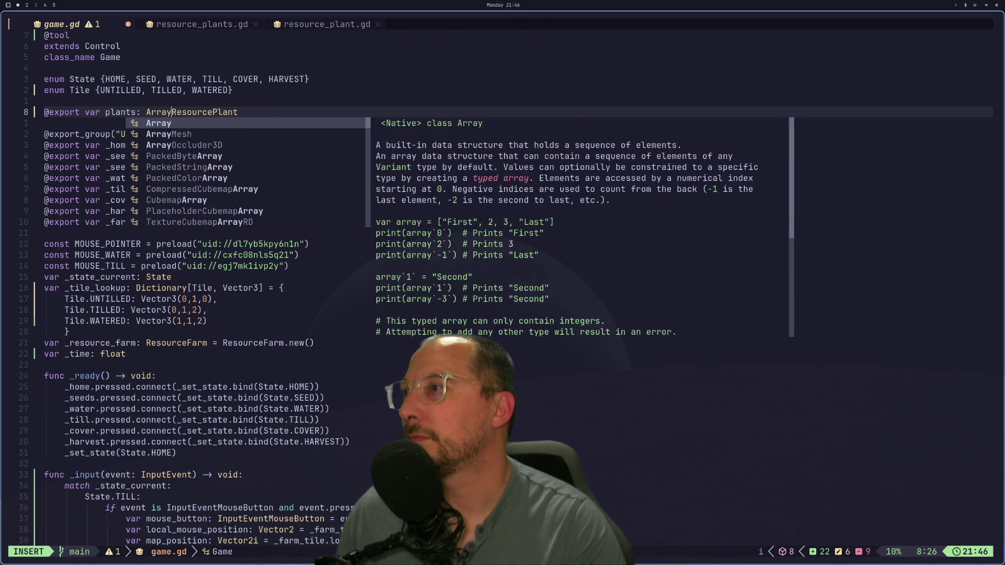
key(Return)
text([)
key(Escape)
text($a[)
key(Left)
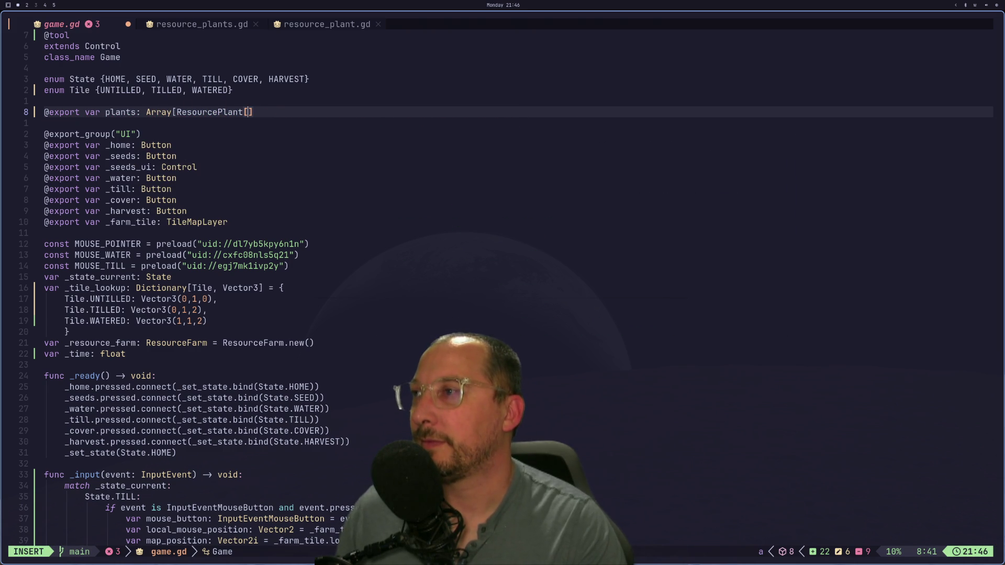
key(BackSpace)
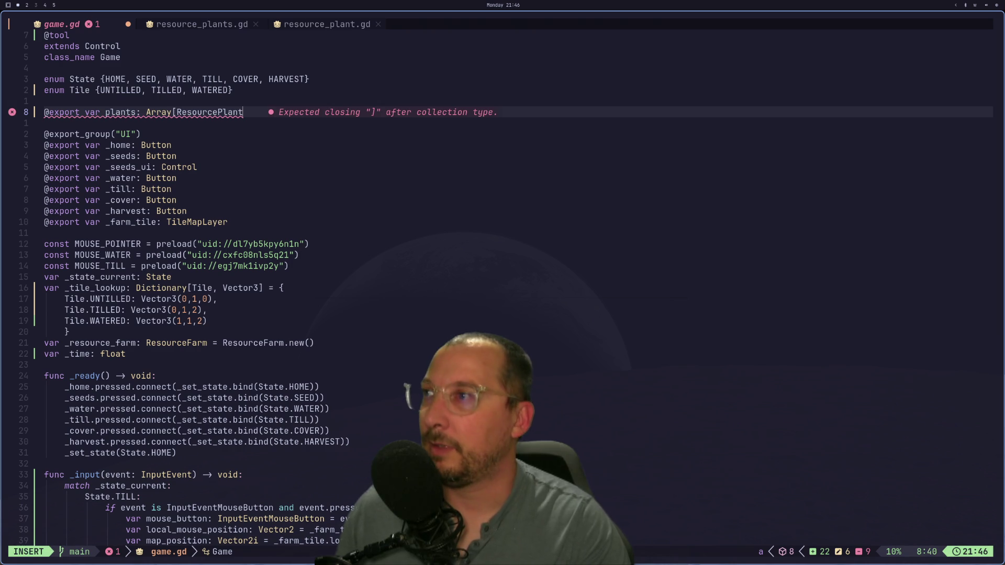
text(])
key(Escape)
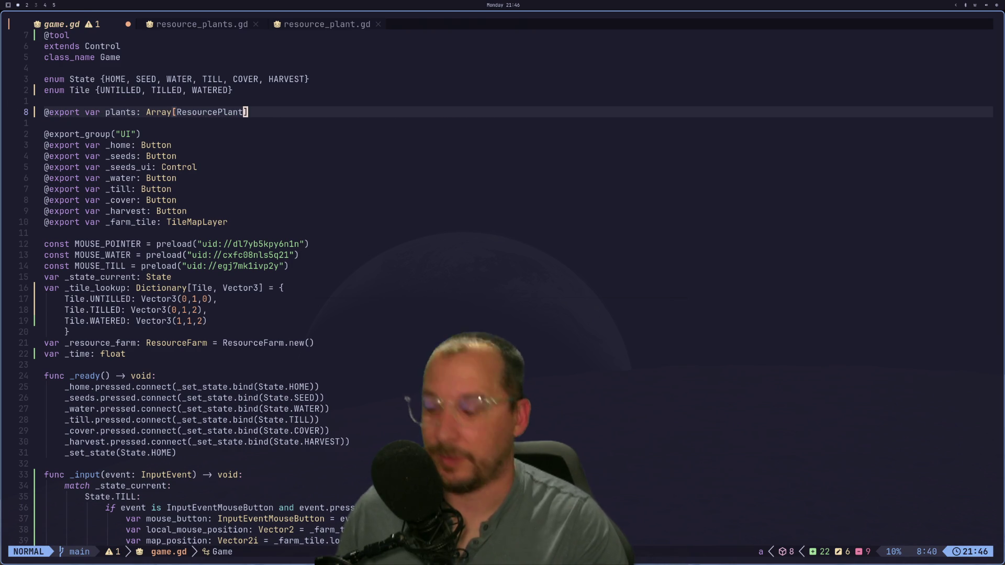
text(:w)
key(Return)
key(ctrl+6)
key(k)
key(k)
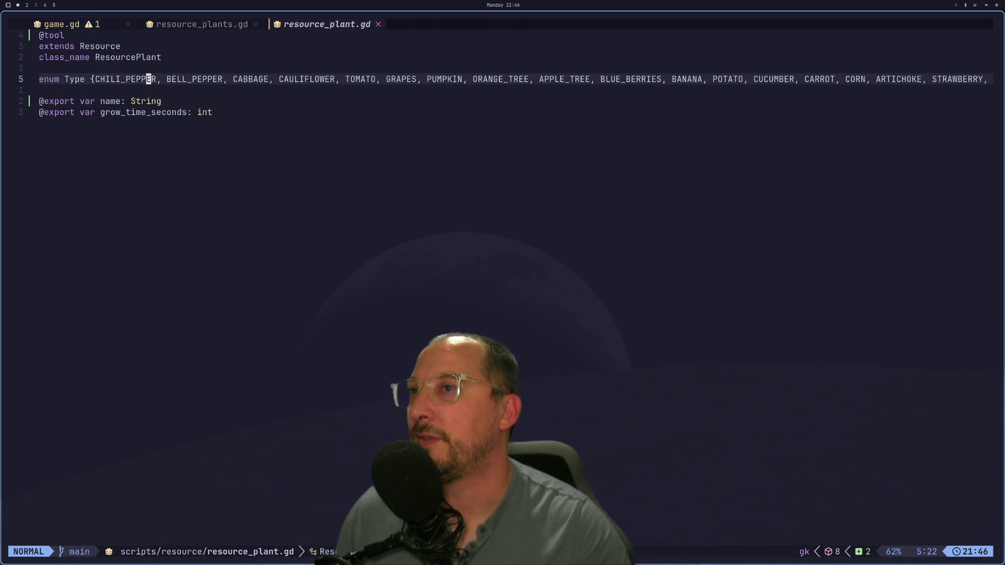
Close the resource_plants.gd buffer and bring Godot up beside the code editor.
click(257, 24)
click(214, 105)
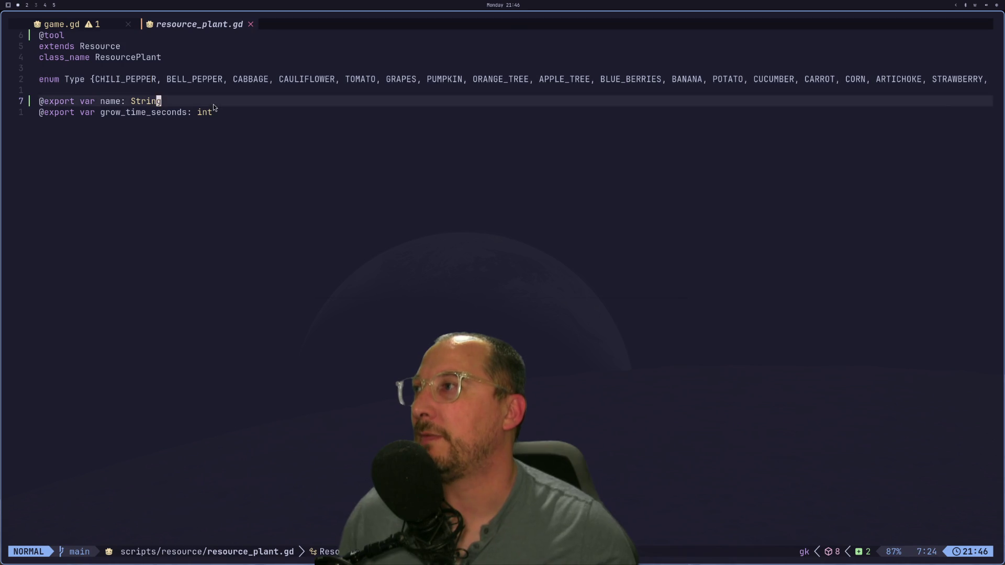
key(super+f)
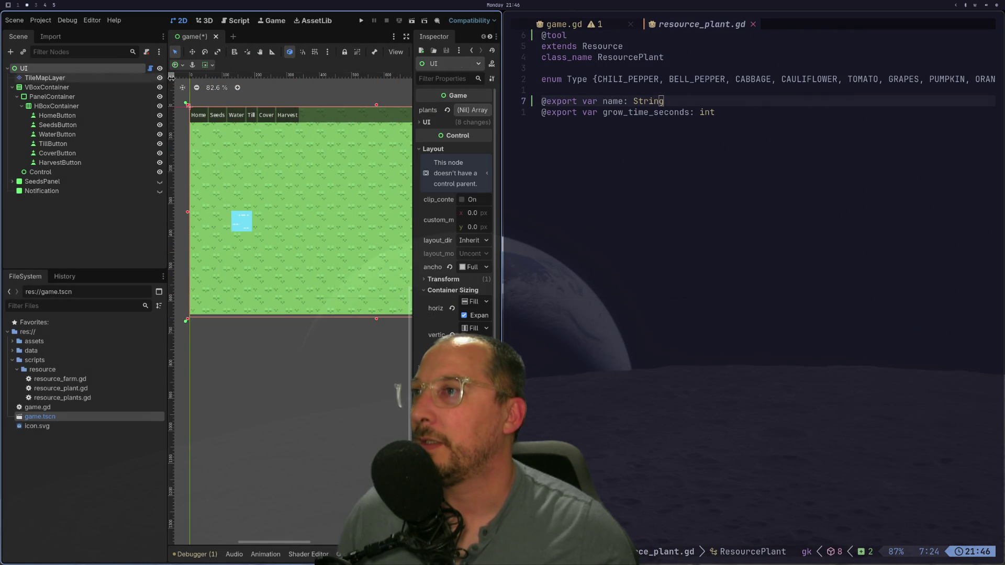
Expand the plants array in the Inspector and add one empty element.
click(465, 113)
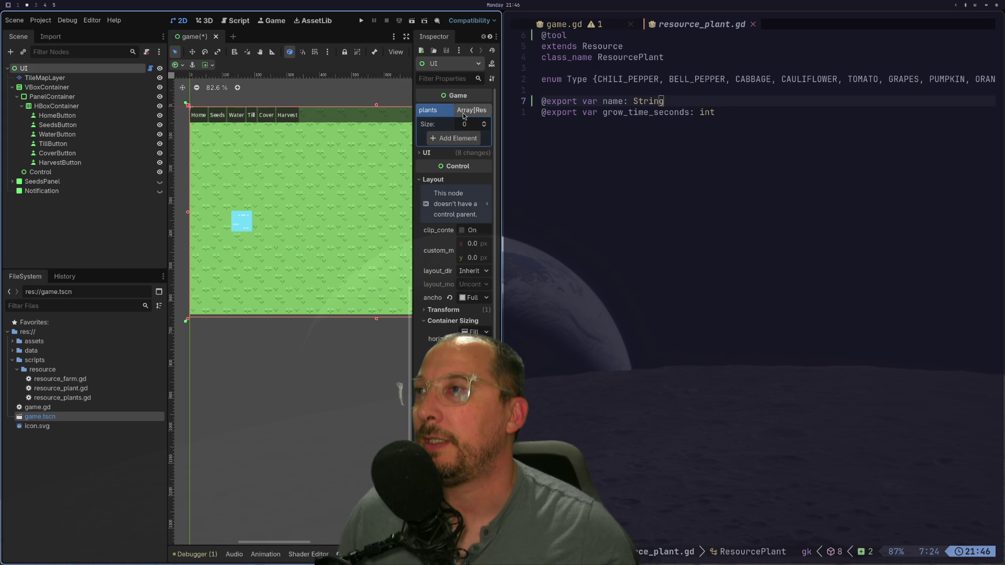
click(482, 123)
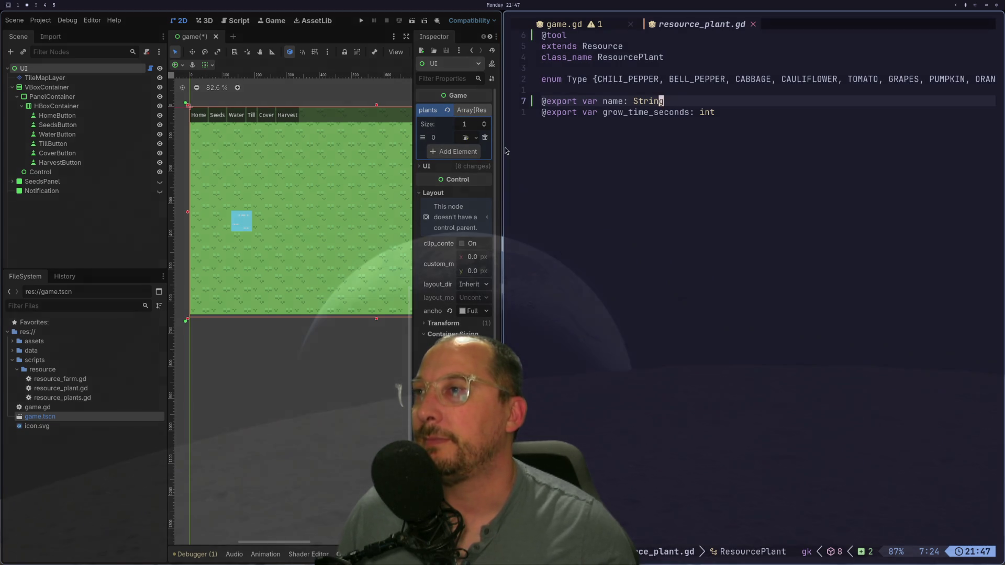
key(super+v)
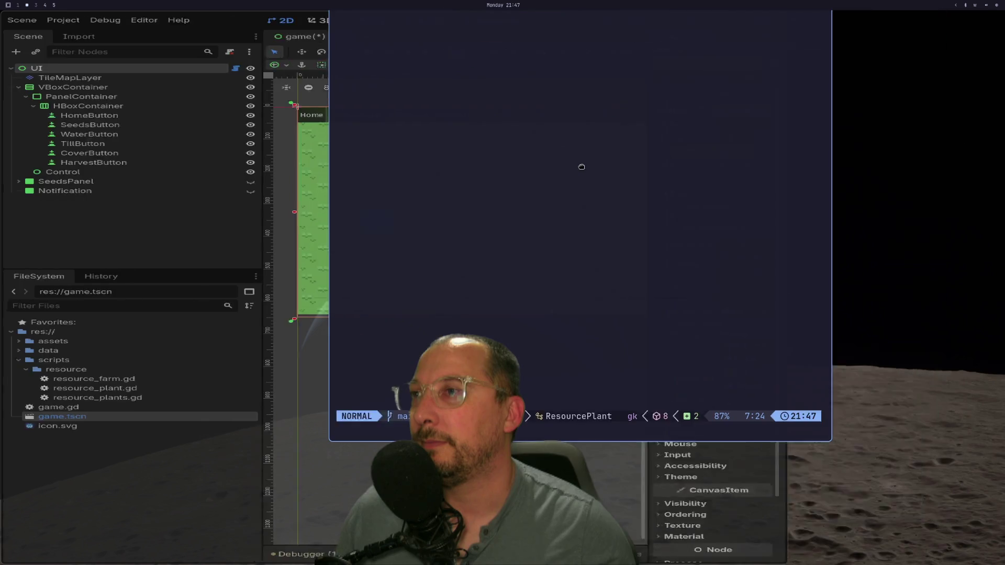
key(super+v)
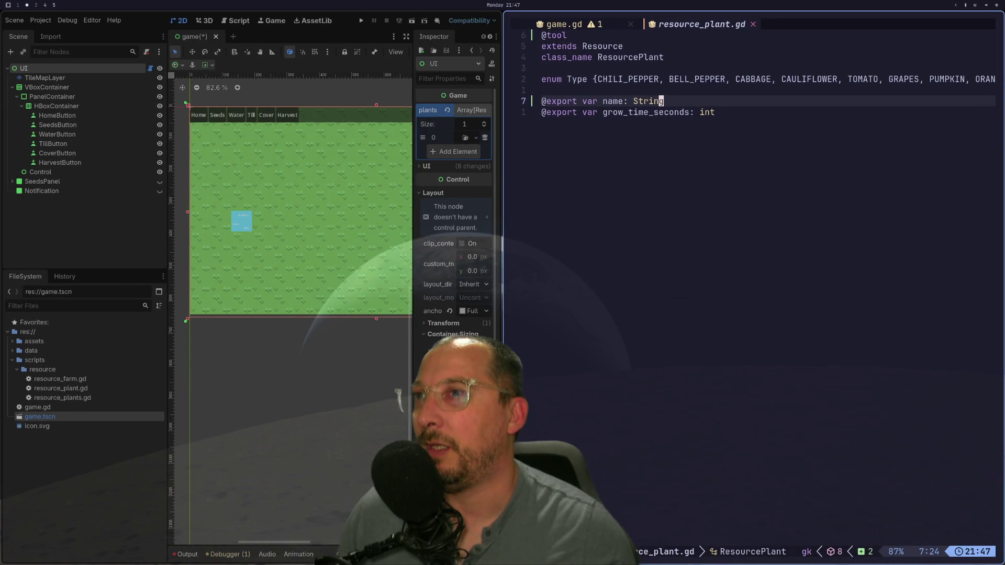
key(super+f)
key(super+f)
key(super+f)
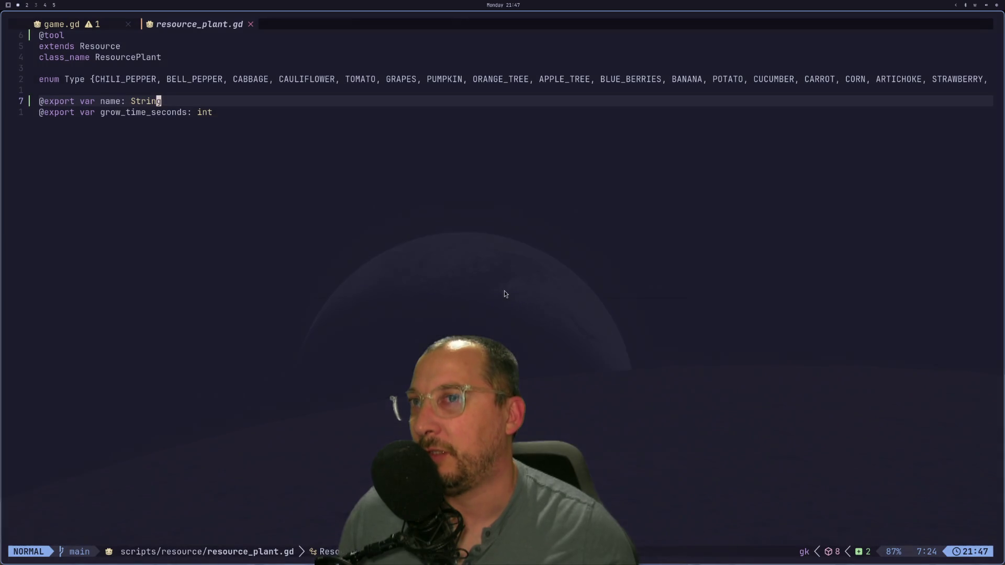
key(super+2)
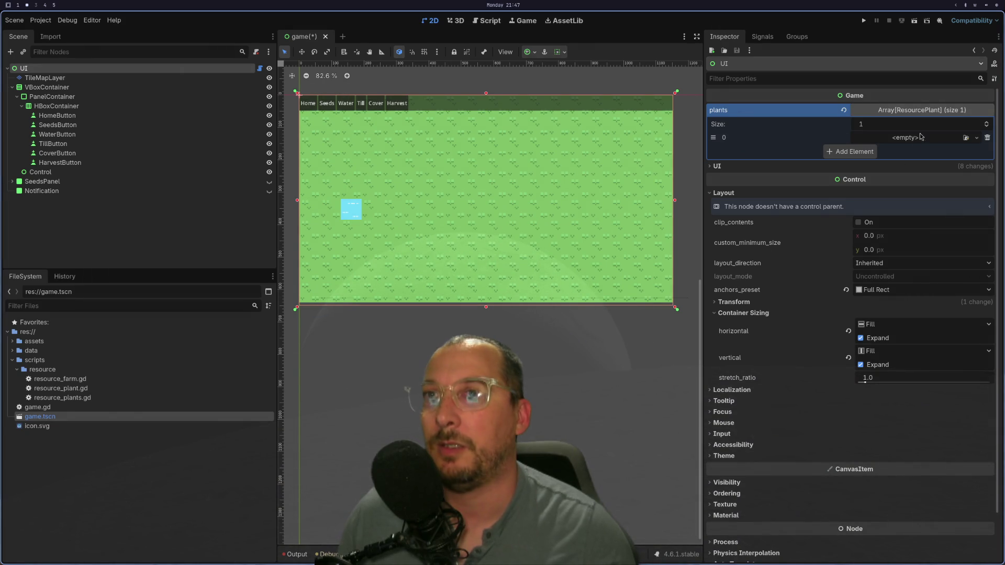
Fill the empty plants slot with a New ResourcePlant, checking the plant script alongside.
click(904, 141)
click(924, 161)
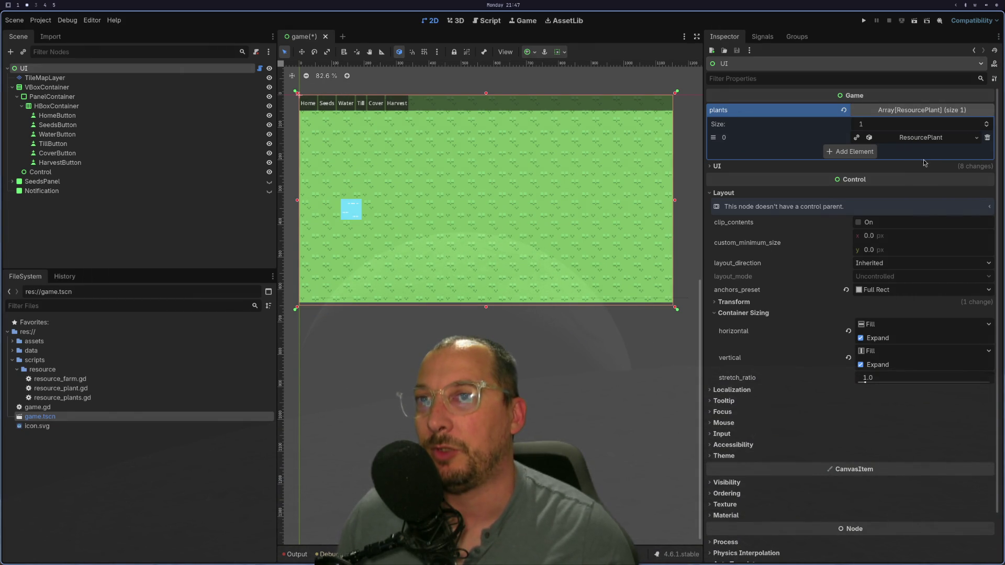
click(893, 151)
key(super+1)
key(super+2)
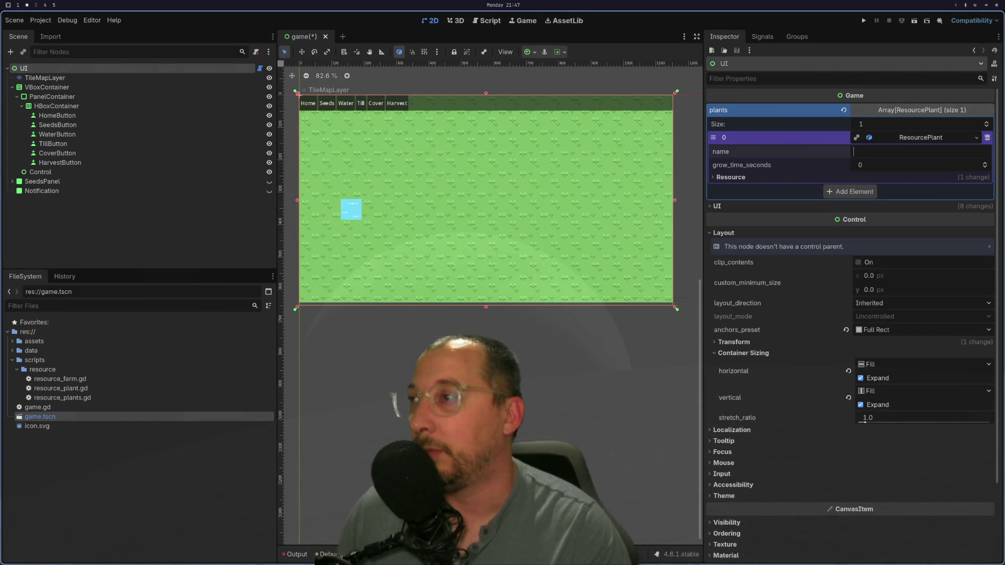
key(super+1)
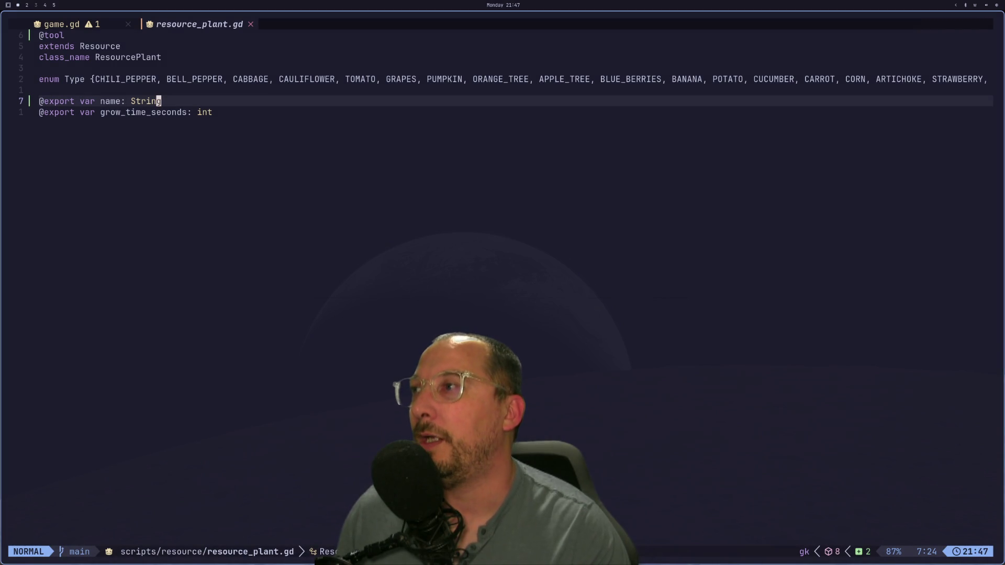
key(super+2)
key(super+3)
key(super+2)
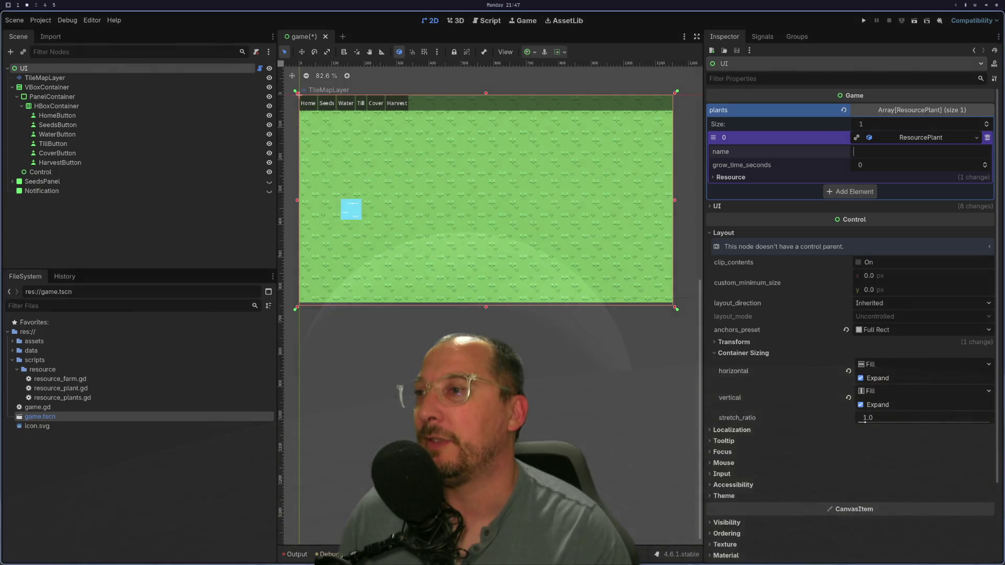
key(super+1)
key(super+2)
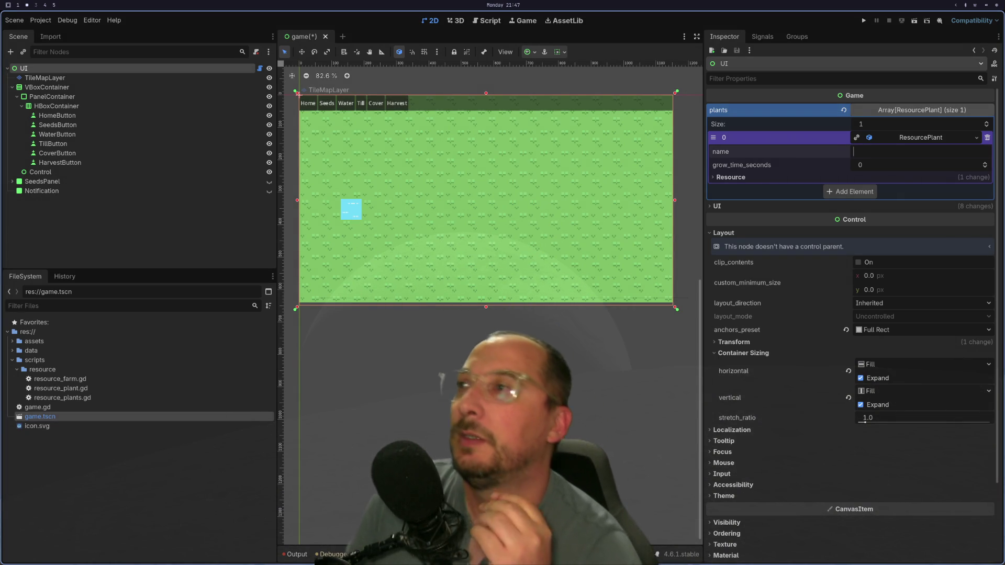
Name the plant Chili Pepper and set its grow_time_seconds to 10.
text(Chili)
key(super+1)
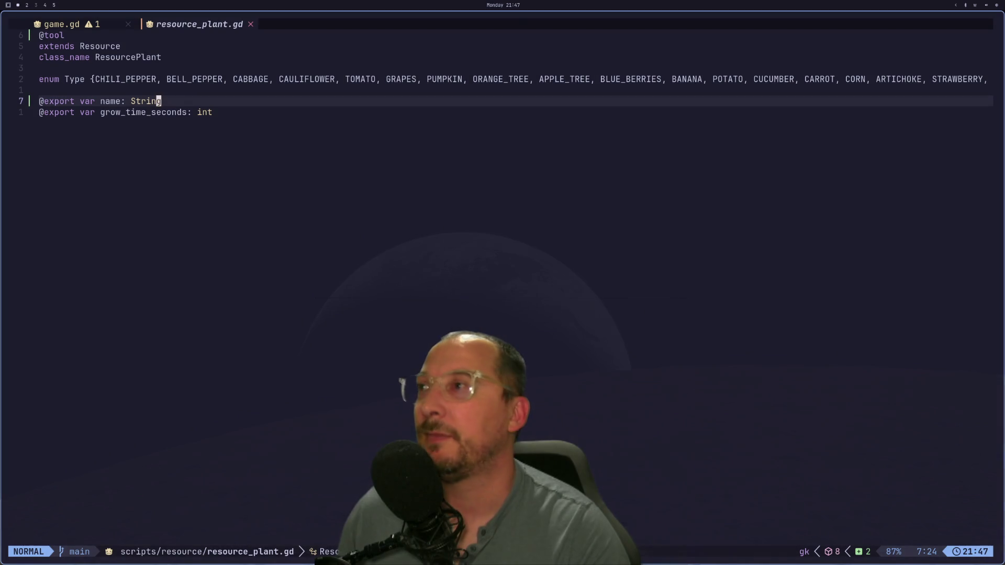
key(super+2)
text(o)
text(epper)
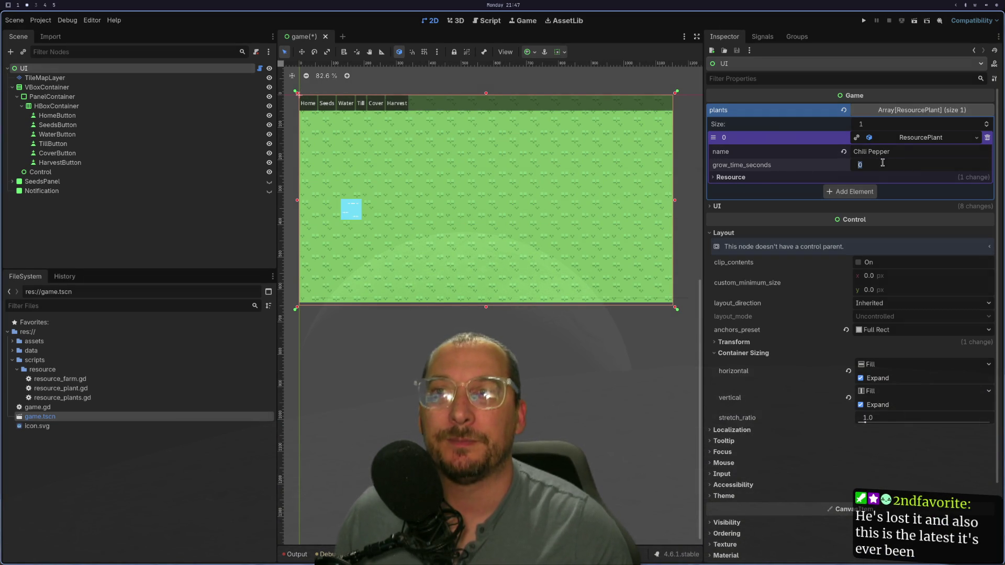
click(910, 157)
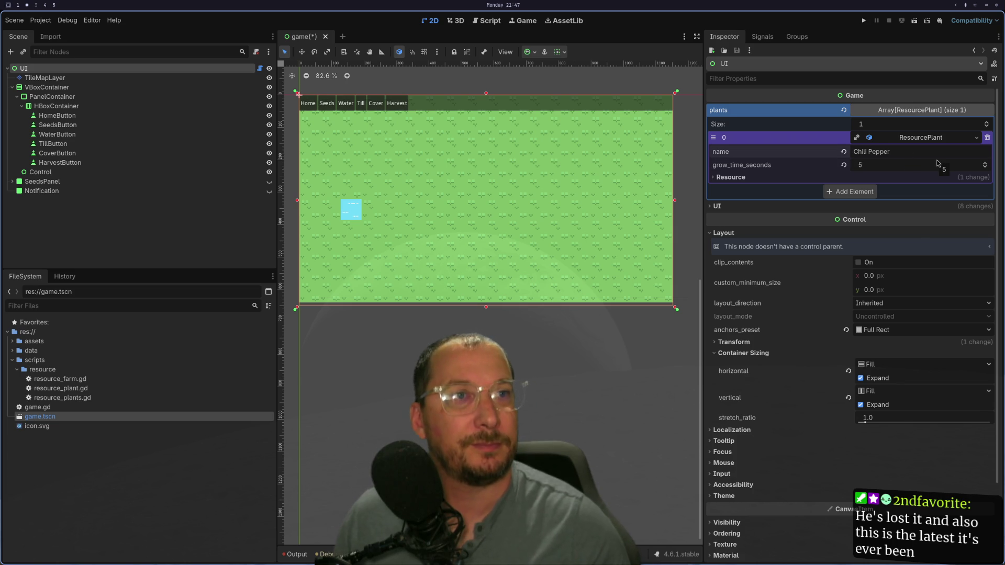
click(987, 164)
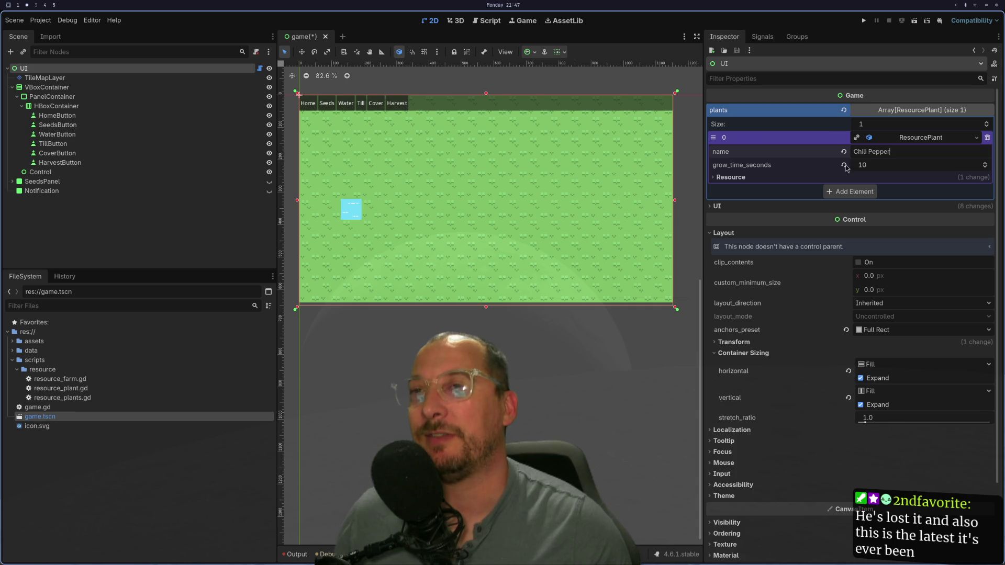
Select the TileMapLayer node instead of the UI node and glance at the code editor.
click(158, 244)
click(44, 77)
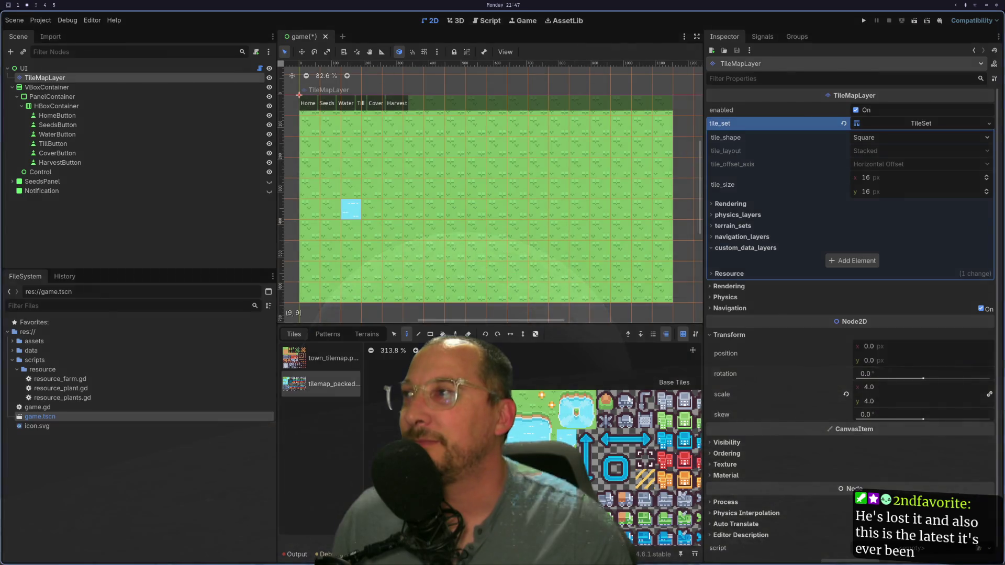
key(super+4)
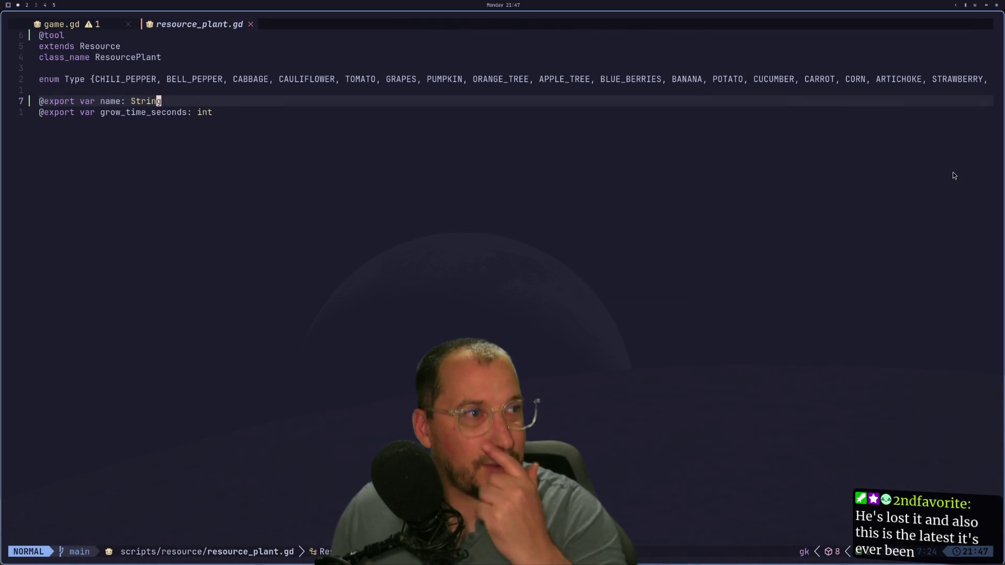
key(super+2)
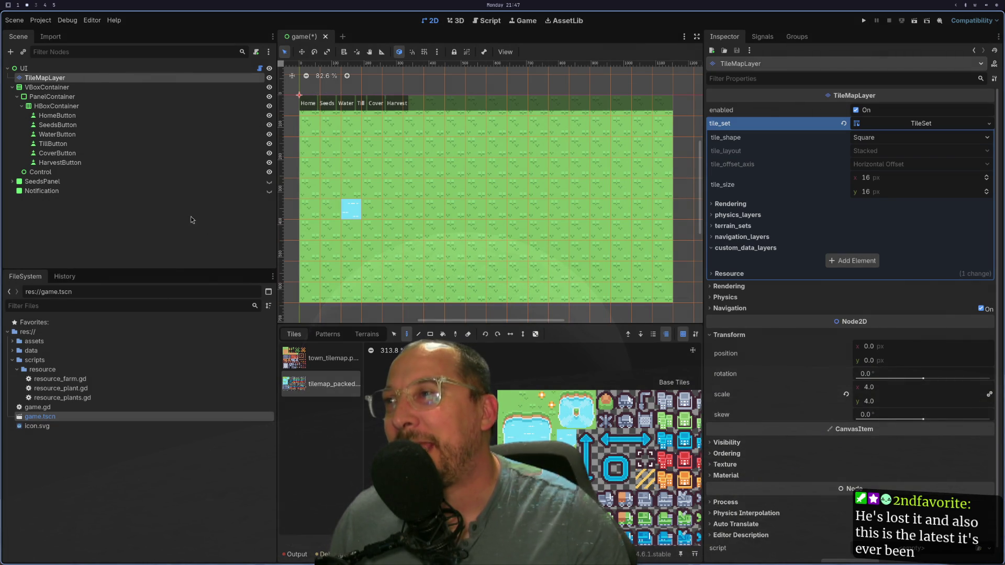
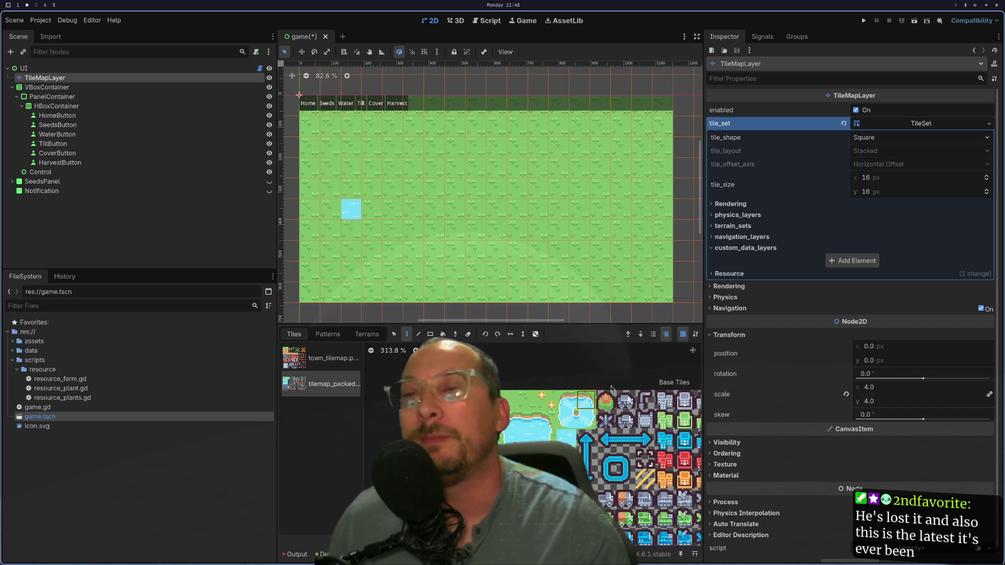
Review the UI node's Chili Pepper plant entry (grow time 10), then bring up resource_plant.gd.
click(125, 69)
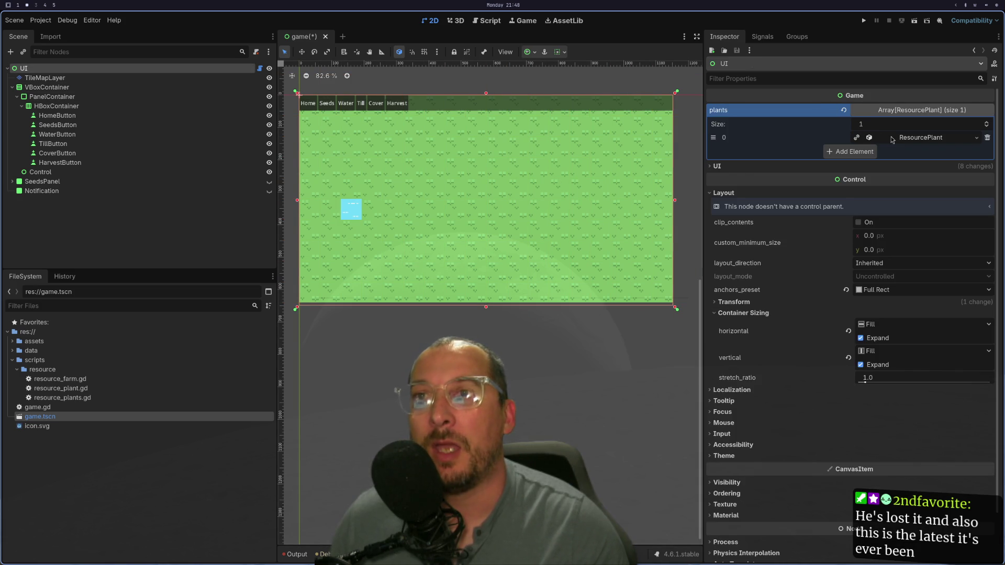
click(893, 138)
key(super+1)
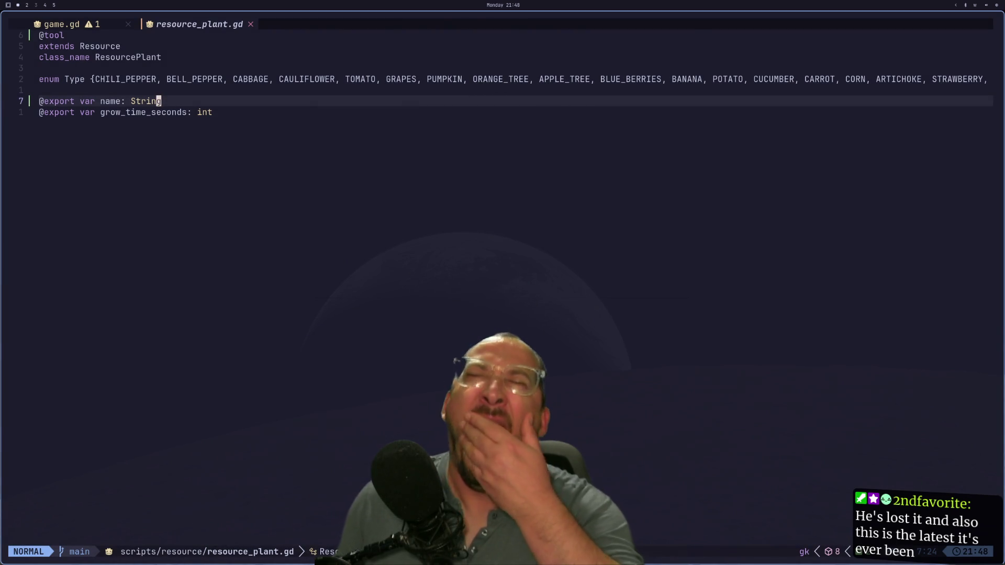
key(super+3)
key(super+2)
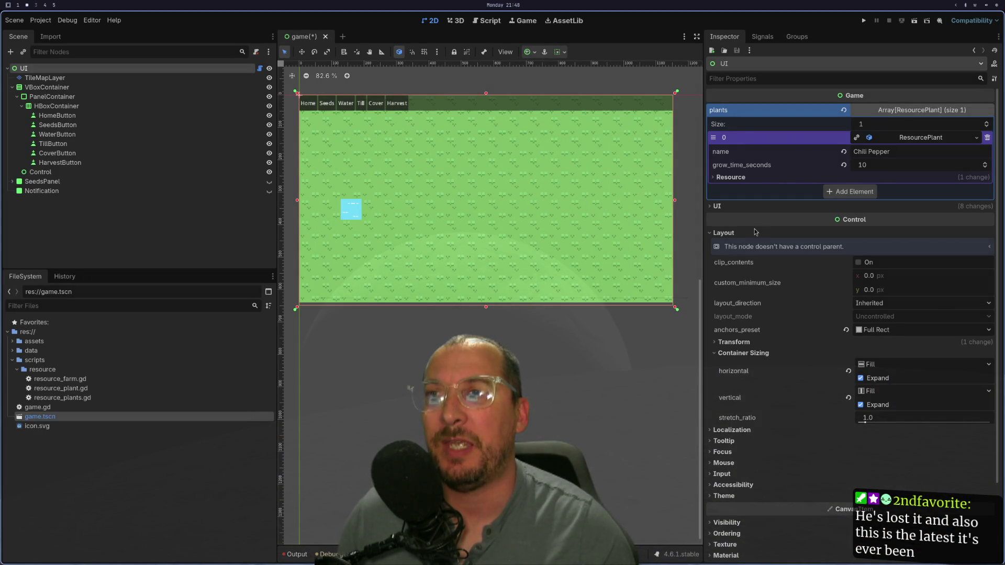
key(super+3)
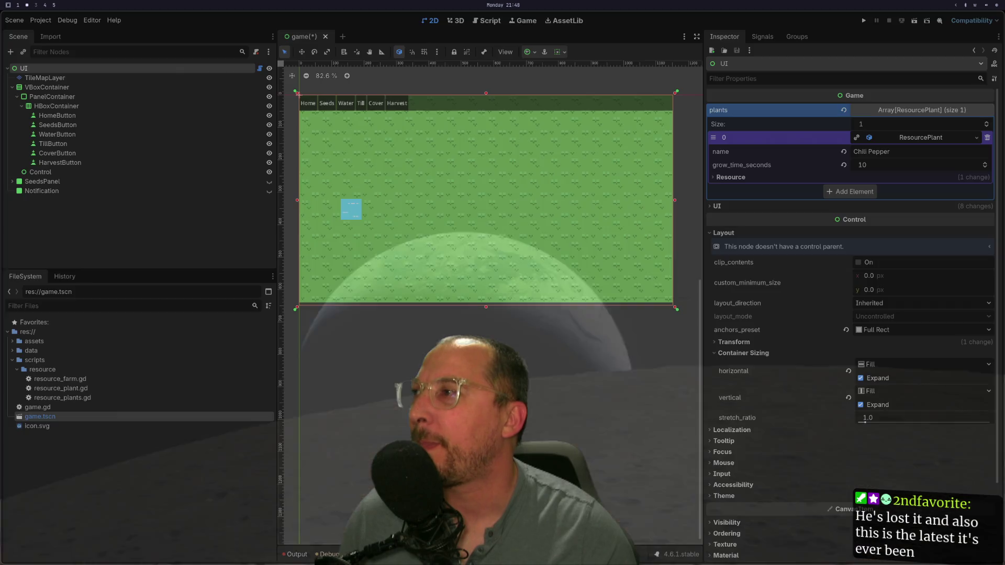
key(super+1)
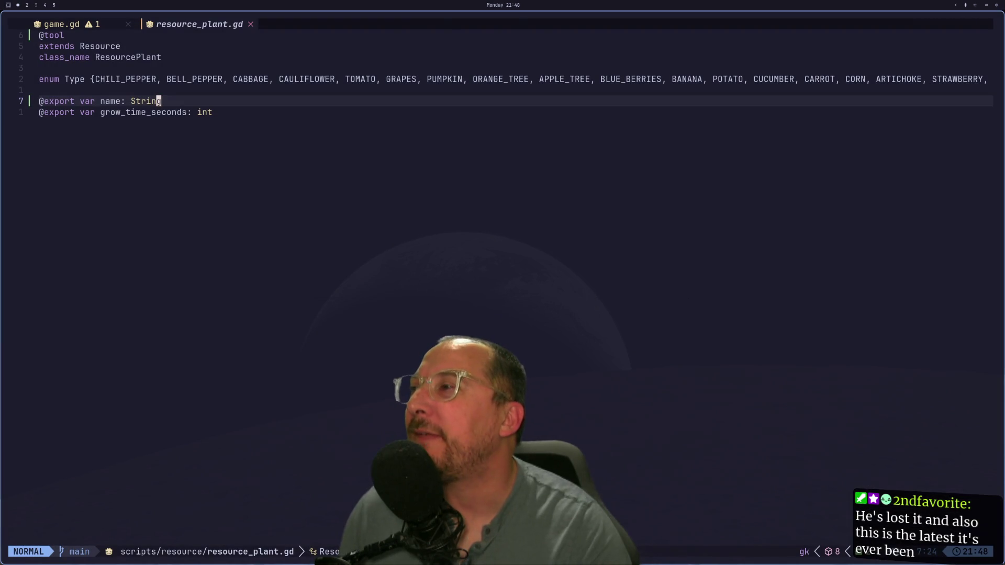
key(j)
text(o)
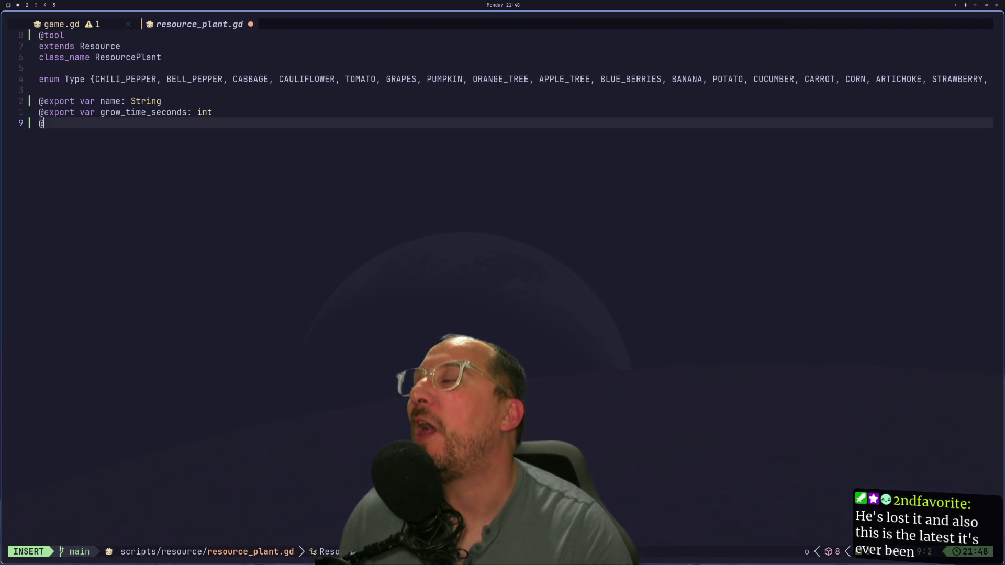
text(epoo)
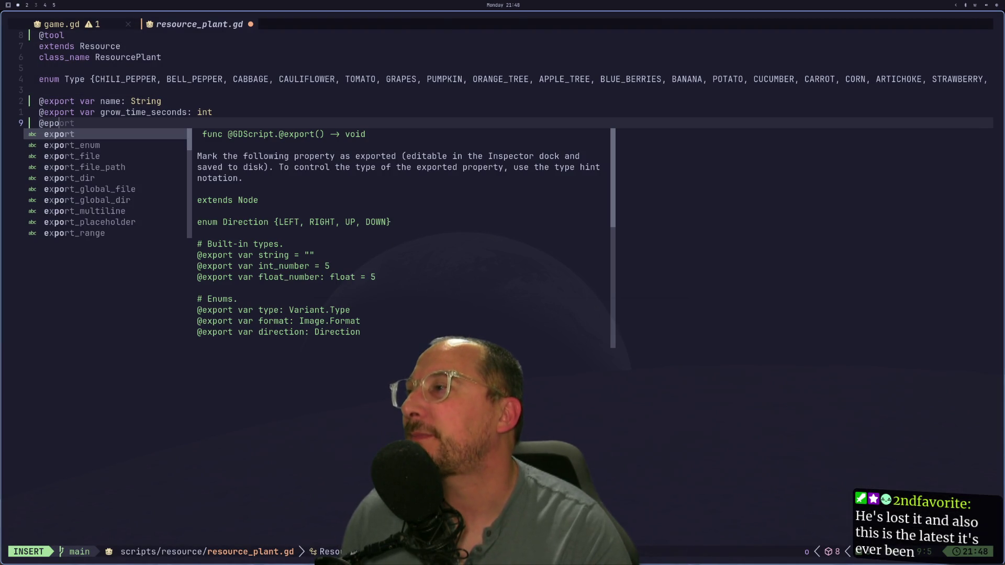
text(rt)
key(Return)
text(var )
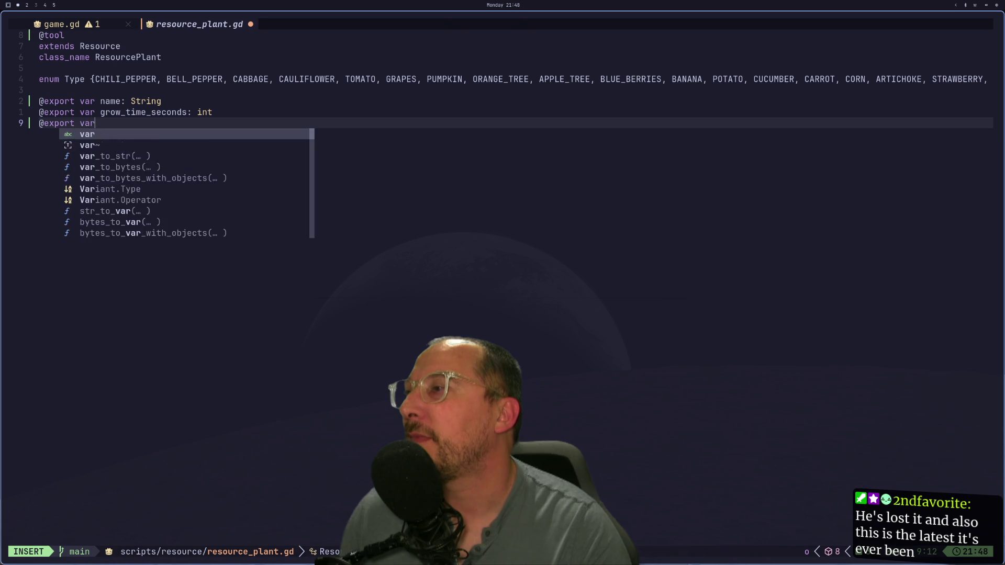
text(image: )
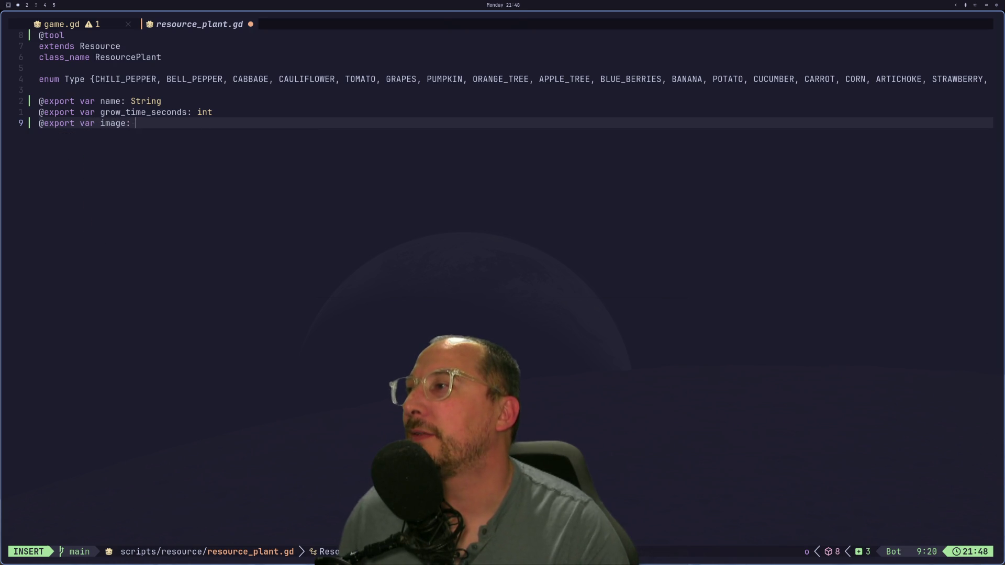
text(At)
key(Return)
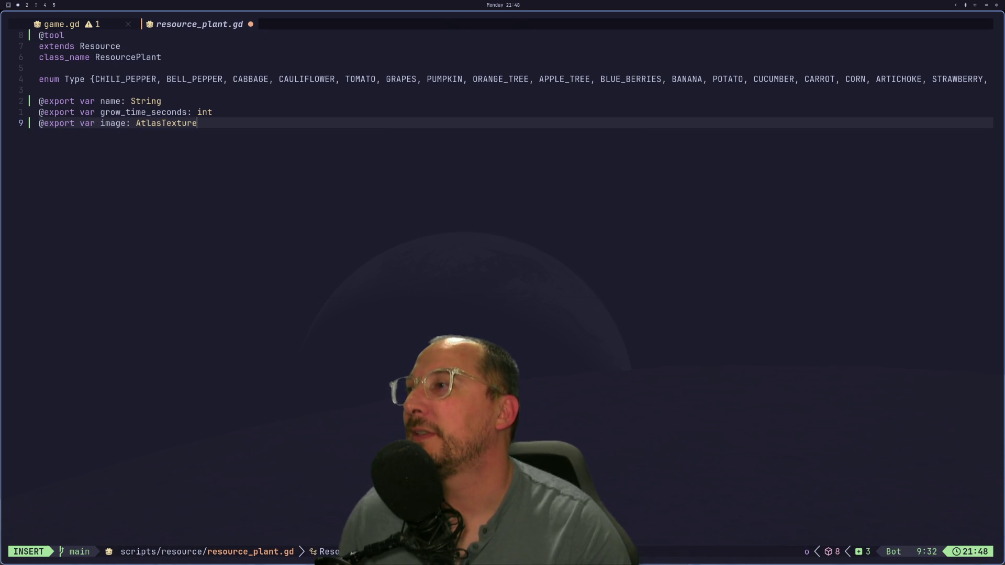
key(Escape)
text(:w)
key(Return)
key(super+2)
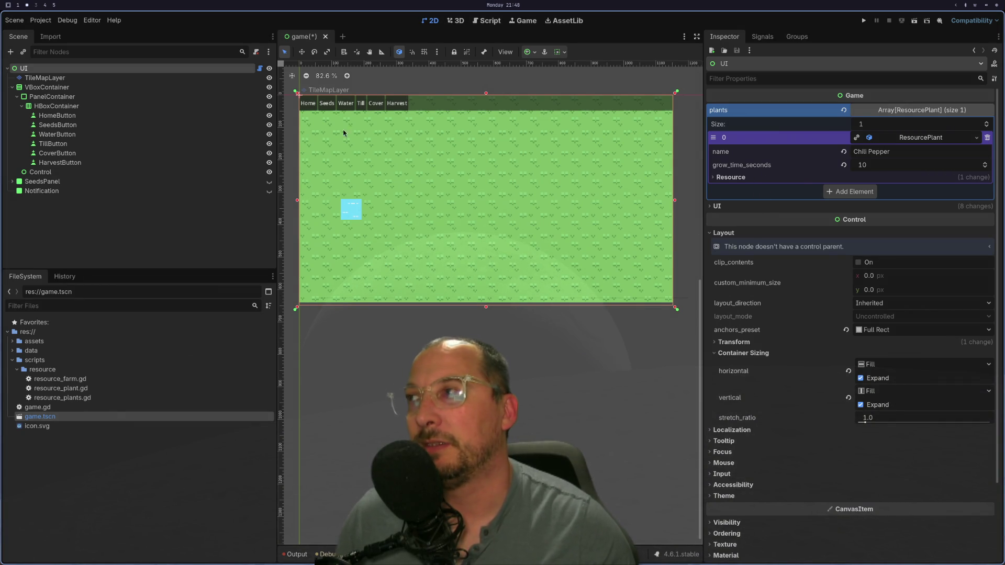
Assign a new AtlasTexture to the Chili Pepper plant's image property and expand it.
click(921, 139)
click(895, 178)
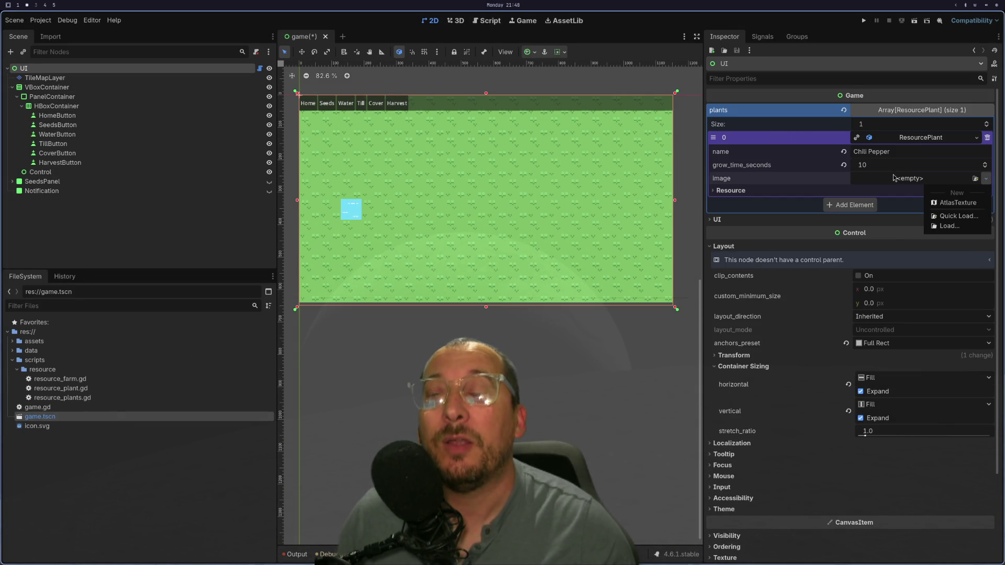
click(945, 201)
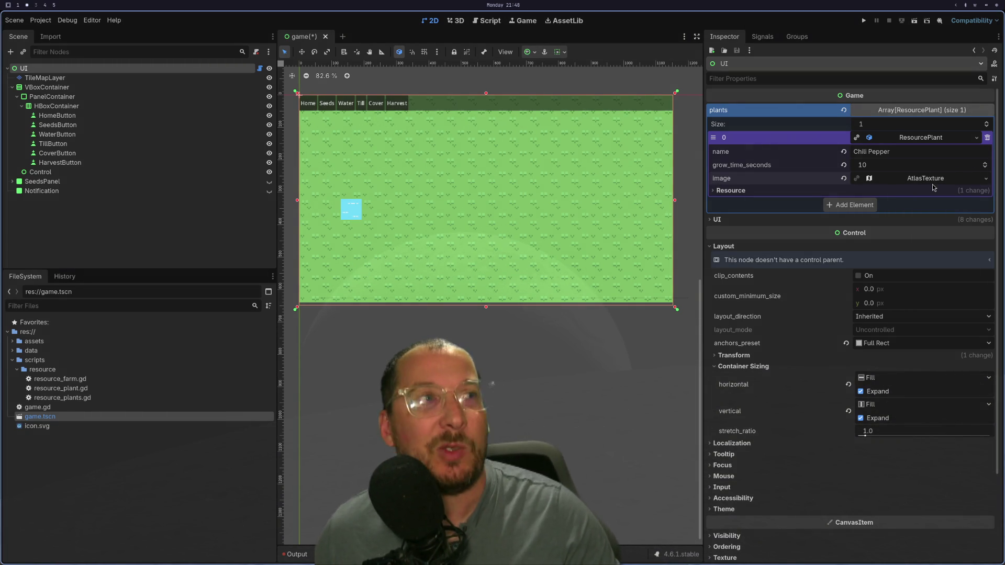
click(908, 182)
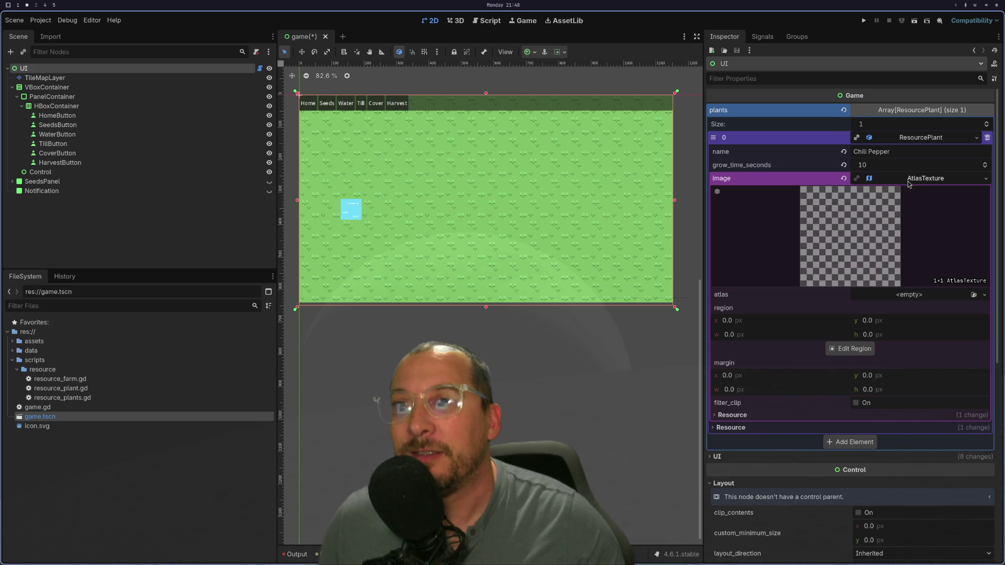
Choose Quick Load for the AtlasTexture's atlas source texture.
click(891, 296)
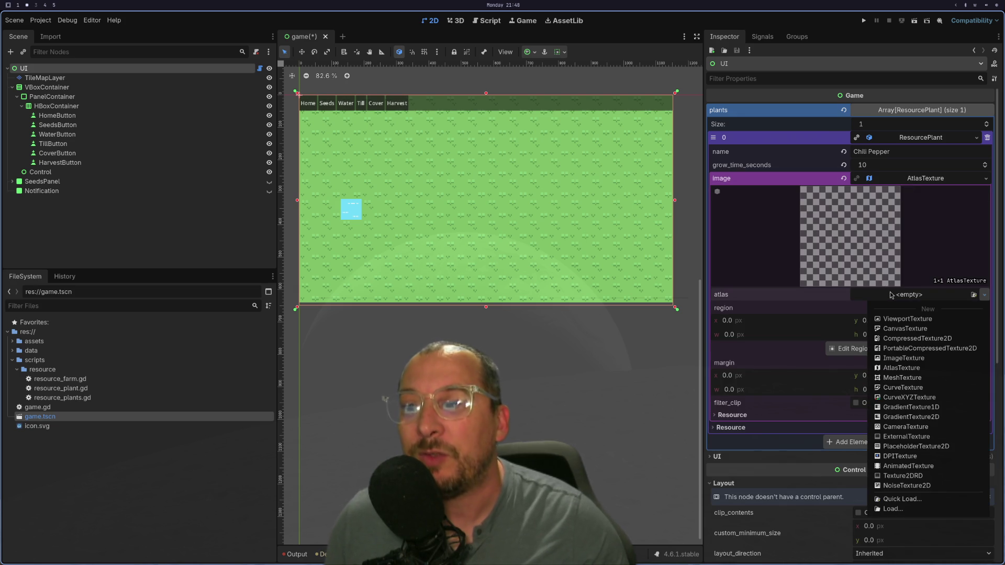
click(825, 304)
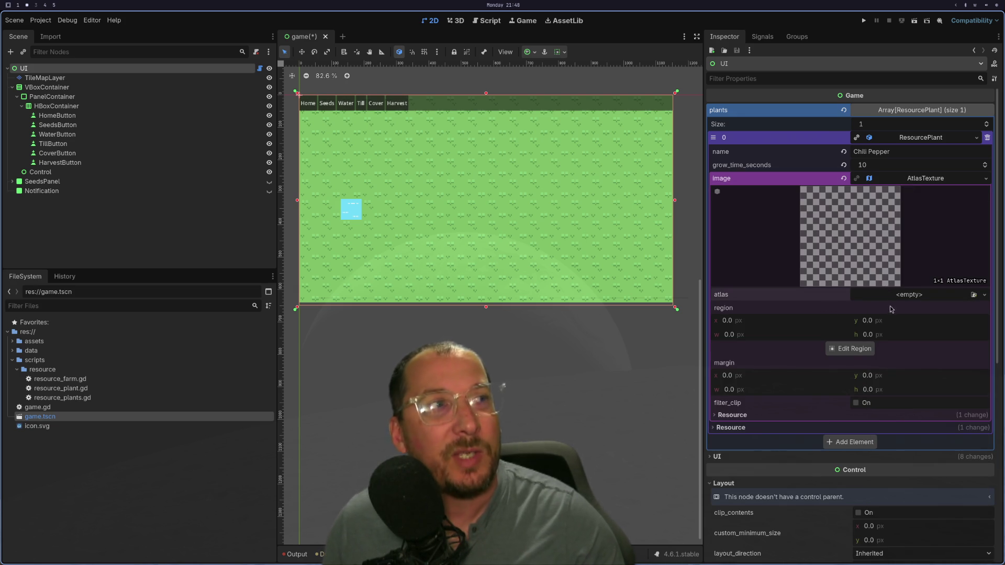
click(878, 294)
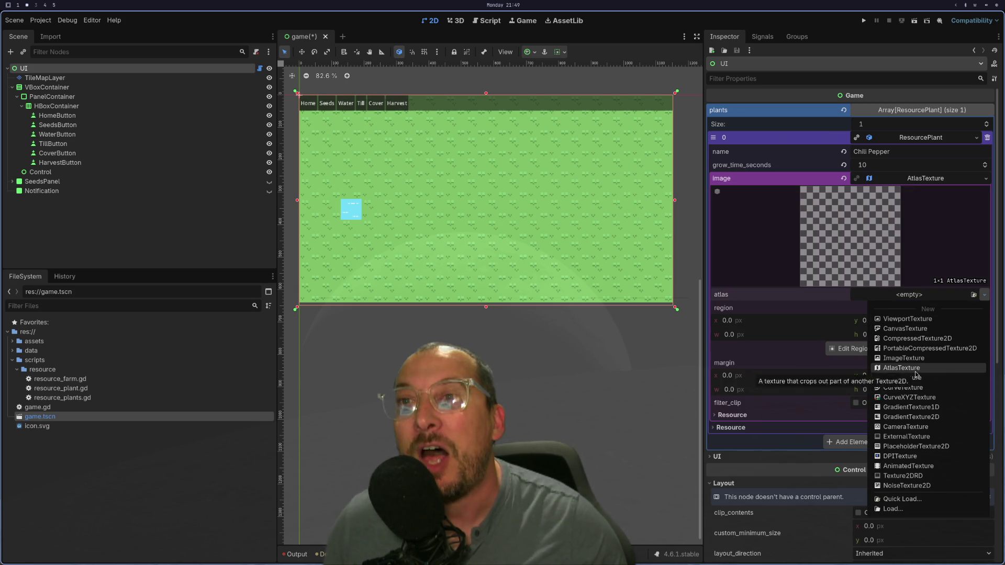
click(836, 307)
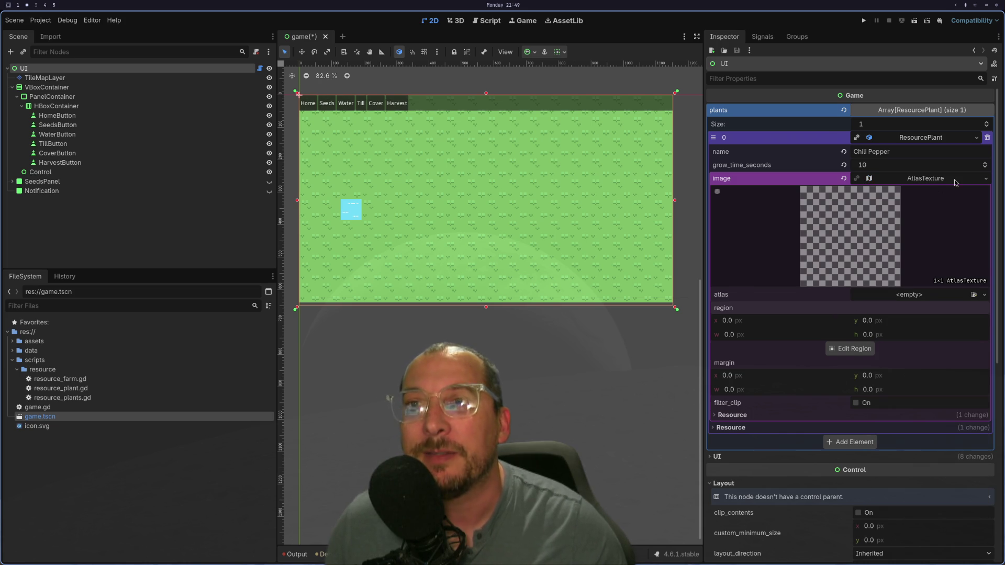
click(956, 179)
click(956, 179)
click(986, 178)
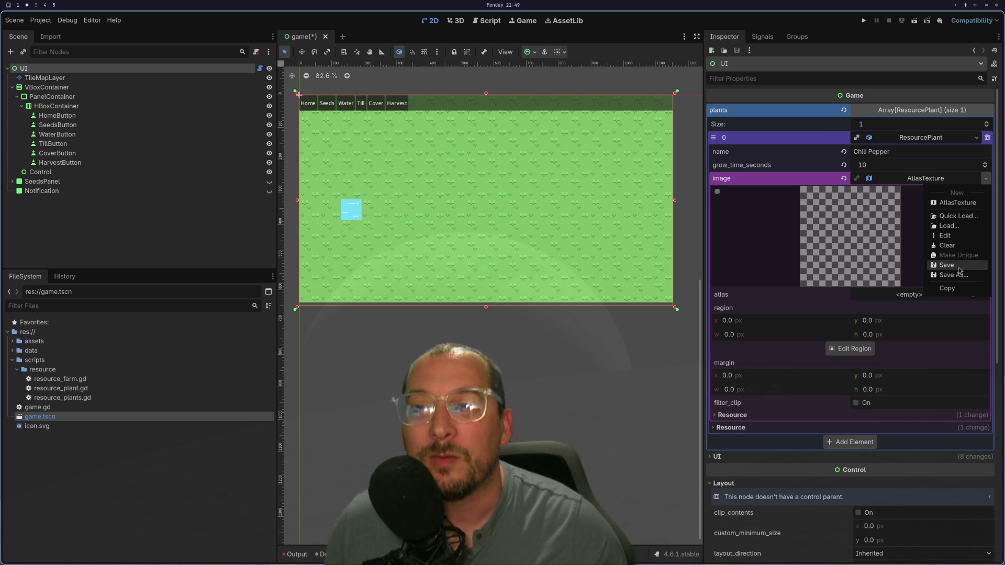
click(961, 203)
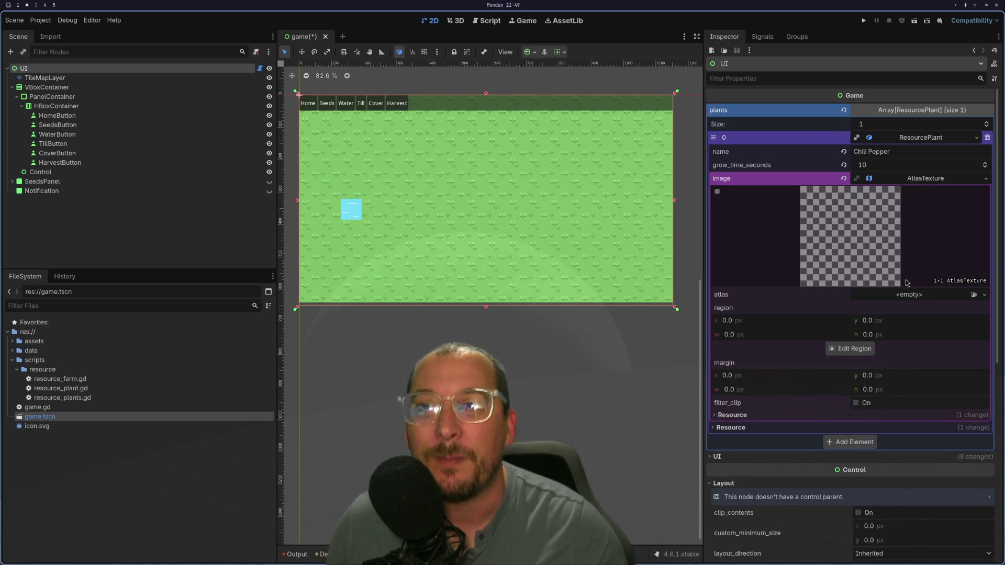
click(895, 295)
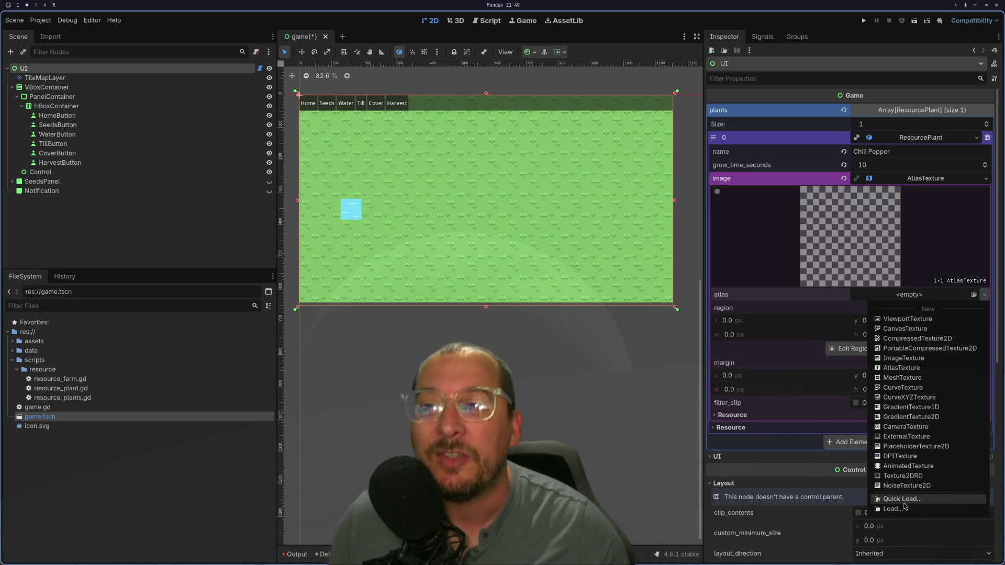
click(903, 502)
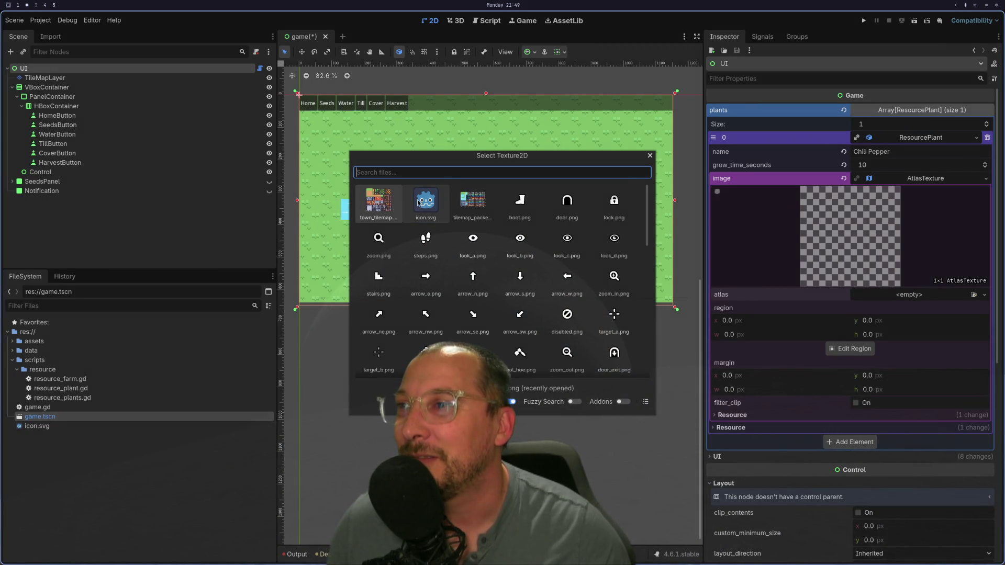
Set tilemap_packed as the atlas and try cropping it in the region editor.
click(465, 203)
double_click(464, 203)
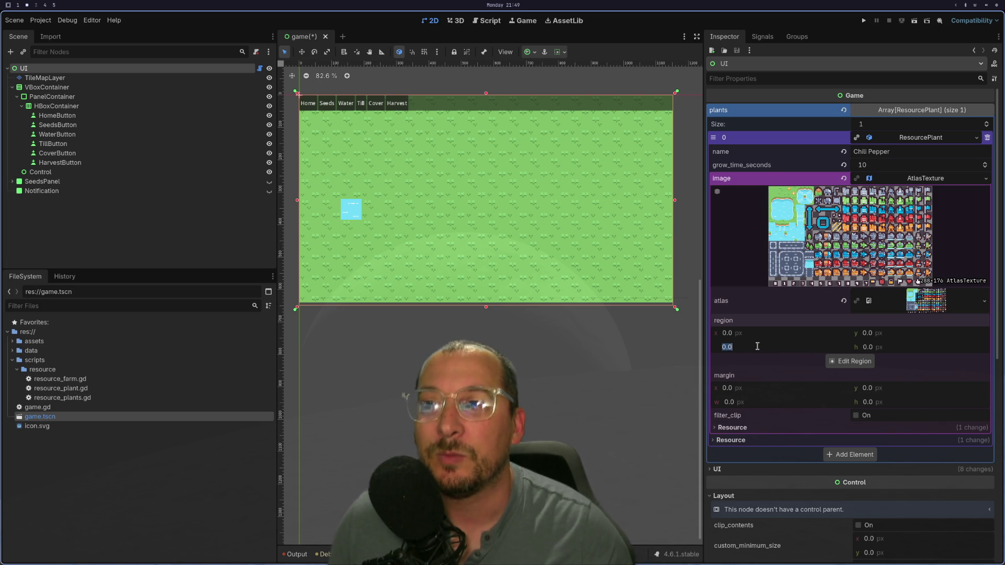
click(836, 360)
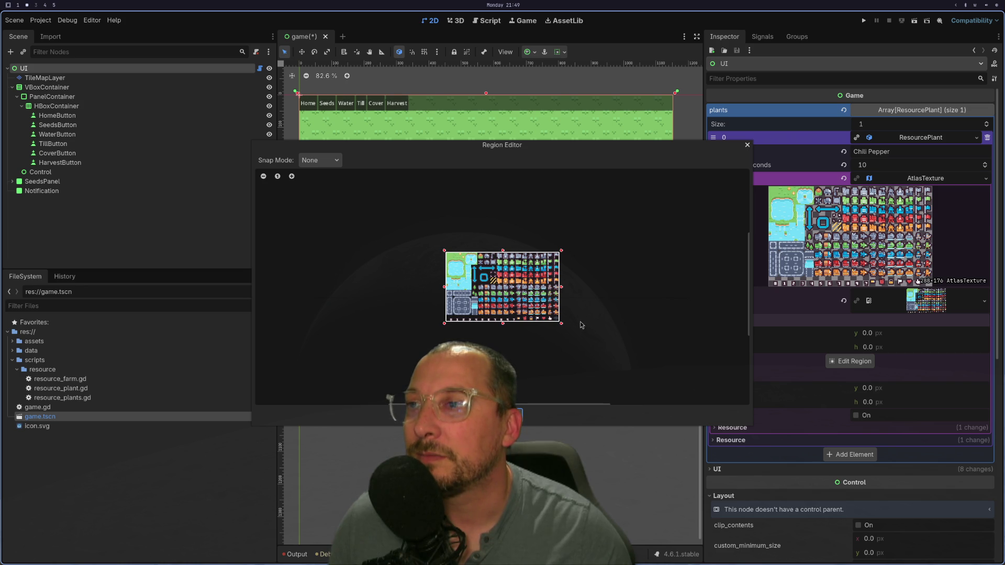
mouse_move(561, 323)
mouse_down()
mouse_move(549, 319)
mouse_move(586, 341)
mouse_up()
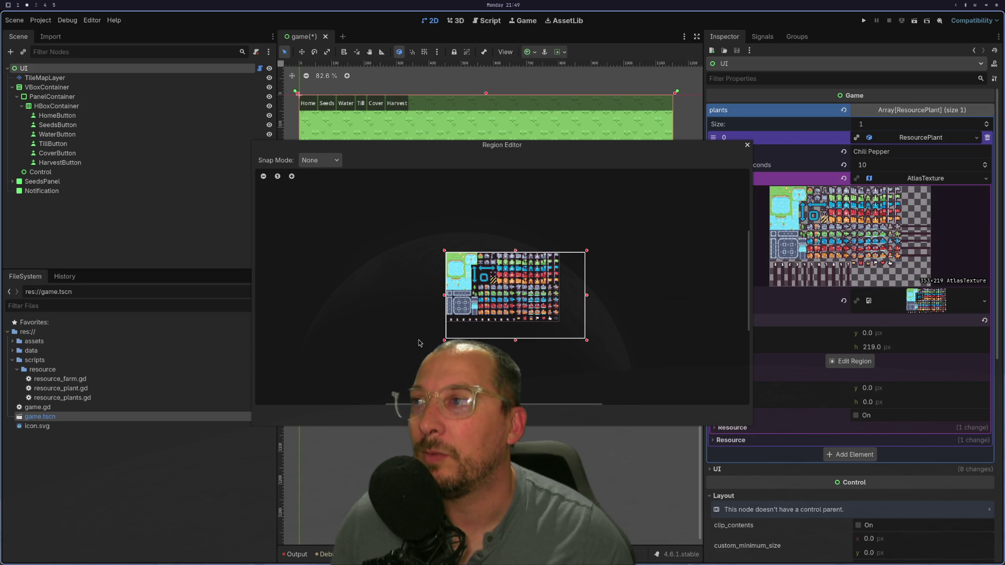
click(503, 416)
Reset the region width and height to 0 so the atlas covers the whole sheet.
click(768, 346)
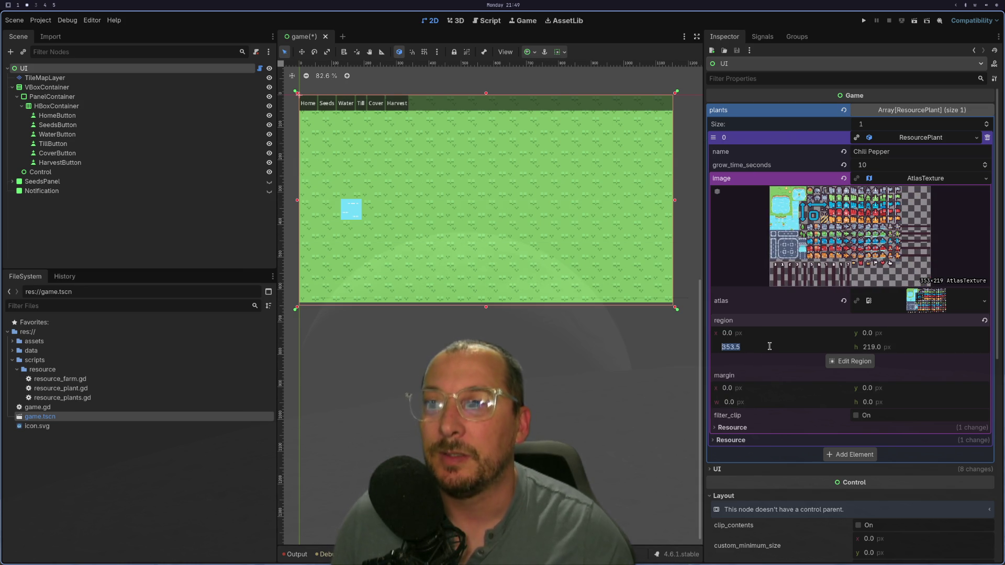
text(0)
key(Tab)
text(0)
key(Tab)
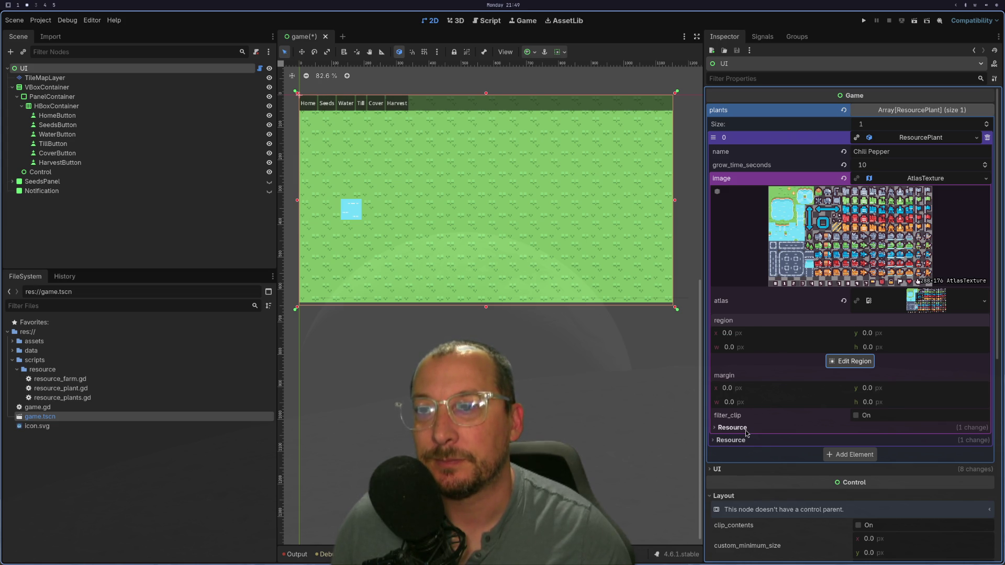
key(super+1)
key(super+3)
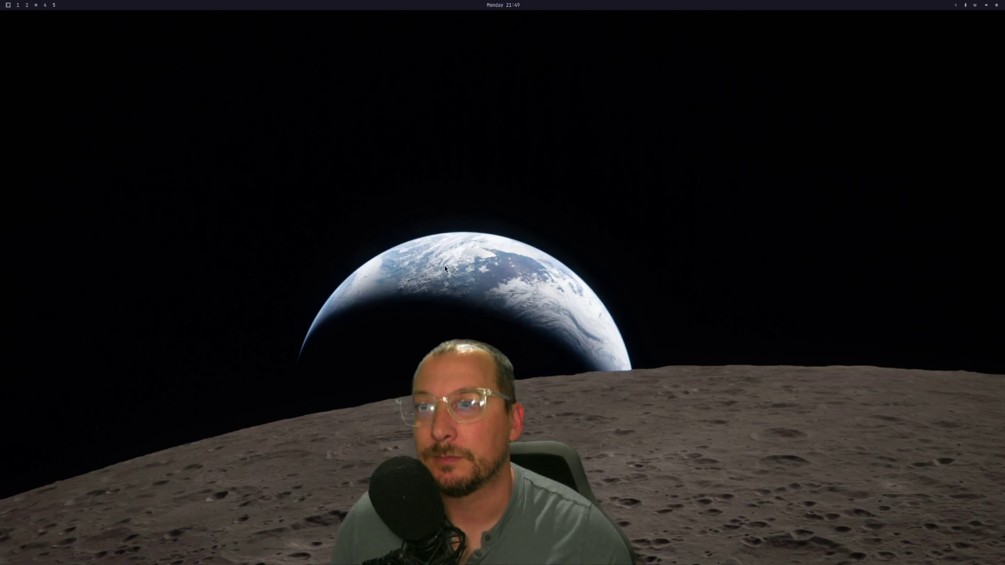
Launch Chatterino from the launcher to check the stream chat, then close it.
key(super+2)
key(super+1)
key(super+3)
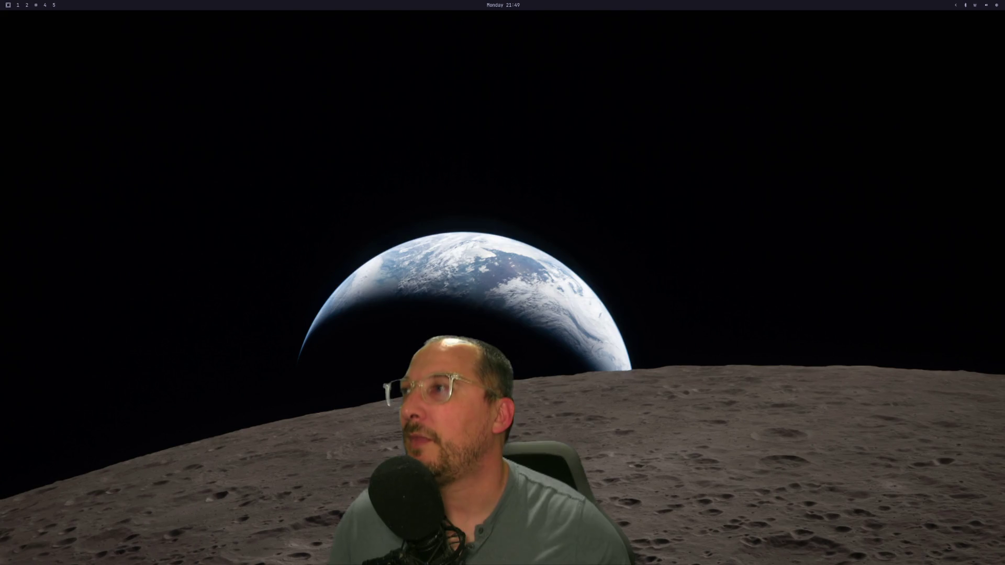
key(super+space)
text(go)
key(BackSpace)
key(BackSpace)
text(ch)
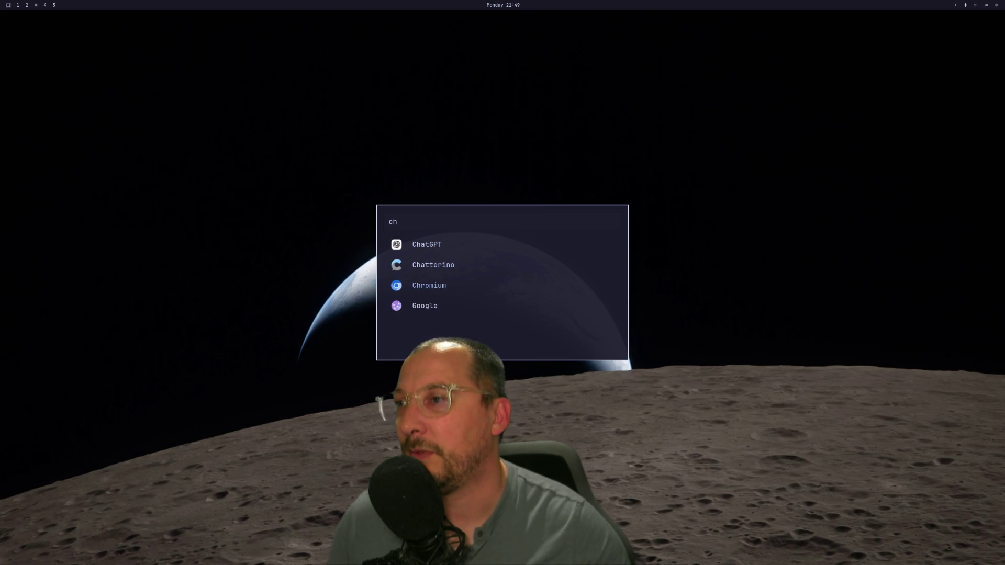
key(Return)
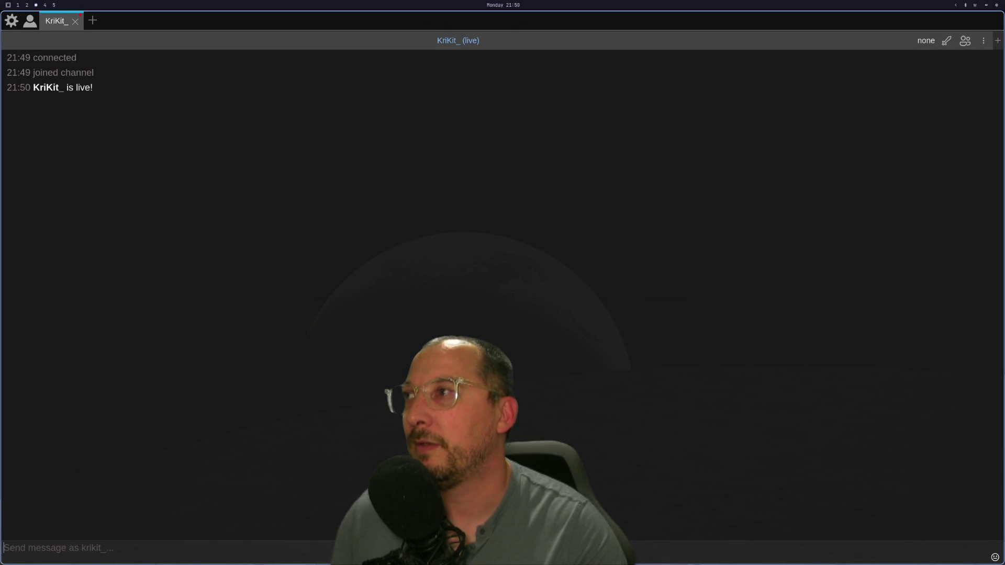
key(super+q)
Launch Chromium and enter the search query 'godot docs atlas'.
key(super+space)
text(chr)
key(Return)
text(godot docs atlas)
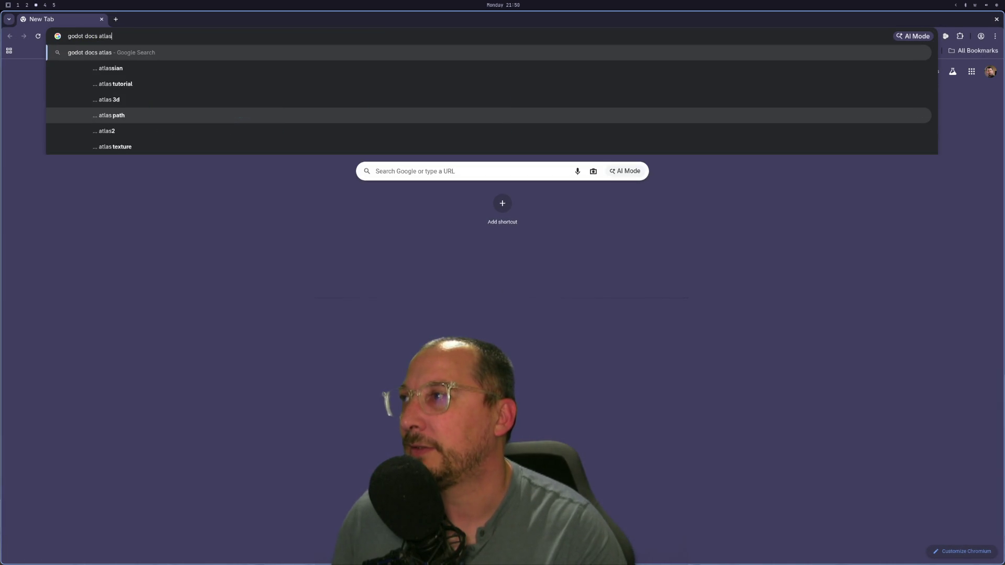
Search for 'godot docs atlas' and open the AtlasTexture documentation, scrolling through its properties.
key(Return)
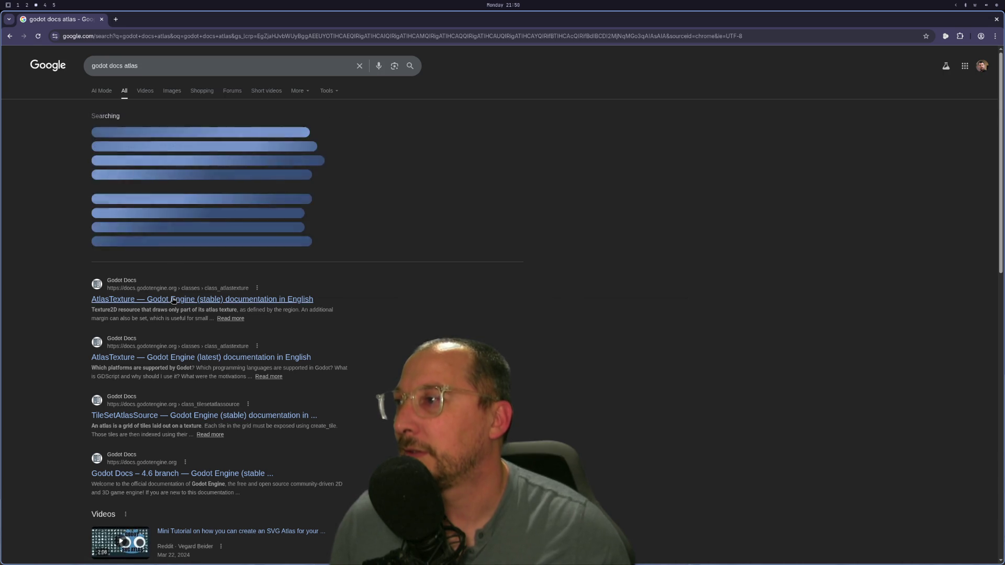
click(174, 300)
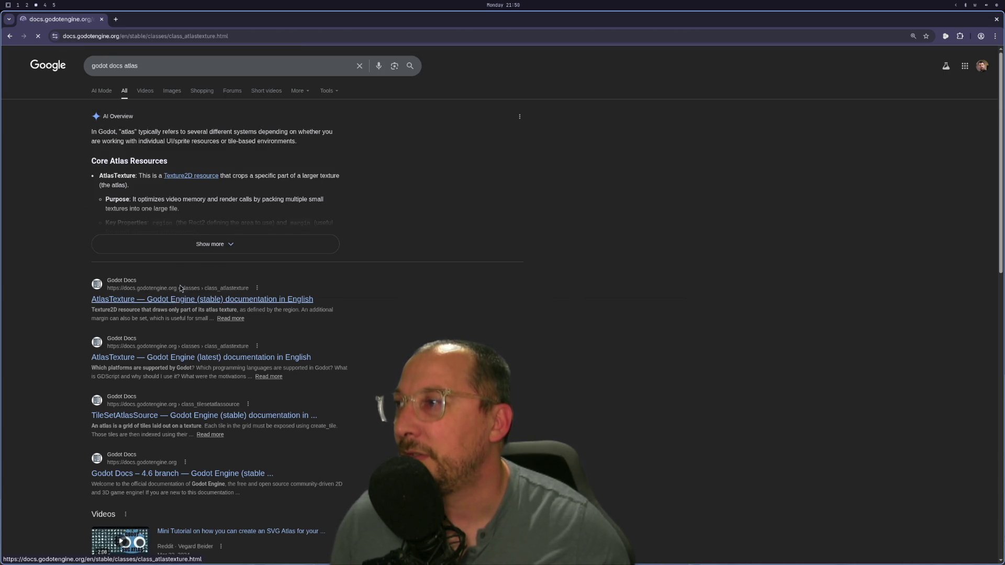
scroll(416, 230, down, 5)
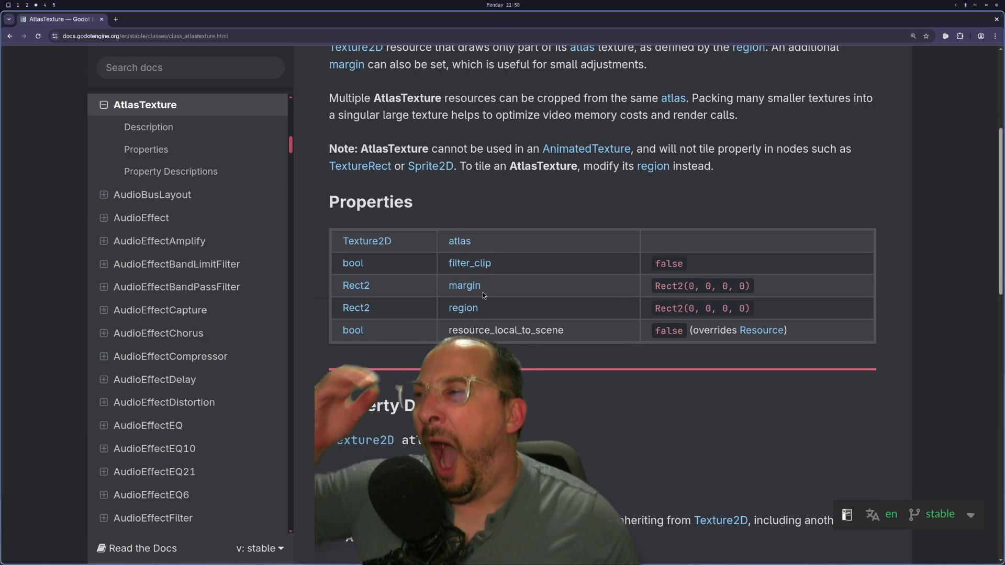
scroll(480, 289, up, 1)
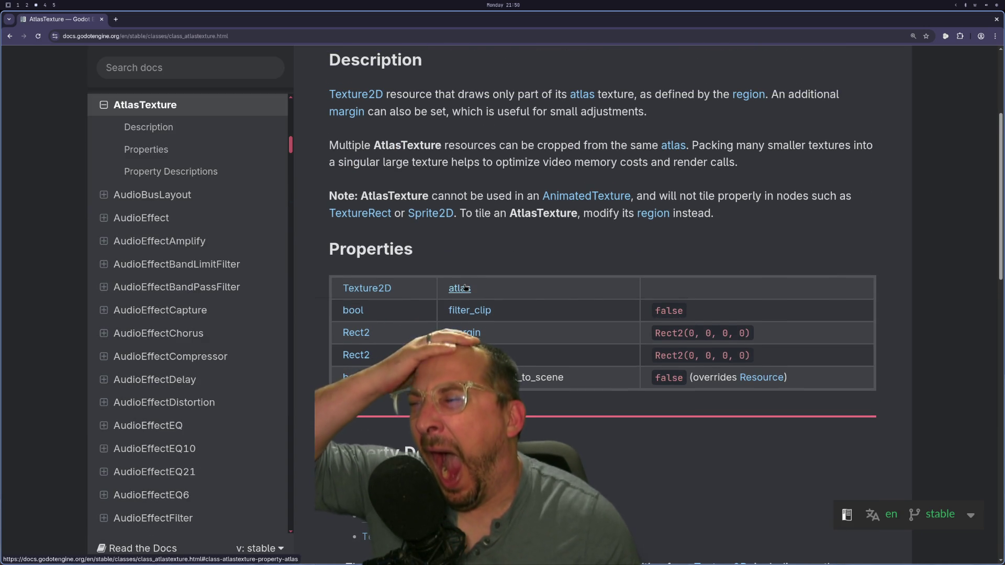
scroll(481, 335, down, 5)
scroll(481, 334, down, 4)
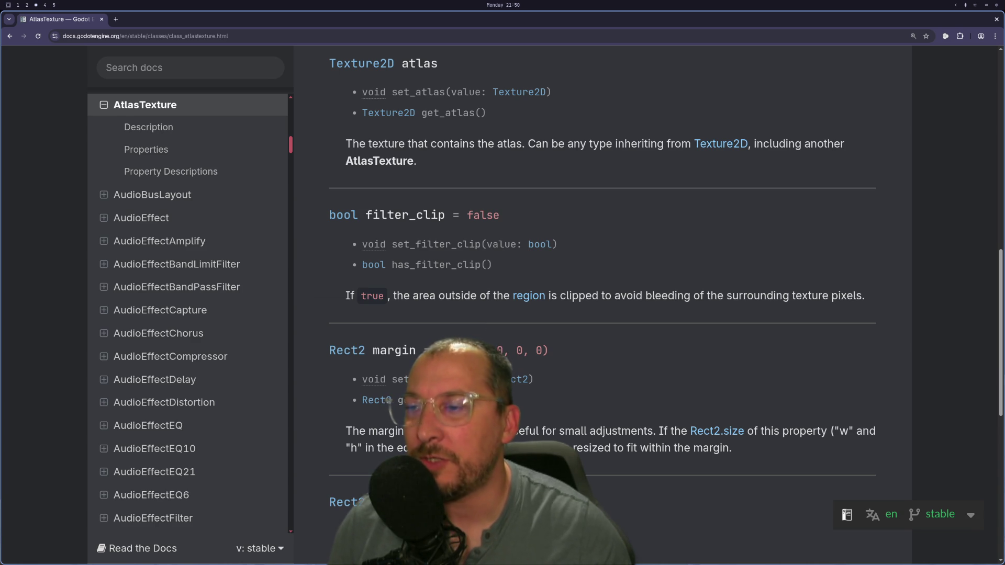
scroll(481, 334, down, 4)
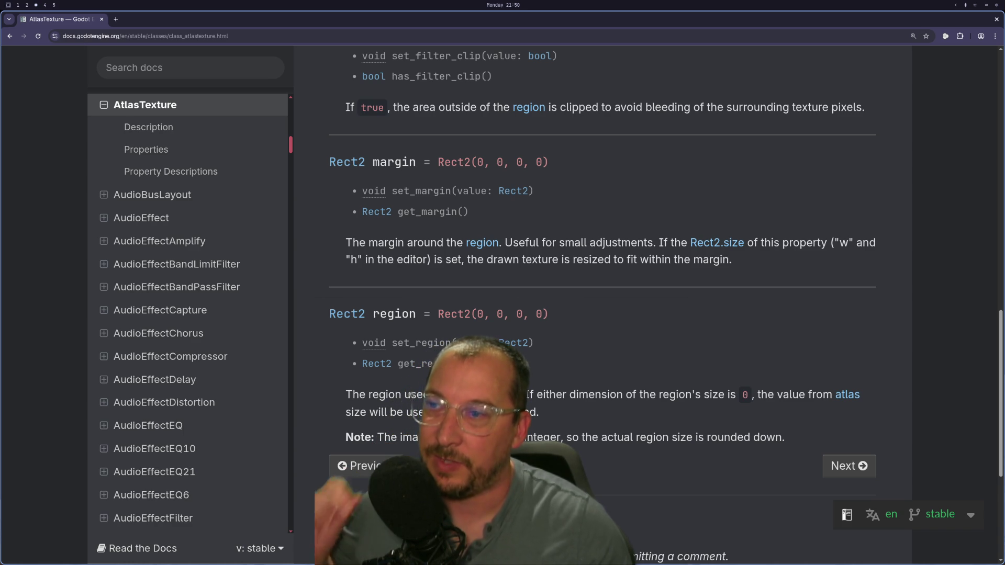
scroll(603, 261, up, 1)
scroll(602, 262, up, 3)
scroll(602, 262, down, 3)
Re-read the AtlasTexture region property description, then return to the Godot editor.
key(super+2)
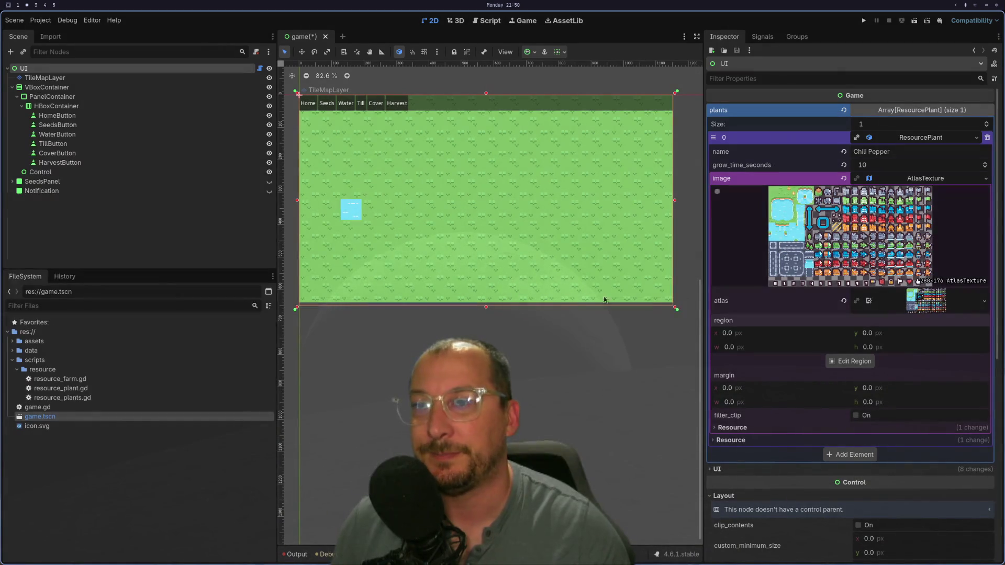
key(super+3)
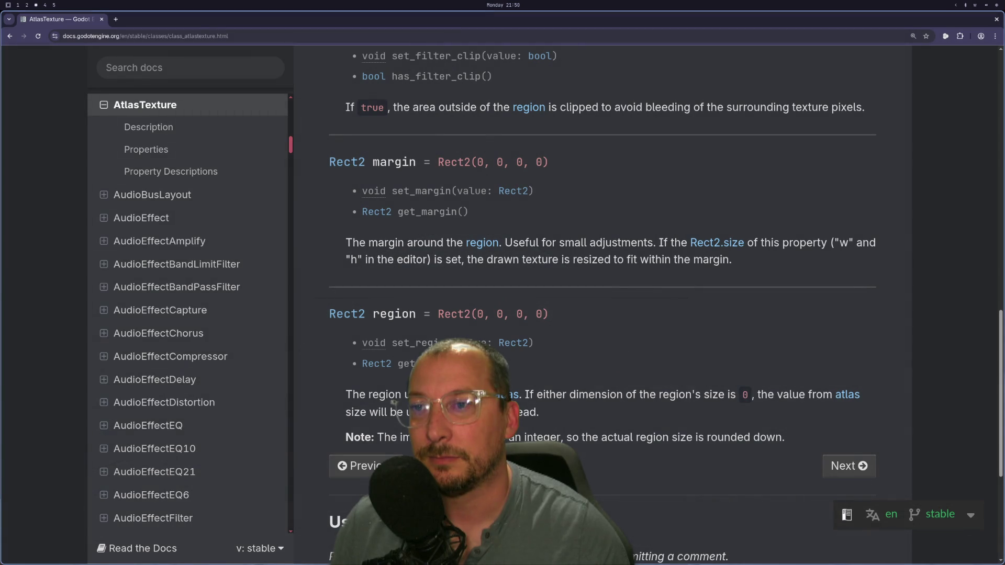
scroll(498, 281, up, 3)
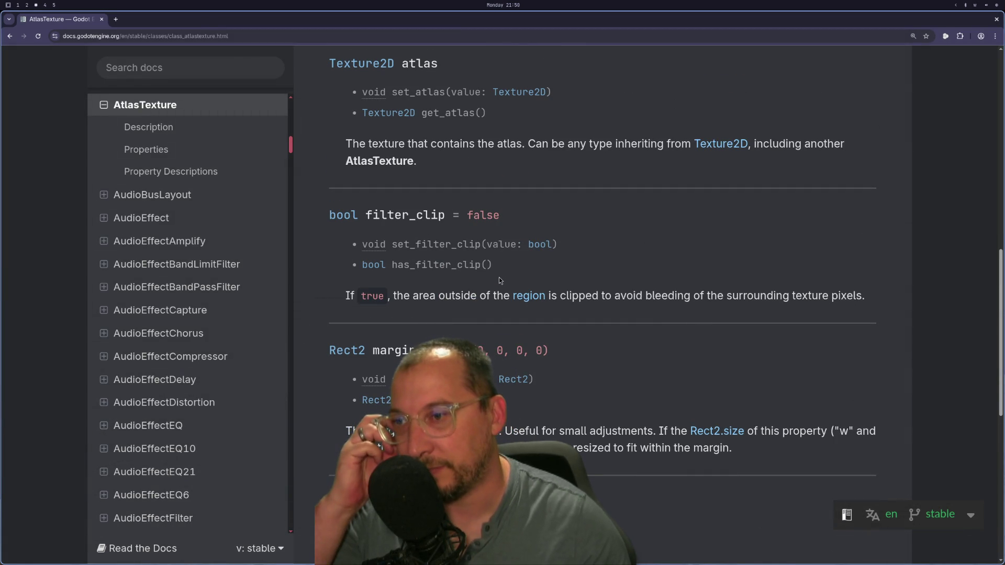
scroll(500, 281, up, 2)
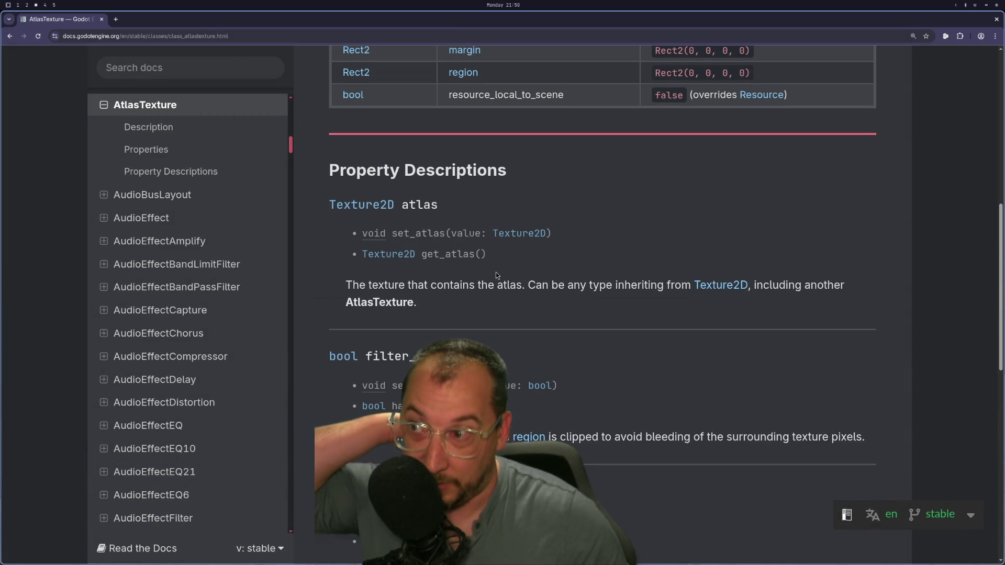
scroll(496, 272, up, 7)
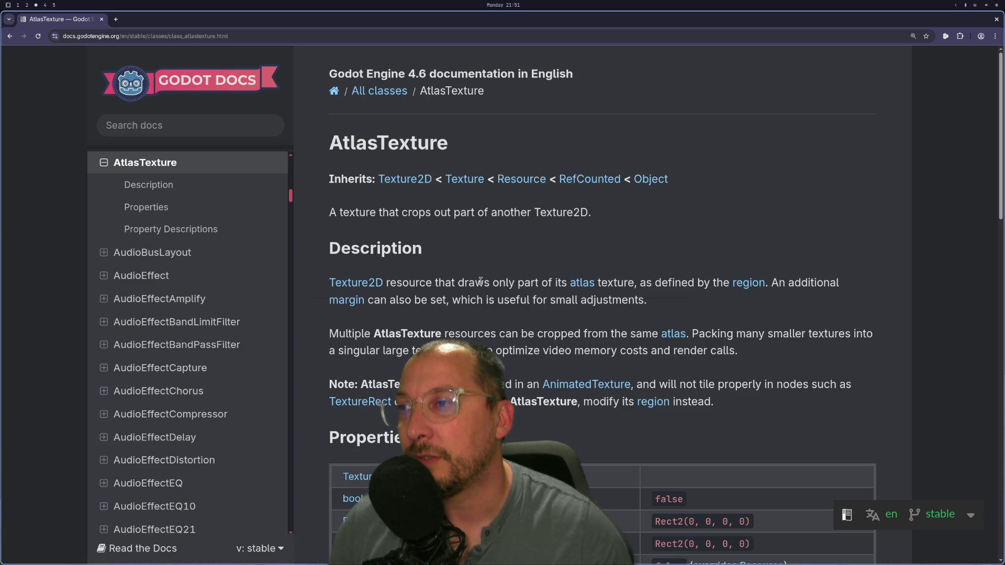
key(super+1)
key(super+2)
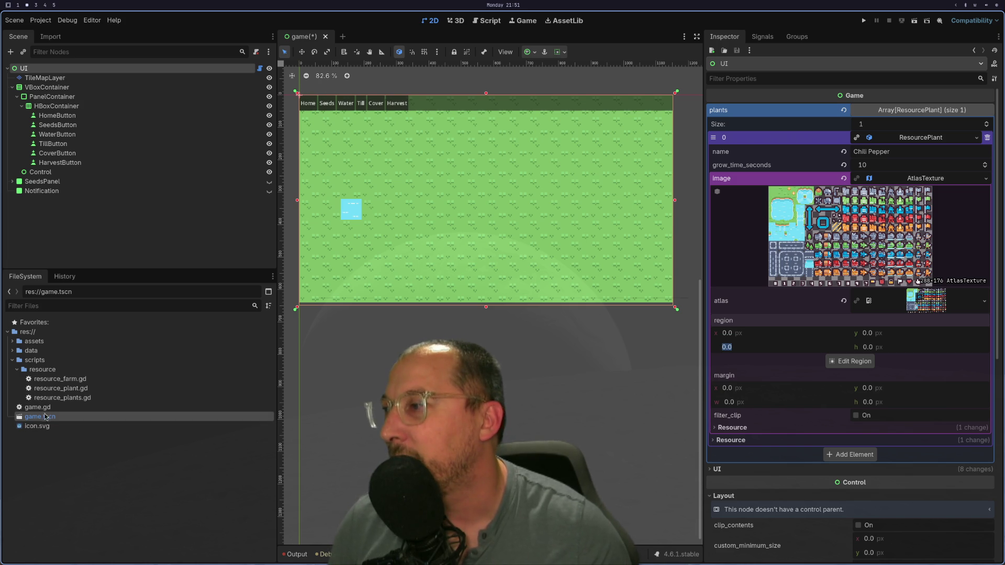
Inspect tilemap_packed.png and the TileMapLayer's 16 px tile size.
double_click(59, 340)
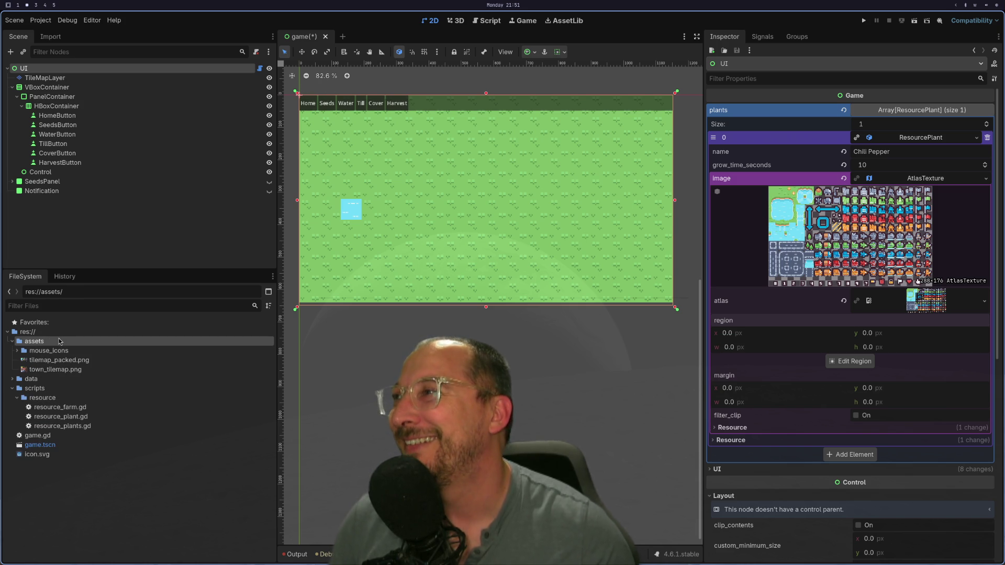
click(66, 360)
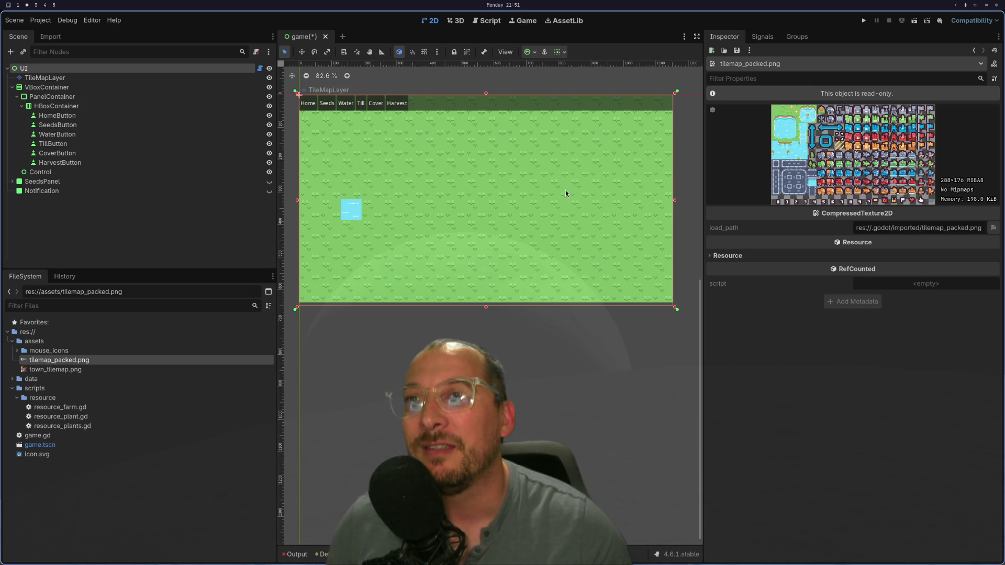
click(79, 78)
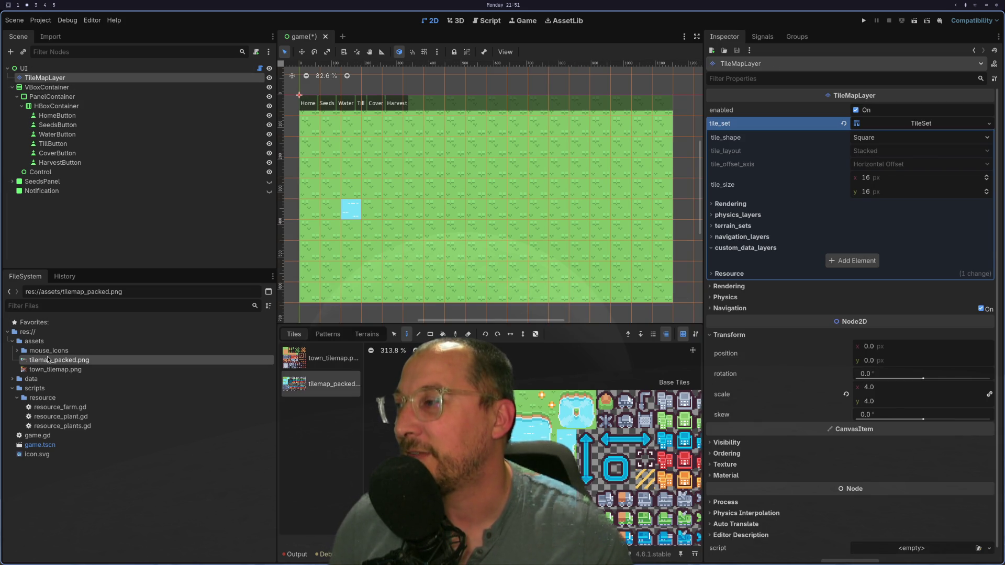
Set the Chili Pepper AtlasTexture region width and height to 16.
click(109, 69)
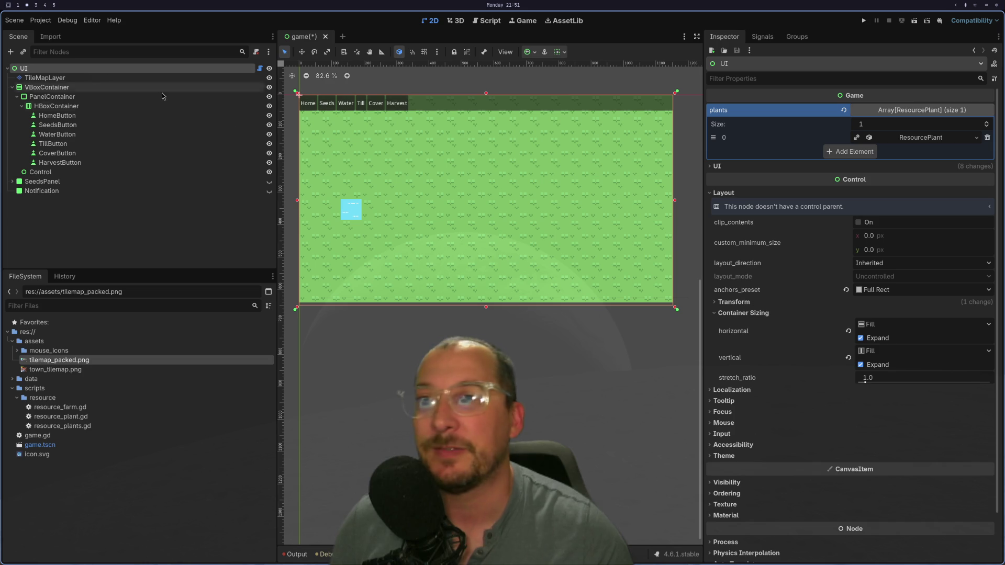
click(911, 138)
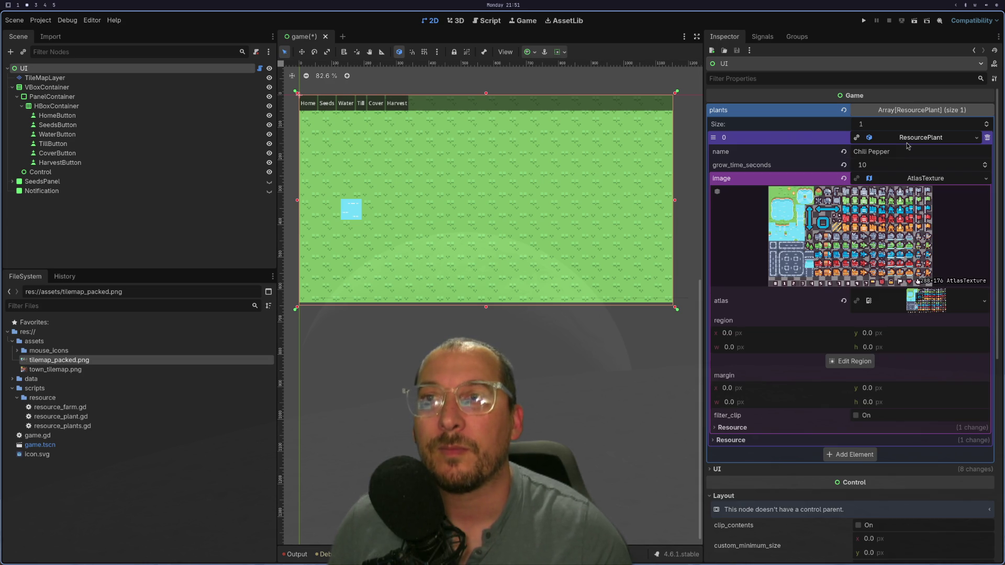
click(785, 351)
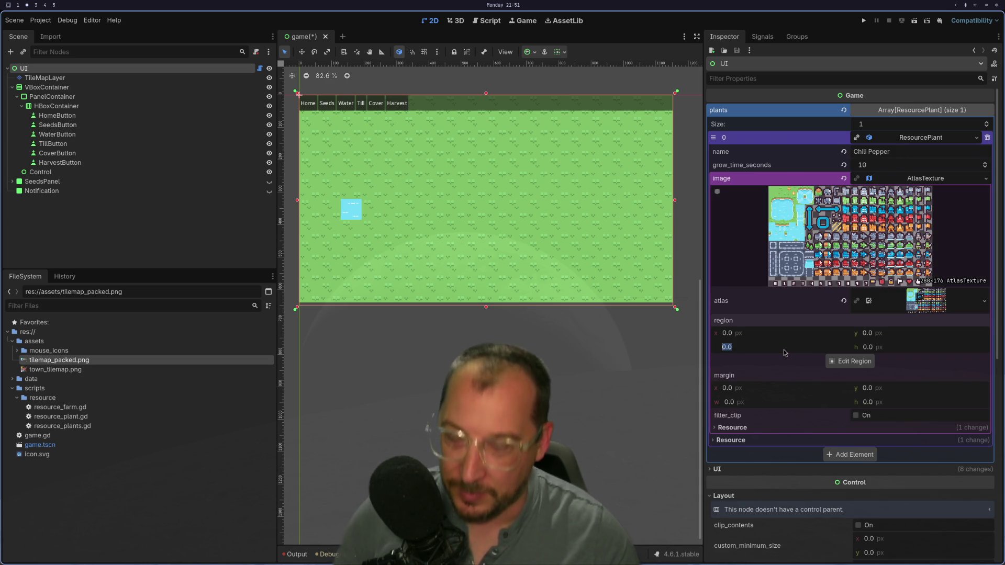
click(854, 347)
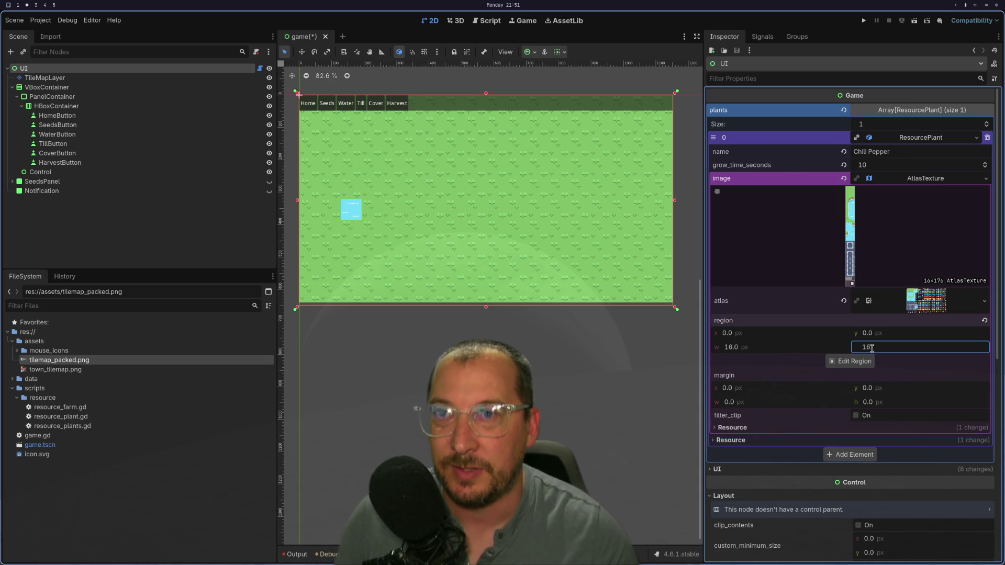
key(Tab)
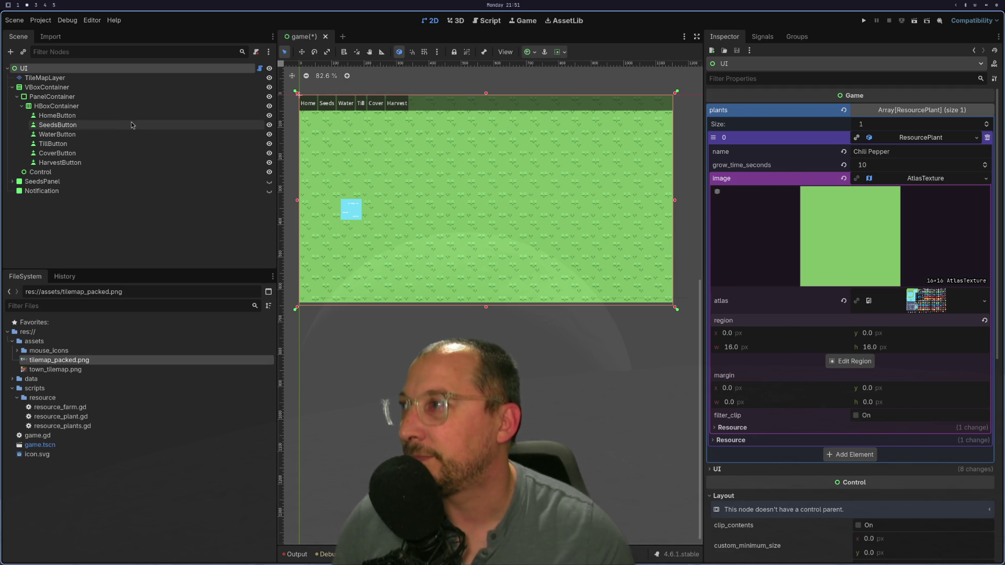
click(99, 77)
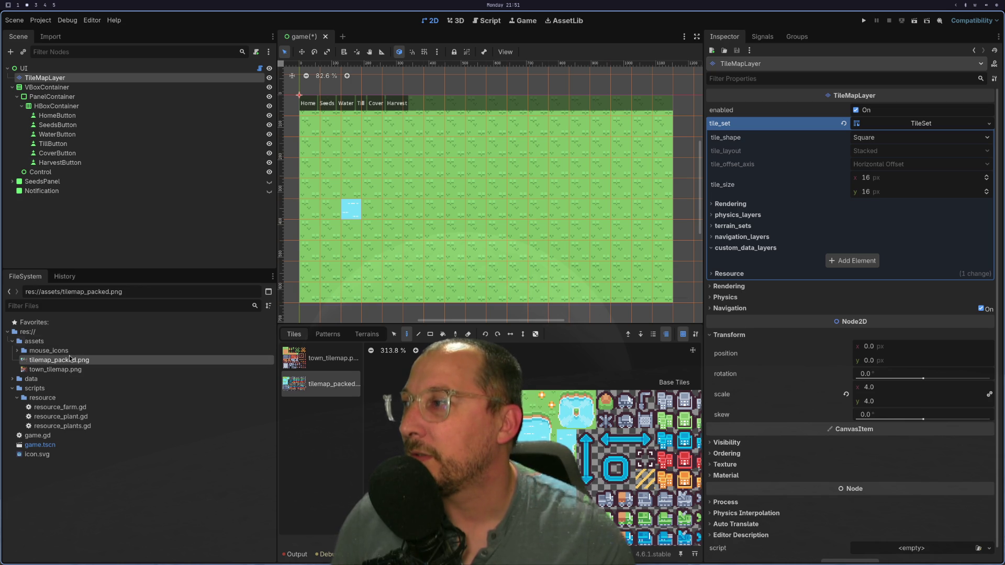
Try a region x value of 1 on the Chili Pepper AtlasTexture, then revert it to 0.
click(49, 68)
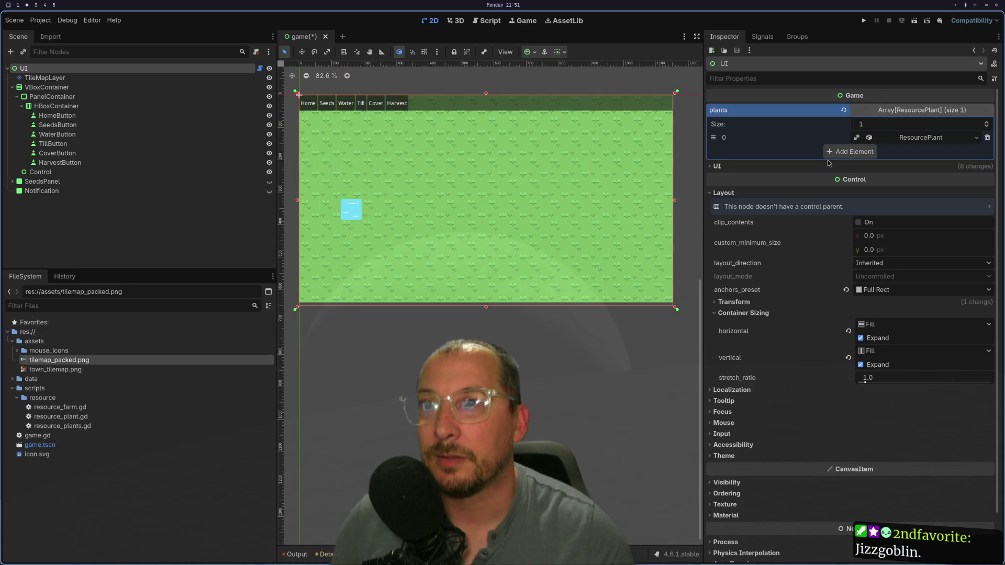
click(922, 139)
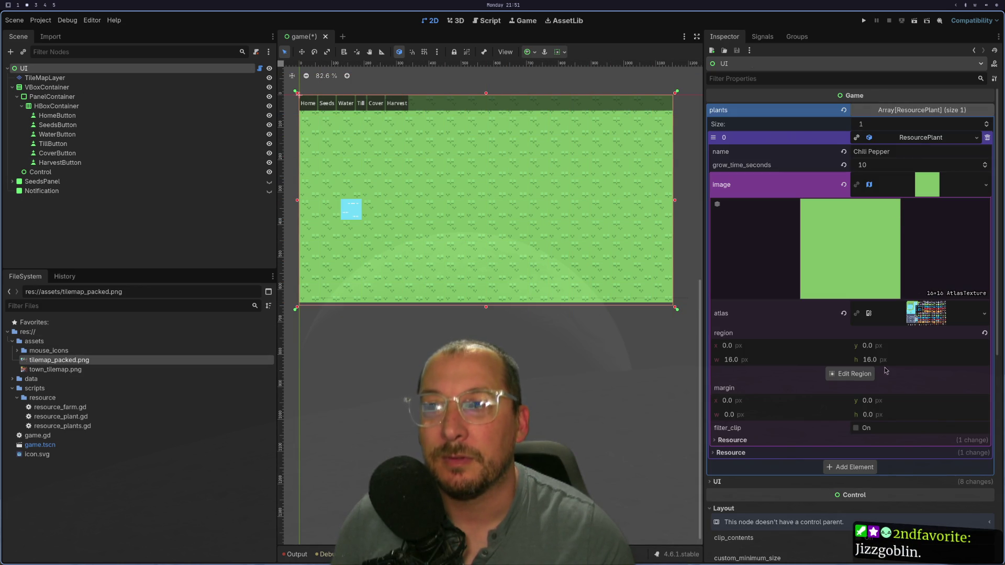
click(786, 349)
text(1)
key(Tab)
key(shift+Tab)
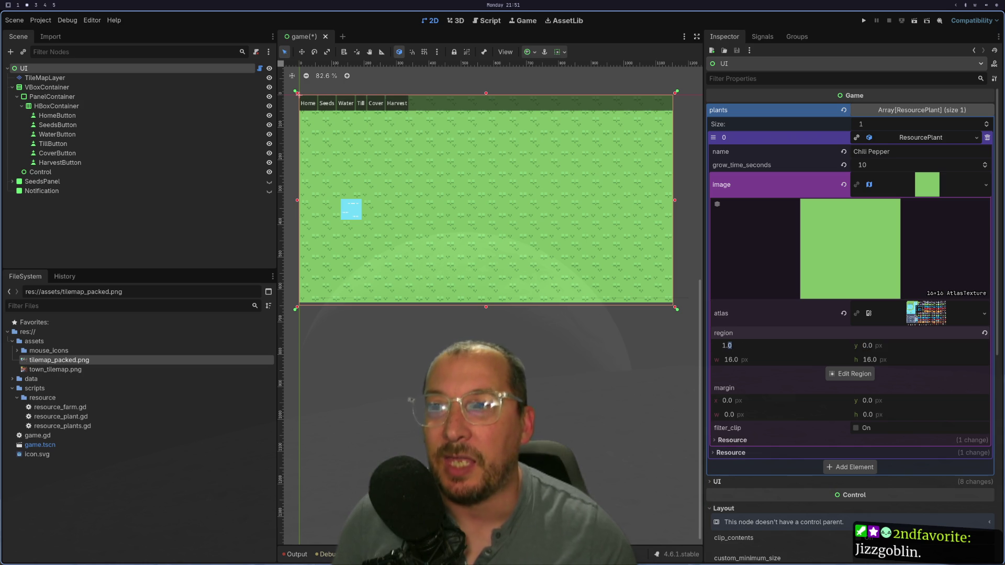
key(BackSpace)
key(BackSpace)
key(Tab)
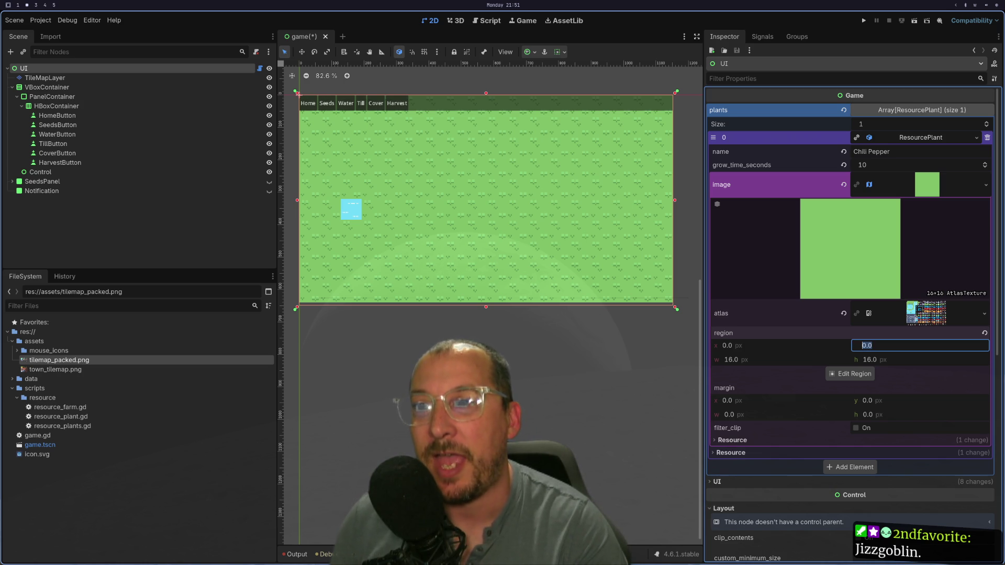
Set the region x to 16, then to 16*2 = 32, and review the other region fields.
click(788, 347)
text(15)
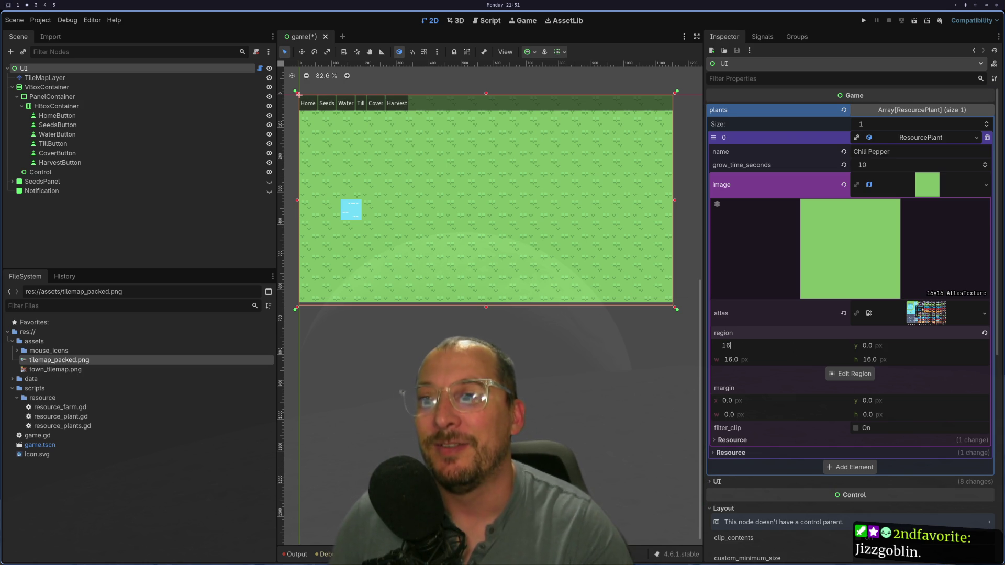
key(Tab)
key(shift+Tab)
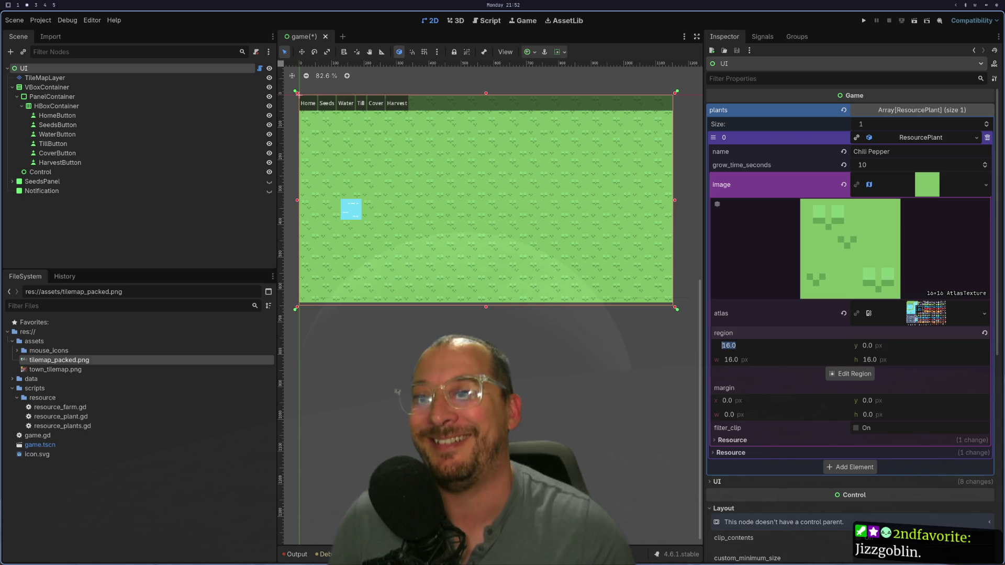
click(791, 347)
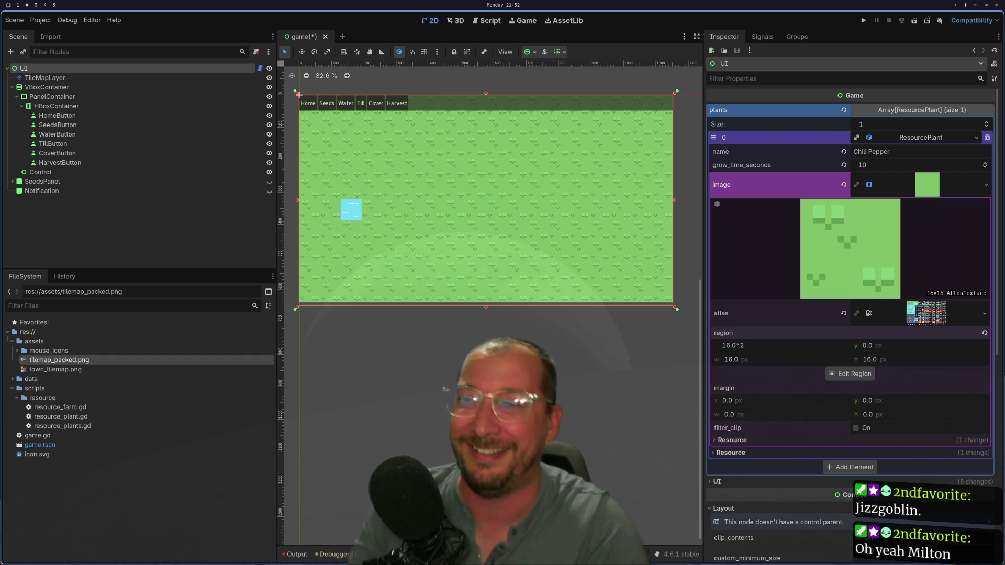
key(Return)
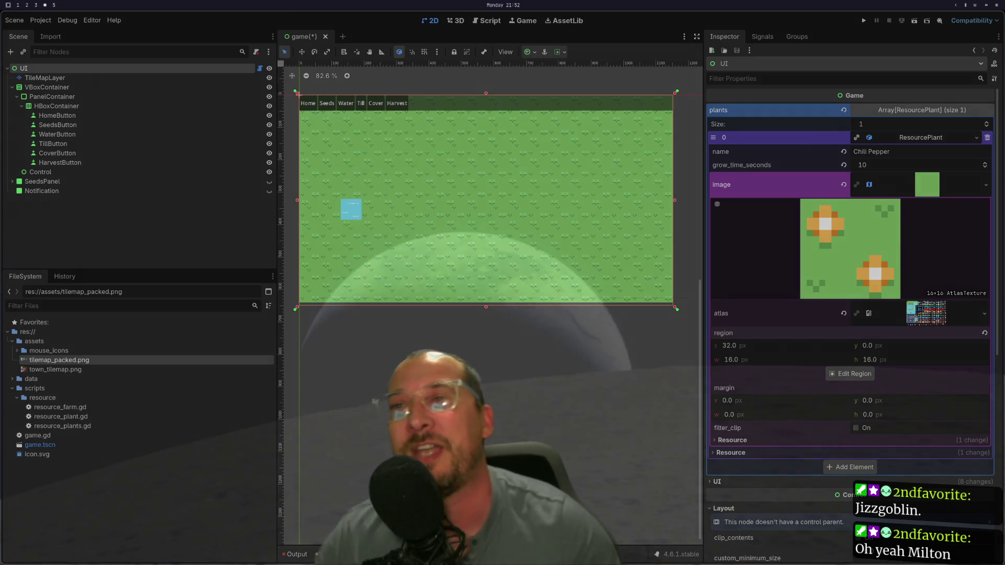
click(787, 360)
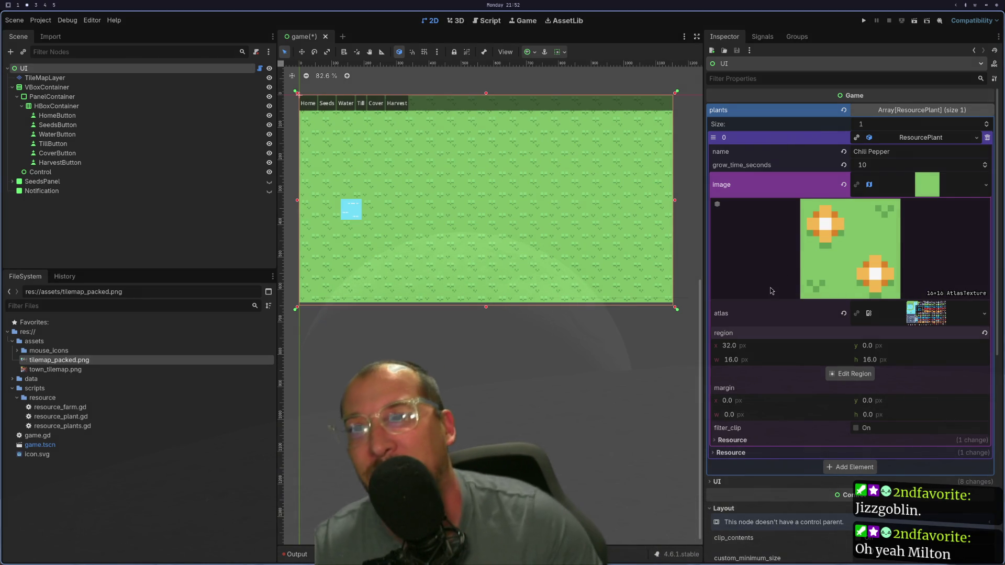
click(812, 346)
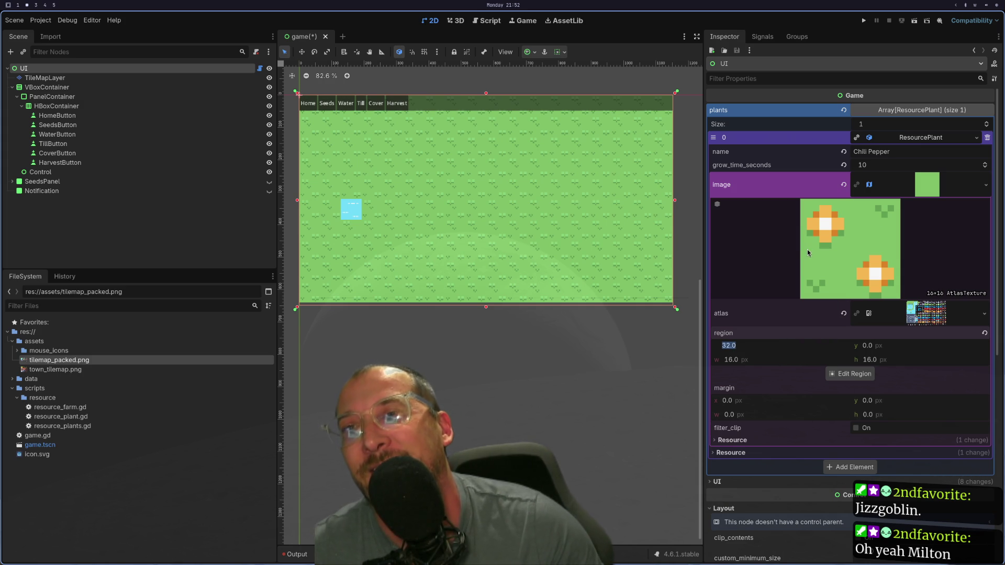
click(917, 347)
click(885, 359)
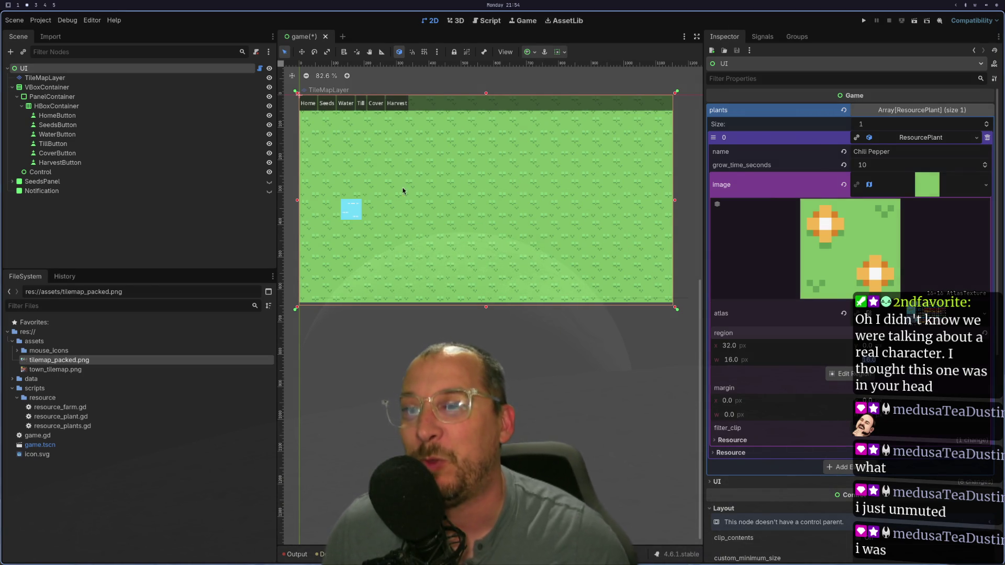
Zoom into the game scene to check the Chili Pepper tile.
key(ctrl+equal)
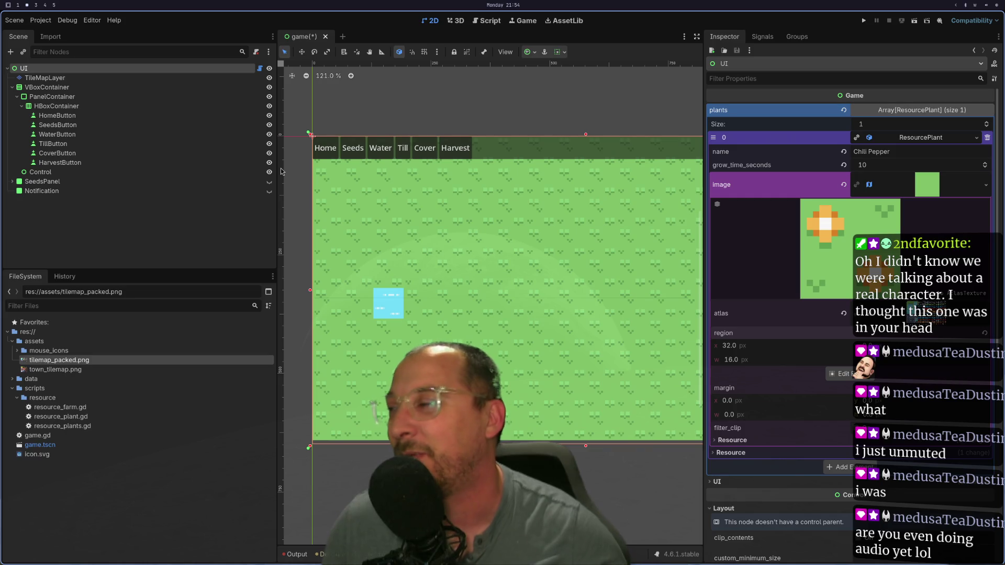
Check the town and packed tilemap images, TileMapLayer and Chili Pepper entry, then go to resource_plant.gd.
click(67, 370)
click(58, 360)
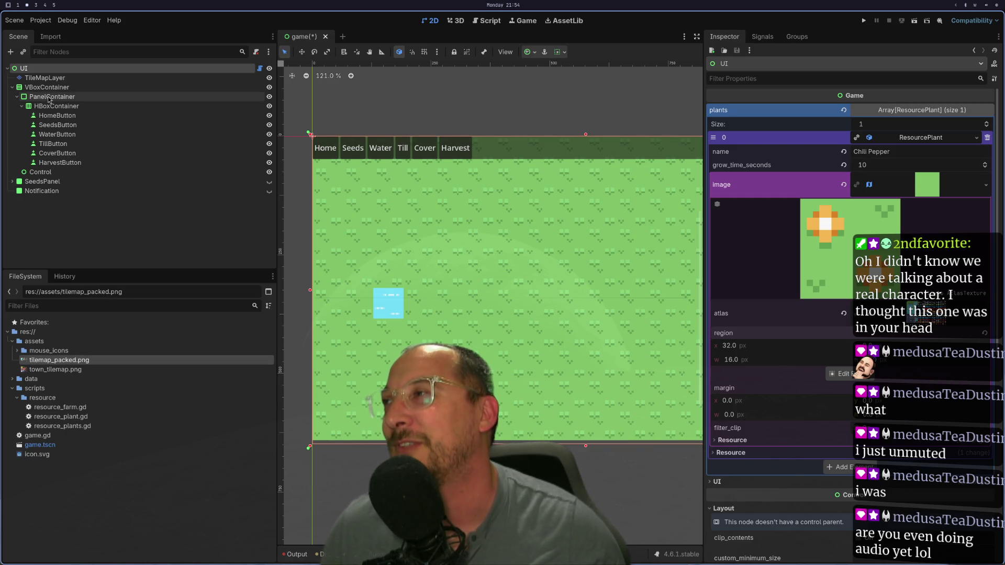
click(45, 77)
click(24, 68)
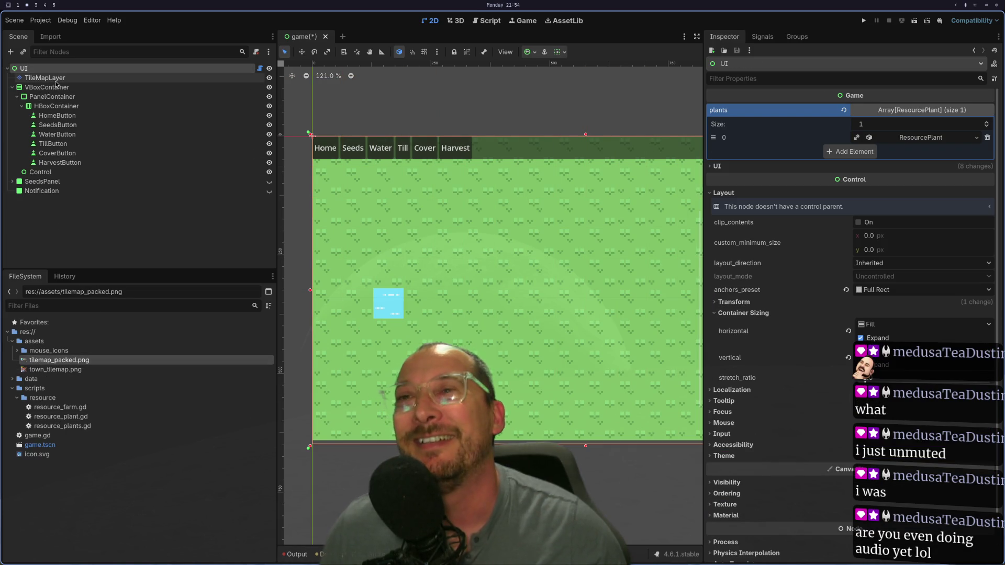
click(921, 138)
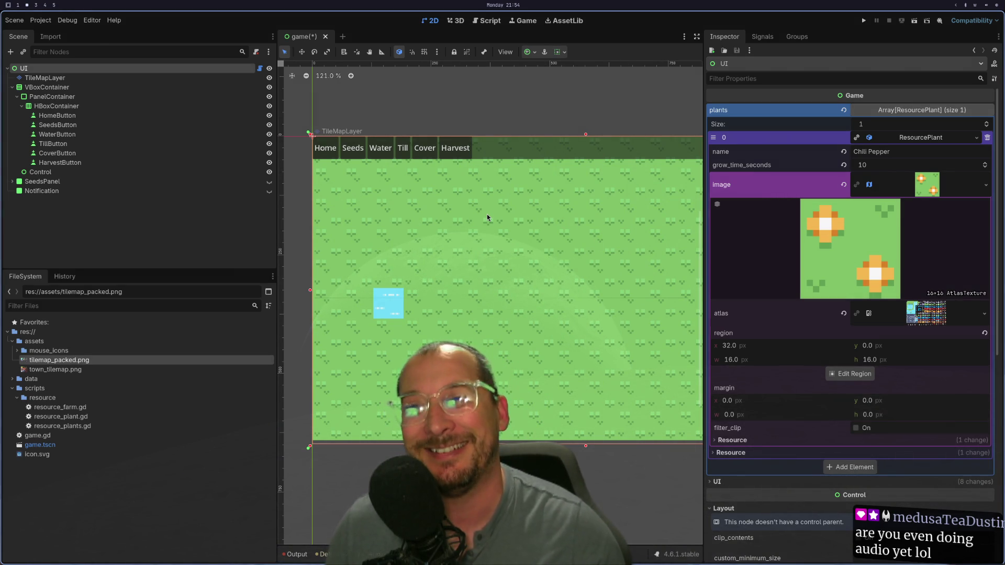
key(super+1)
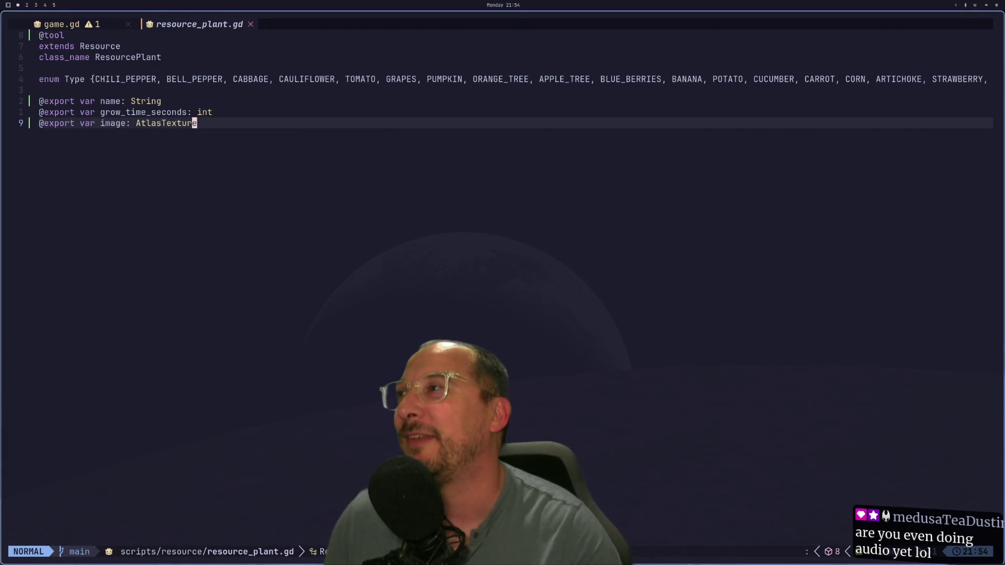
In game.gd, add a blank line after the closing brace of the _tile_lookup dictionary.
key(shift+h)
key(j)
key(1)
key(1)
key(j)
key(2)
key(j)
key(j)
key(5)
key(j)
key(a)
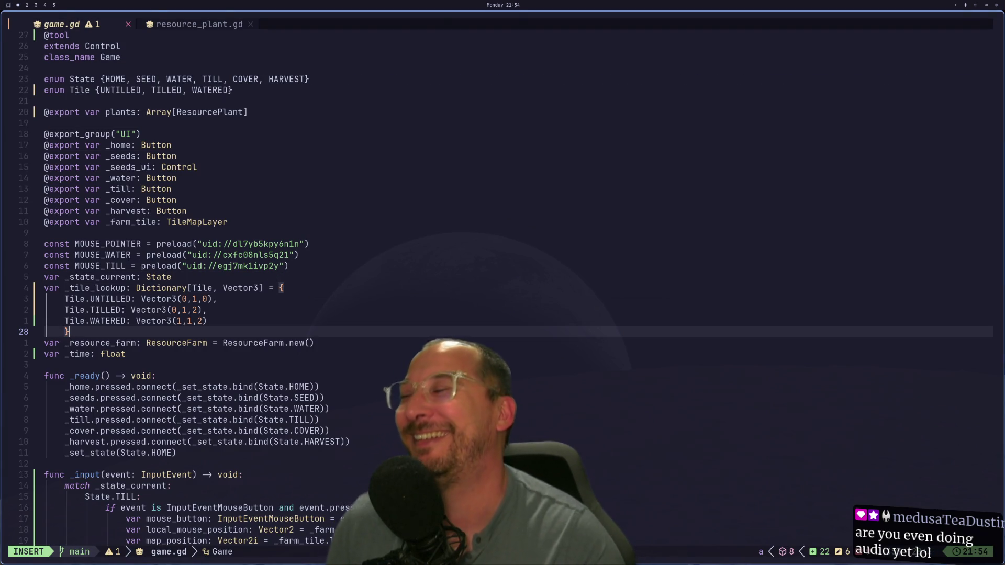
key(Return)
Save game.gd with :w and select SeedsButton in Godot's Scene tree.
key(Escape)
text(:w)
key(Return)
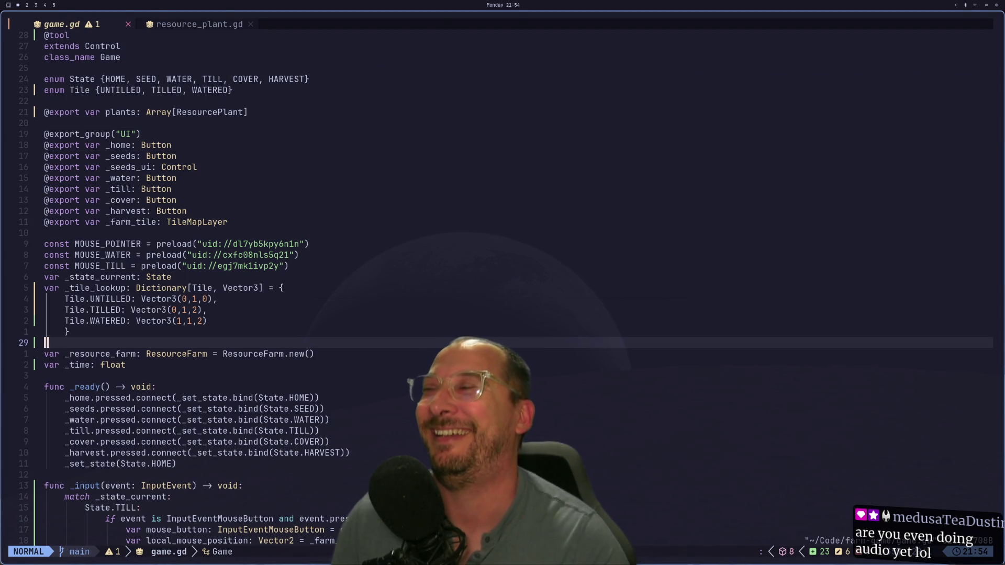
key(super+2)
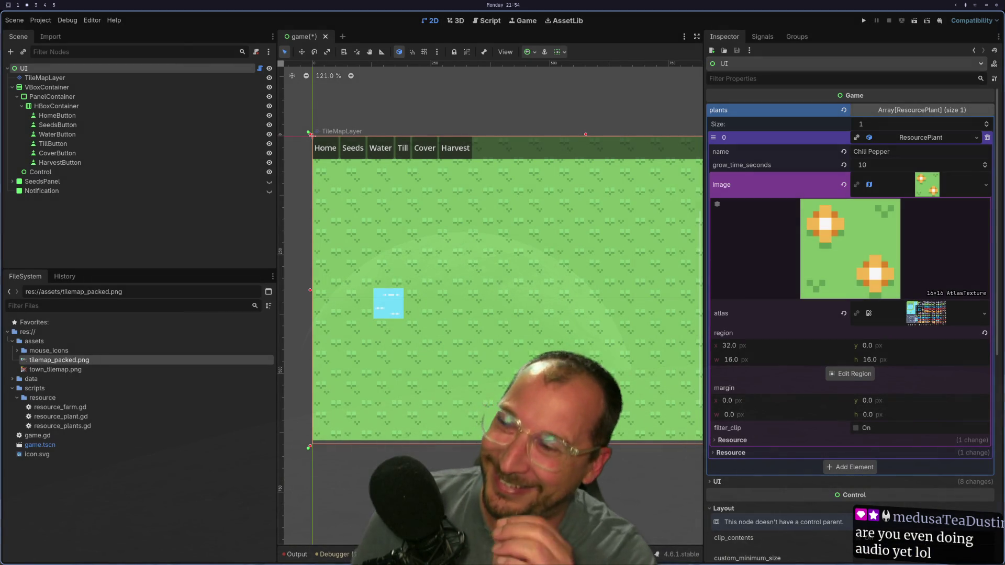
click(359, 146)
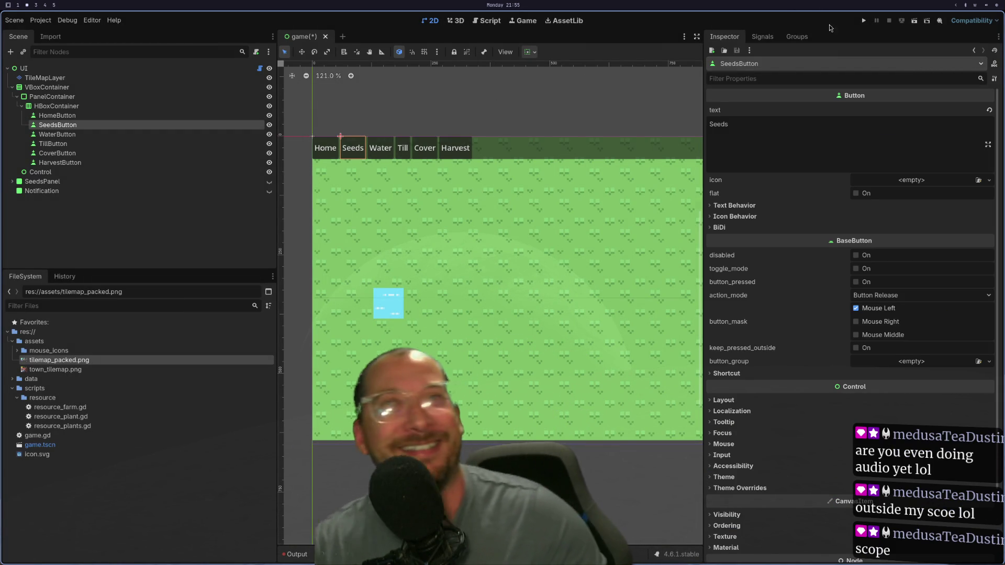
Run the project, press Seeds to see the empty dark panel, glance at game.gd, and return.
click(864, 20)
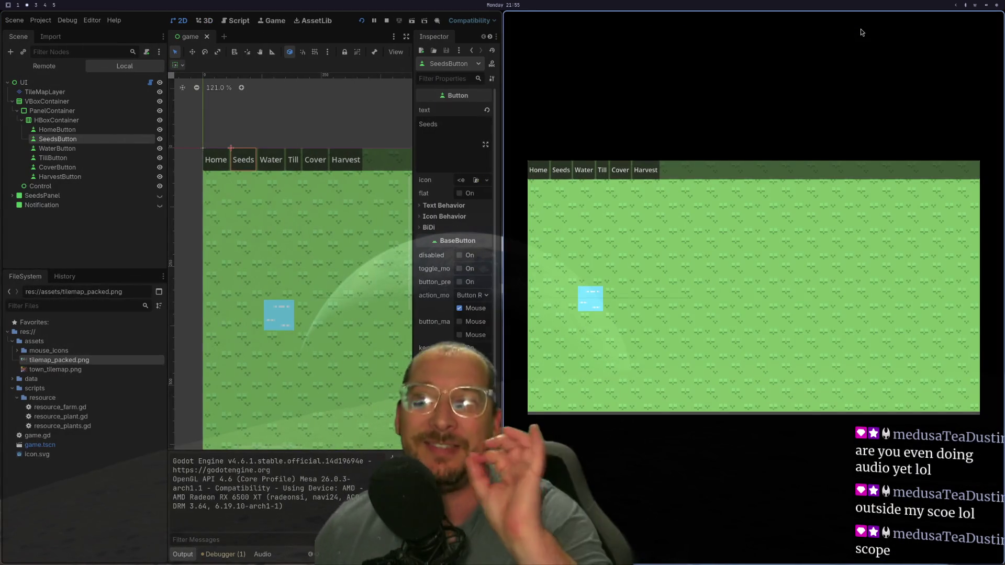
click(559, 169)
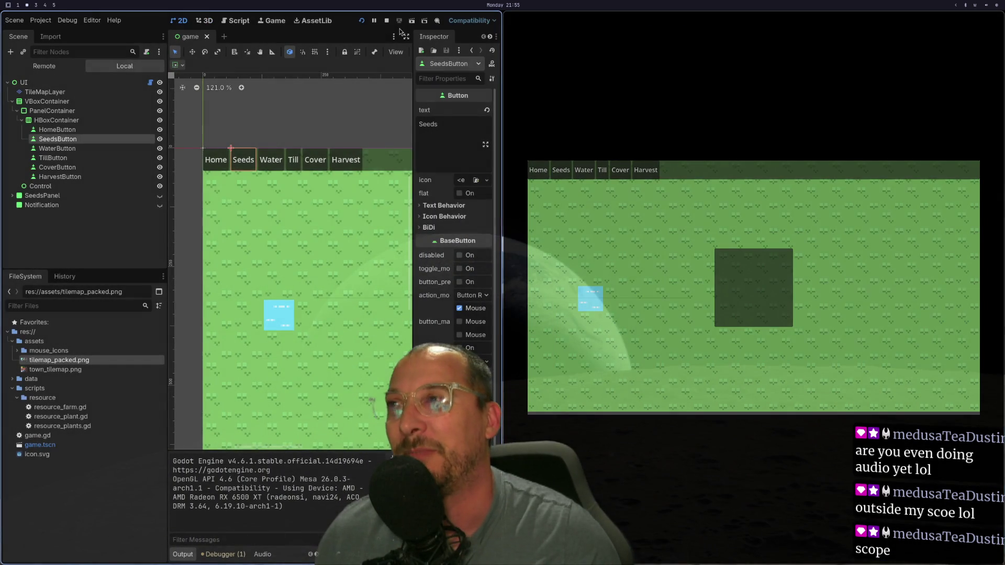
key(super+1)
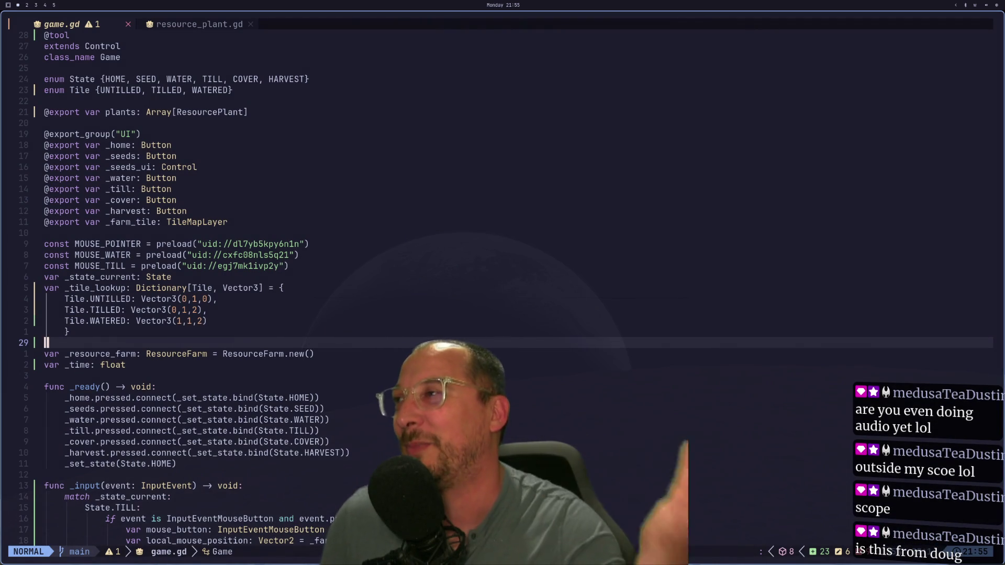
key(j)
key(j)
key(j)
key(j)
key(super+2)
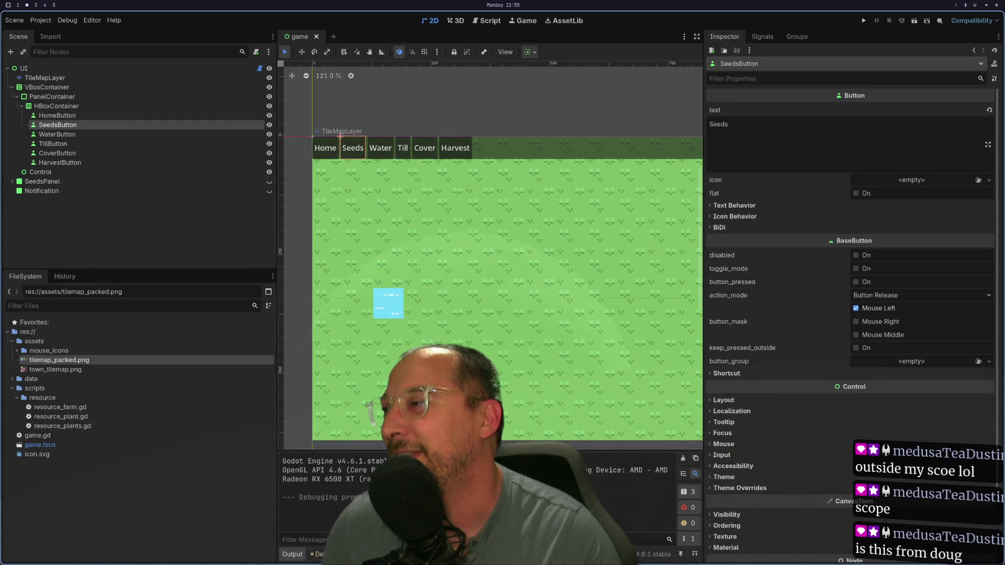
Set the GridContainer under SeedsPanel to 5 columns in the Inspector.
click(12, 181)
click(40, 201)
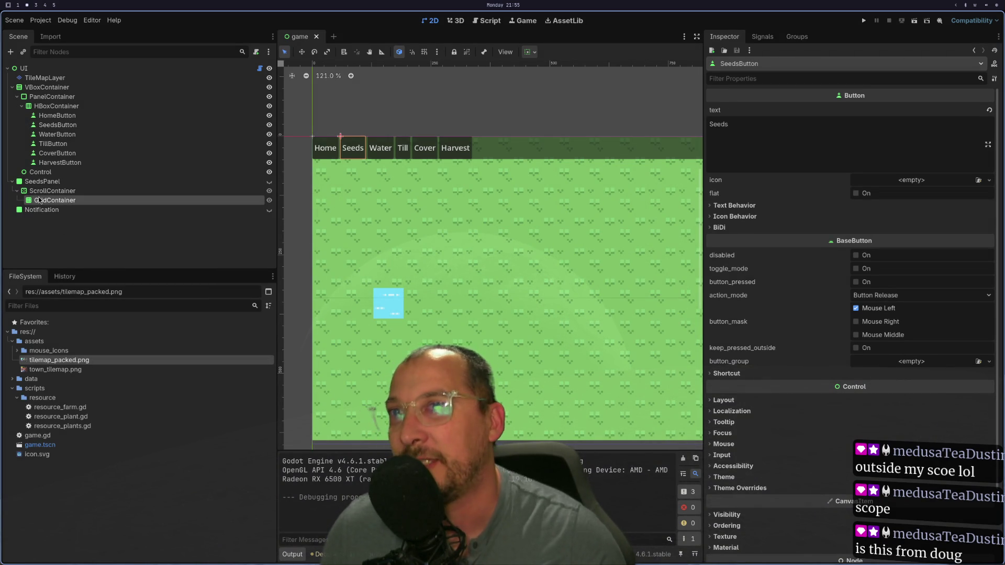
click(994, 110)
click(994, 110)
click(995, 111)
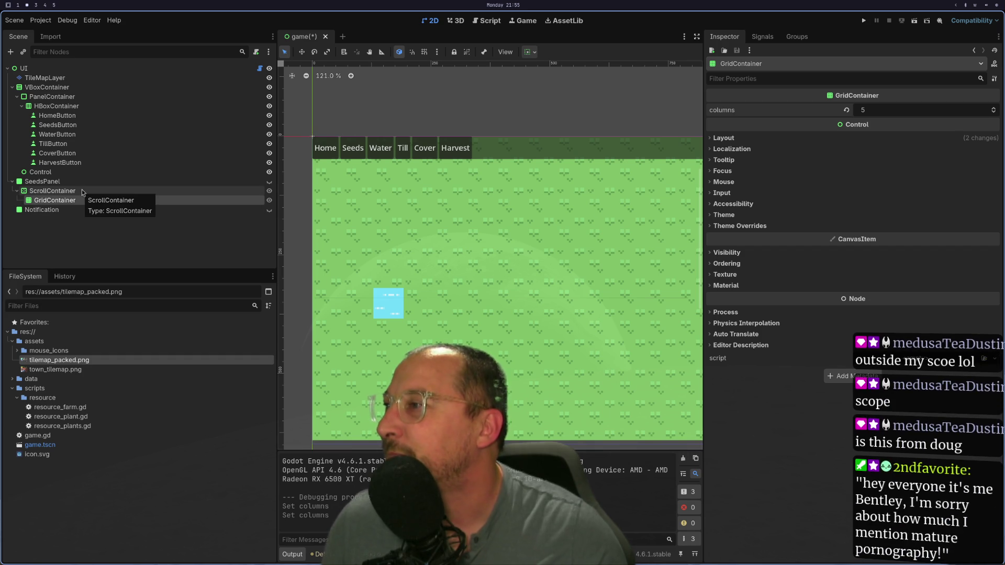
Review the root UI node's exported node properties, then reselect the GridContainer.
click(66, 70)
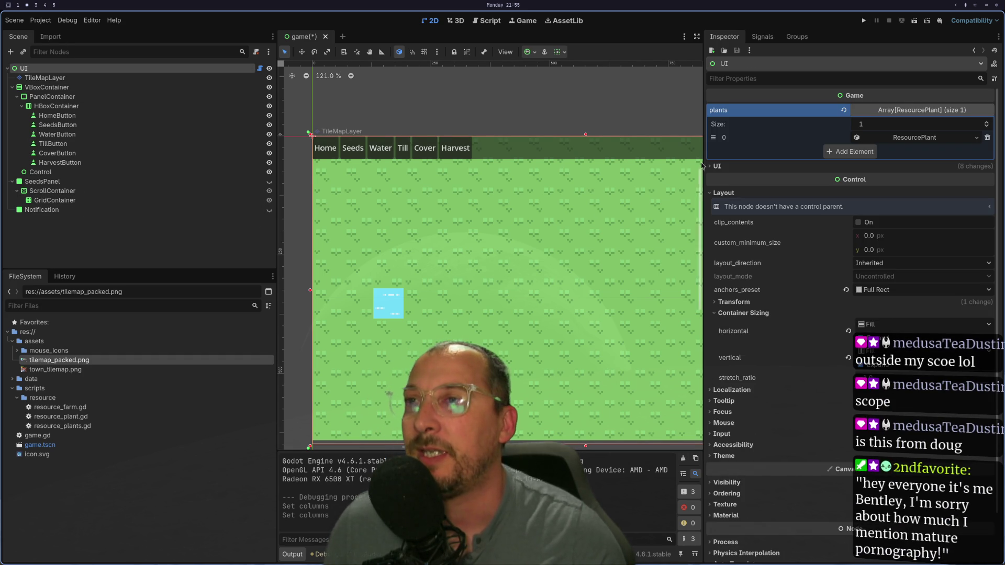
click(790, 170)
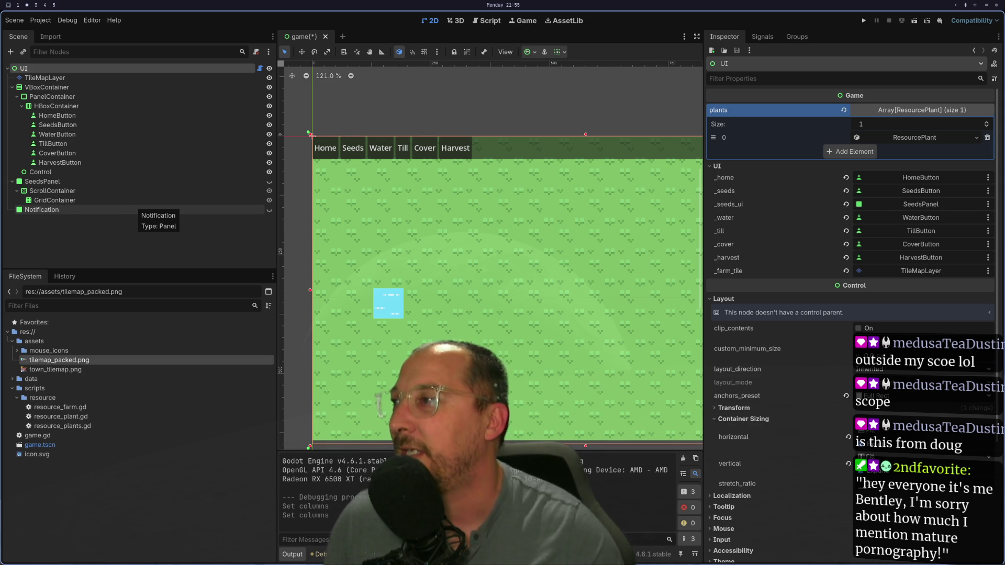
click(103, 202)
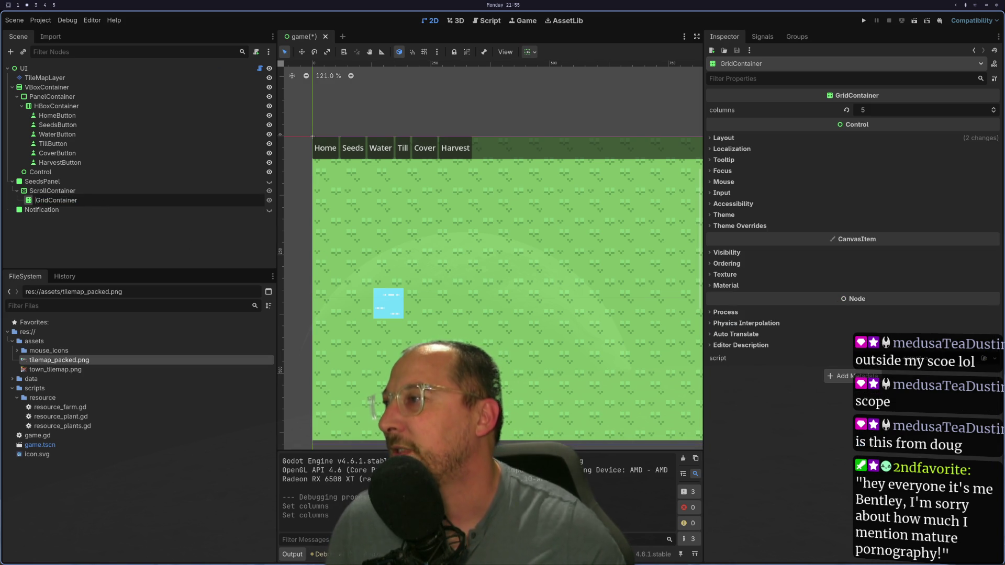
key(super+1)
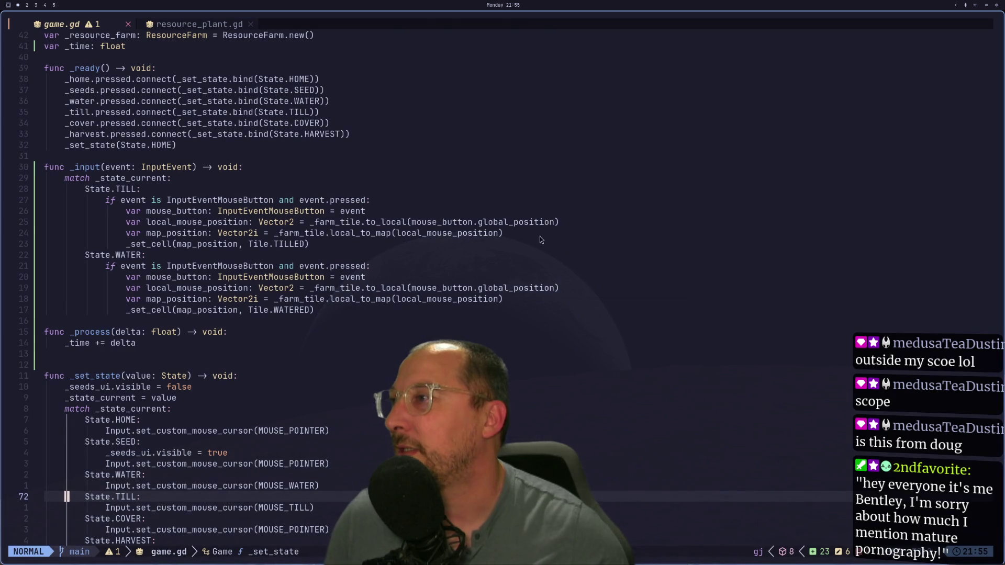
key(3)
key(0)
key(g)
key(k)
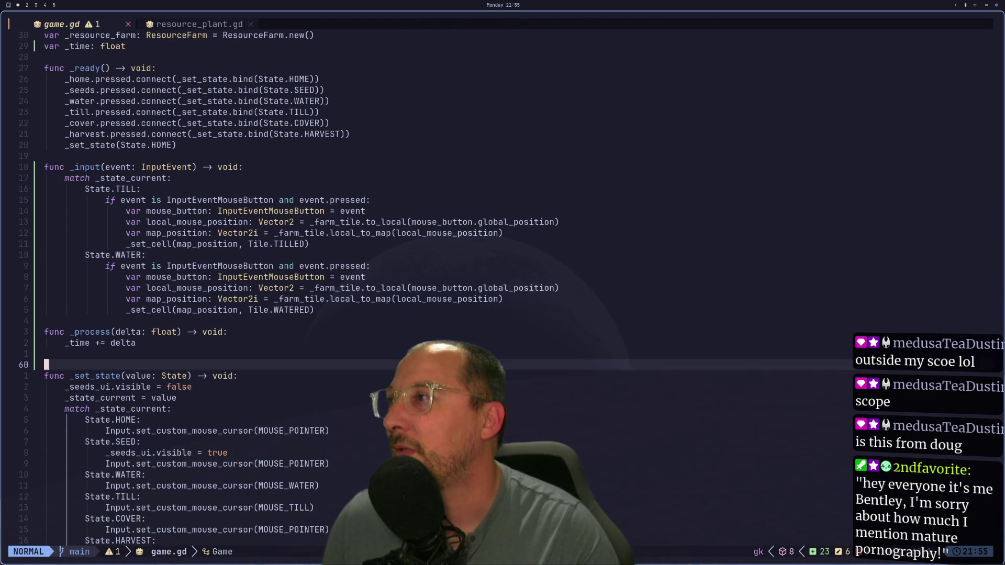
key(3)
key(0)
key(g)
key(k)
key(1)
key(0)
key(g)
key(k)
key(5)
key(g)
key(j)
key(6)
key(g)
key(j)
key(y)
key(y)
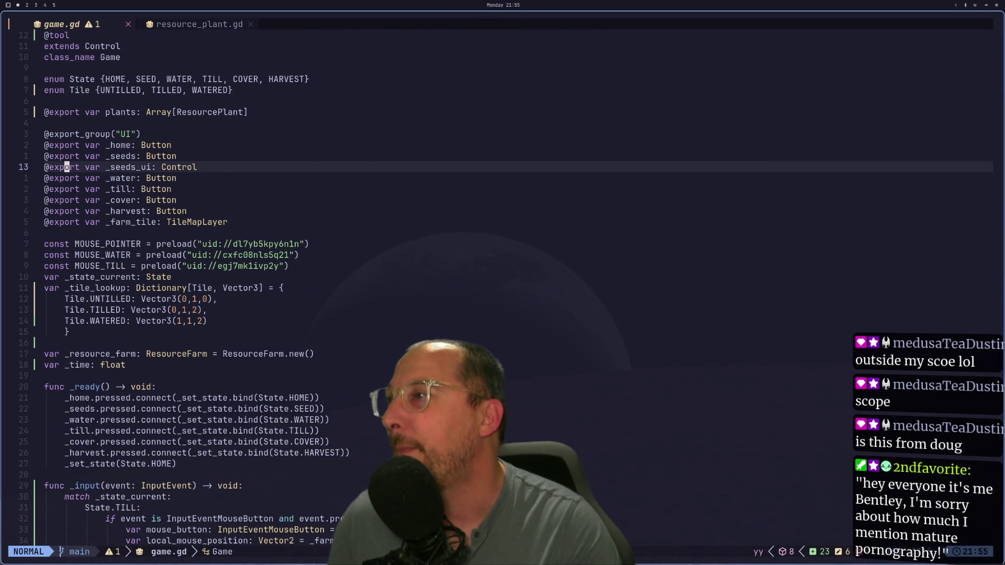
key(p)
Rename the duplicated variable to _seeds_grid_contianer.
text(fui: Control)
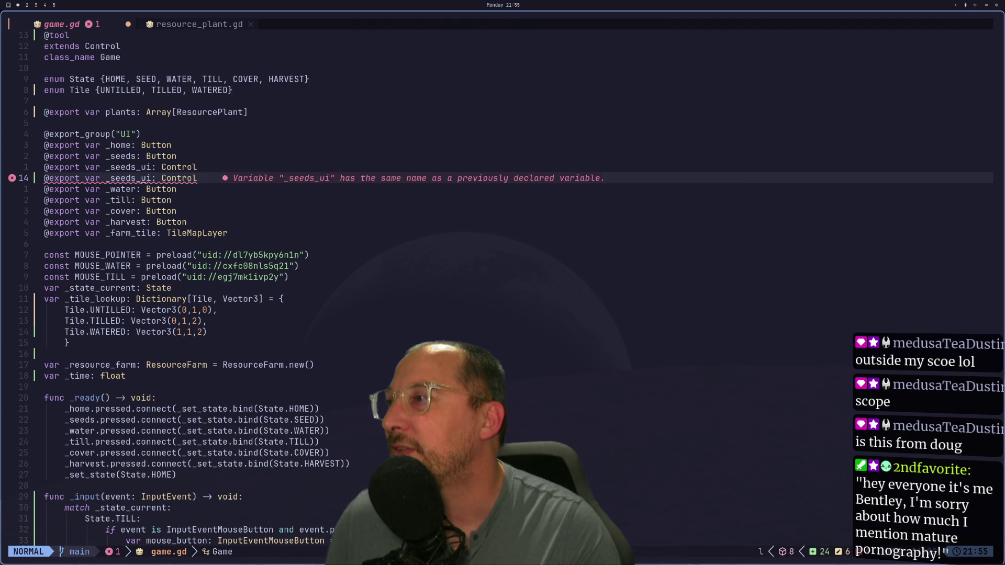
text(sg)
key(Delete)
text(rid_c)
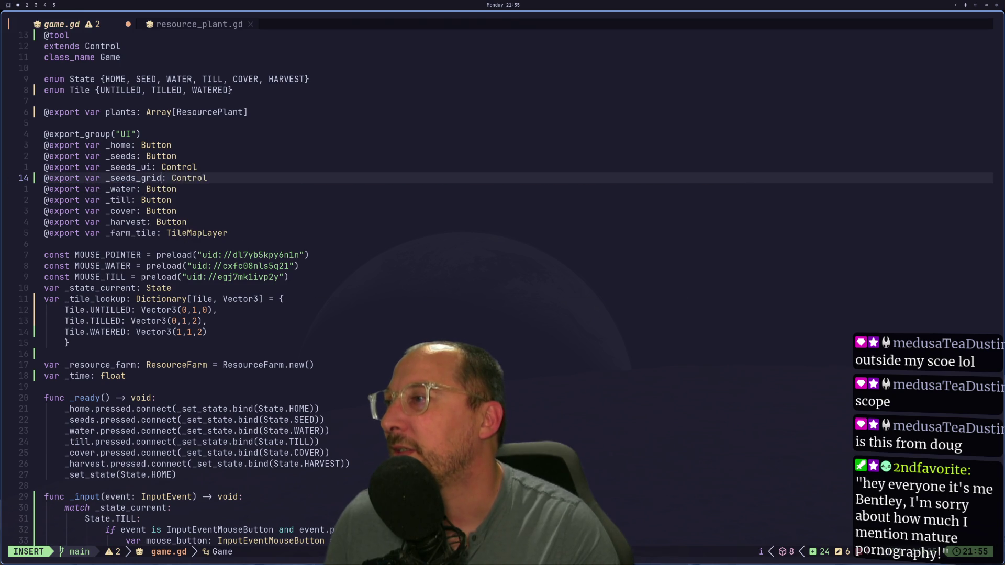
text(on)
key(BackSpace)
text(ianer)
key(Escape)
Change the new variable's type from Control to GridContainer and save game.gd.
key(super+2)
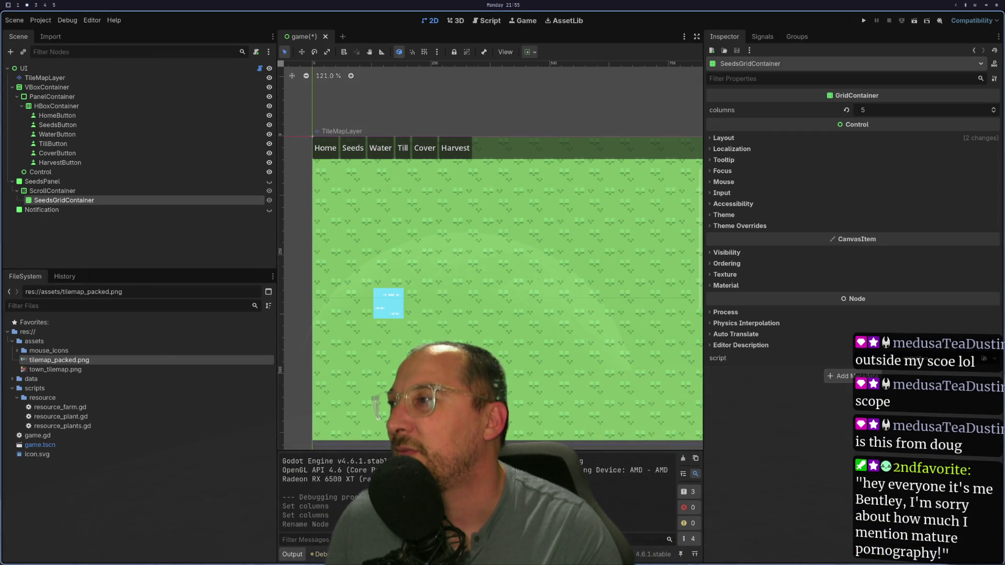
key(super+1)
key(l)
key(l)
key(l)
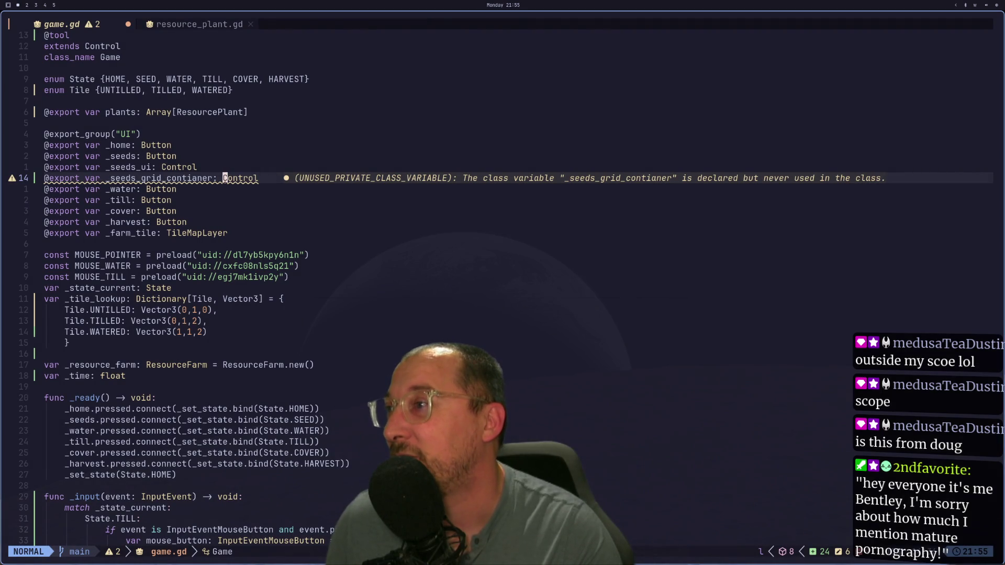
key(c)
key(w)
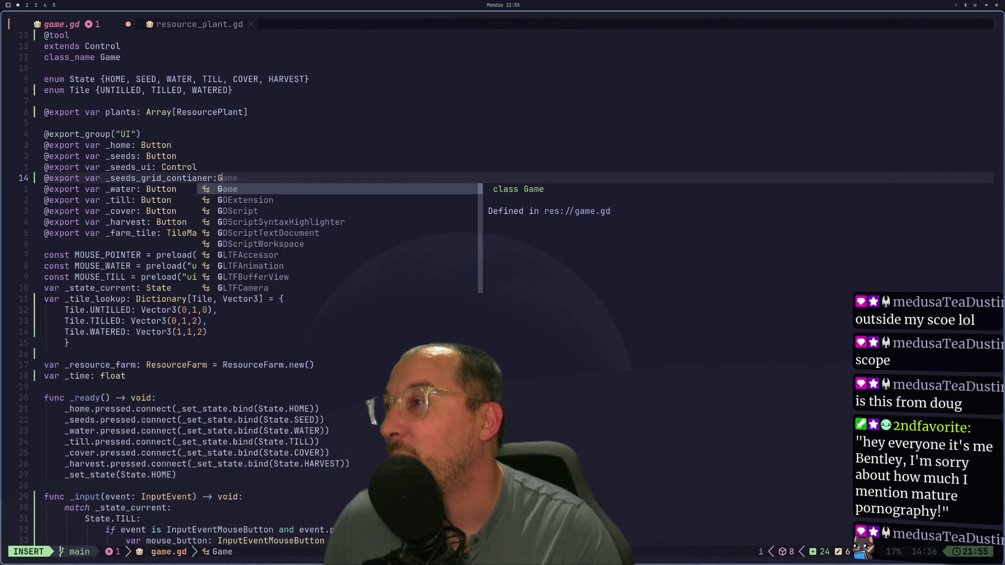
text(Grid)
key(Return)
key(Escape)
key(colon)
text(w)
key(Return)
Correct the typo to _seeds_grid_container, save game.gd, and return to Godot.
key(9)
key(j)
key(8)
key(j)
key(k)
key(k)
key(1)
key(0)
key(k)
key(4)
key(k)
key(k)
key(h)
key(F)
key(i)
key(;)
key(;)
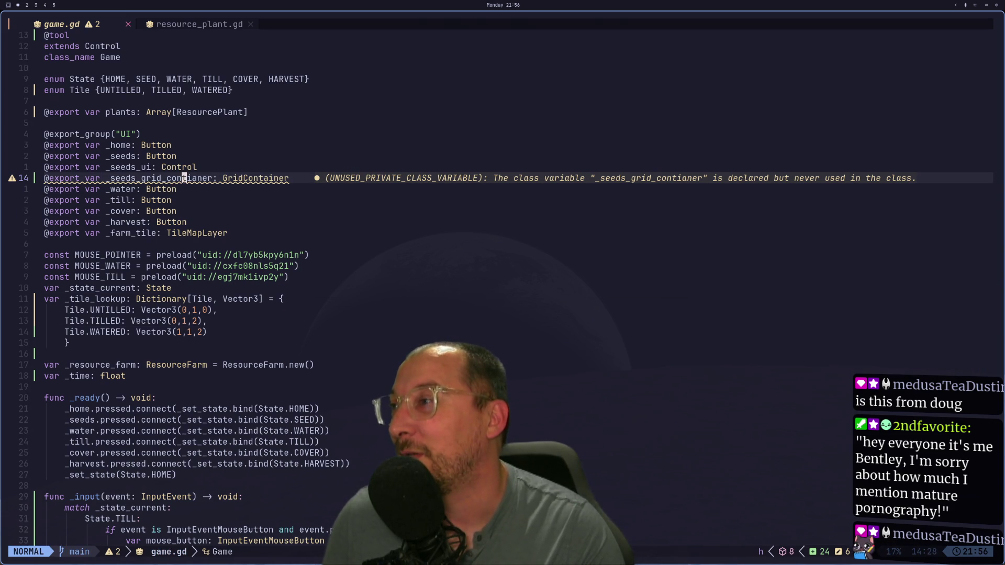
text(xai)
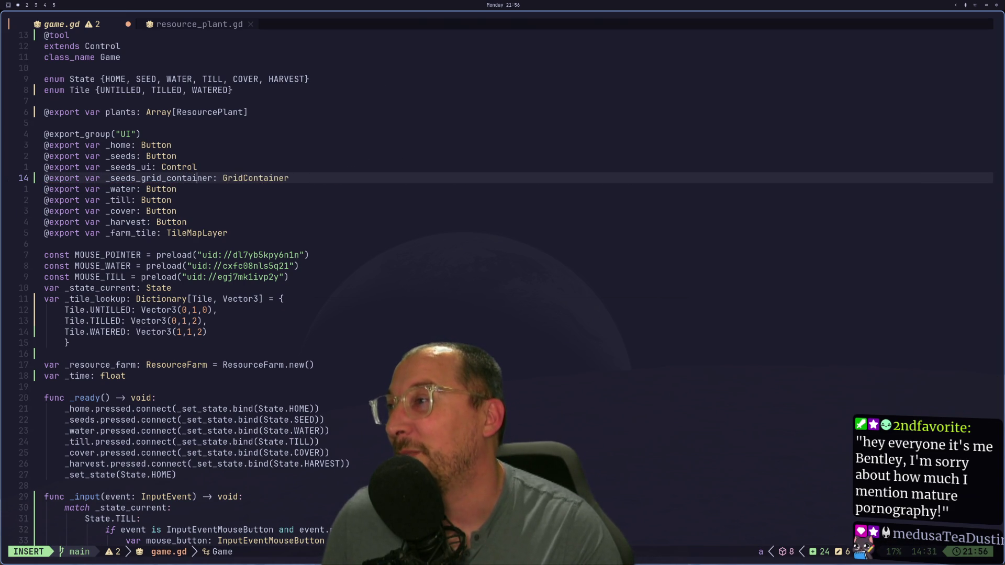
key(Escape)
text(:w)
key(Return)
key(super+2)
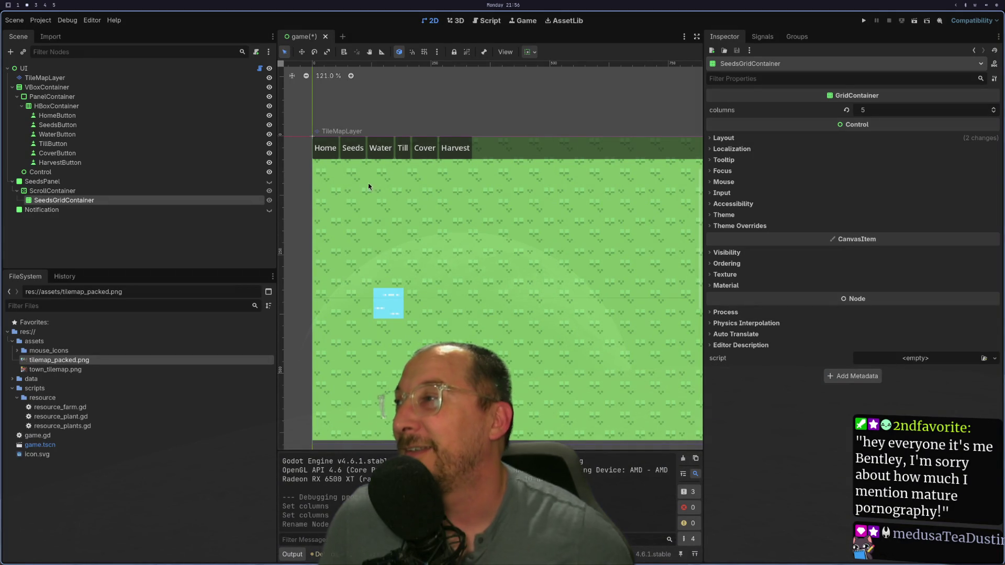
click(92, 65)
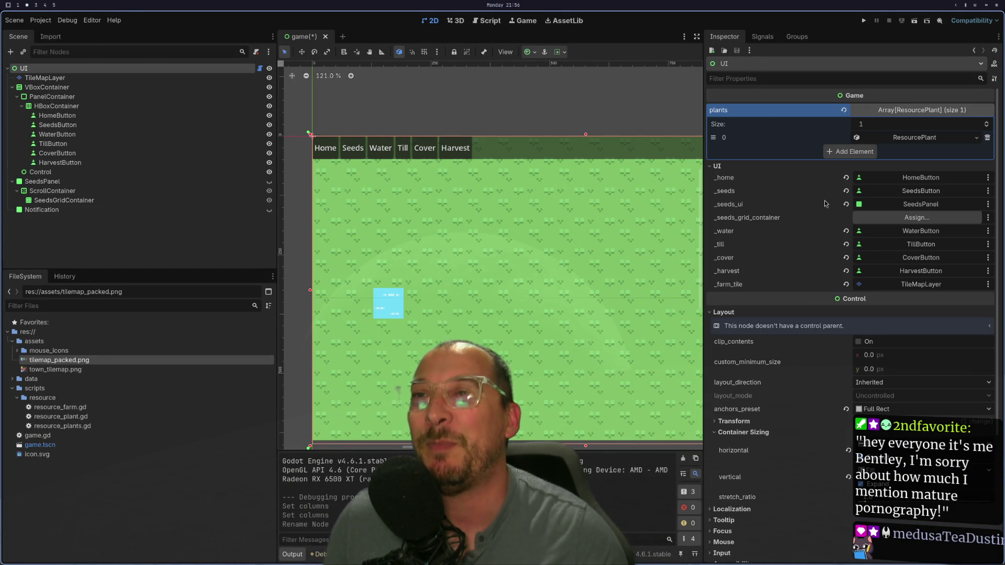
click(949, 225)
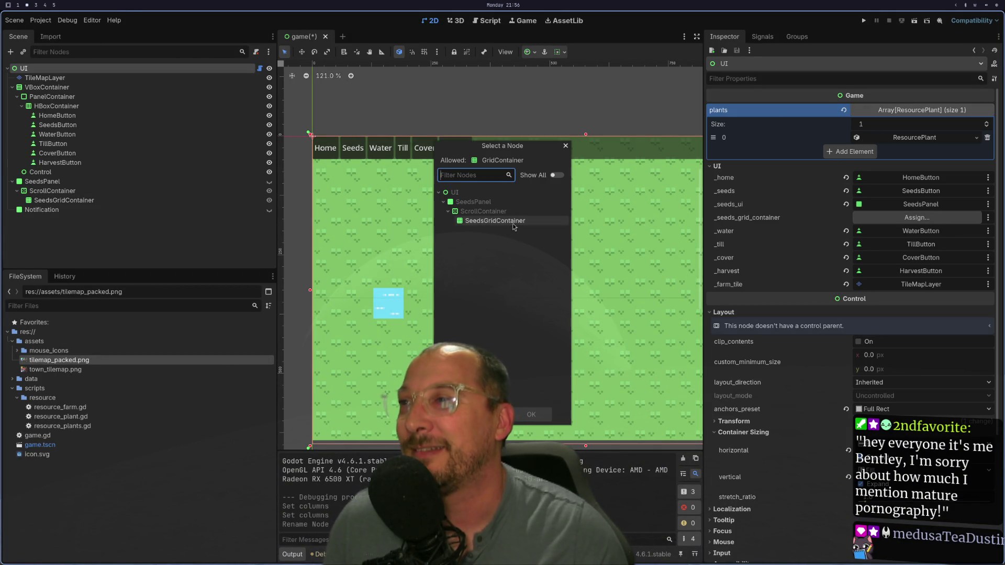
double_click(513, 222)
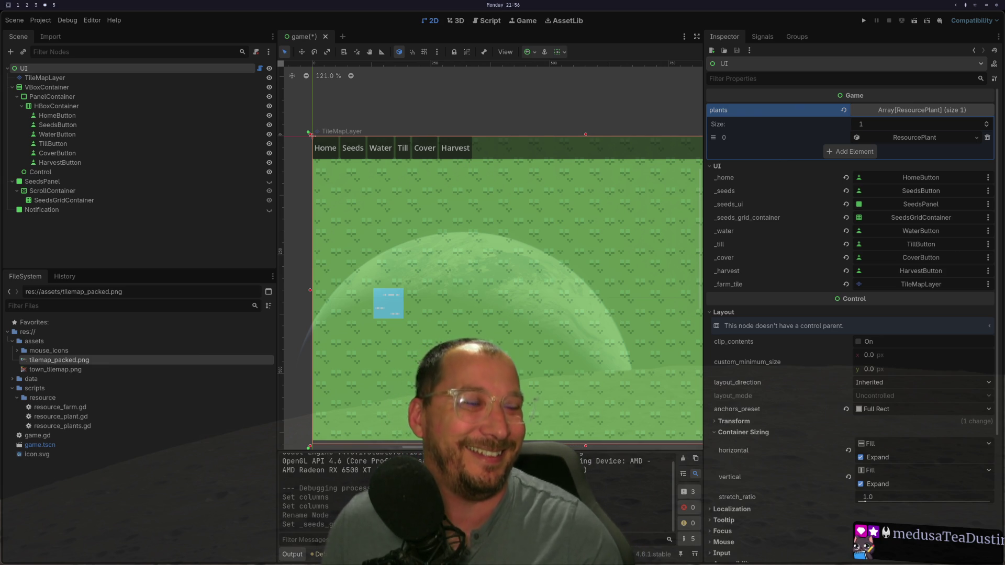
key(super+2)
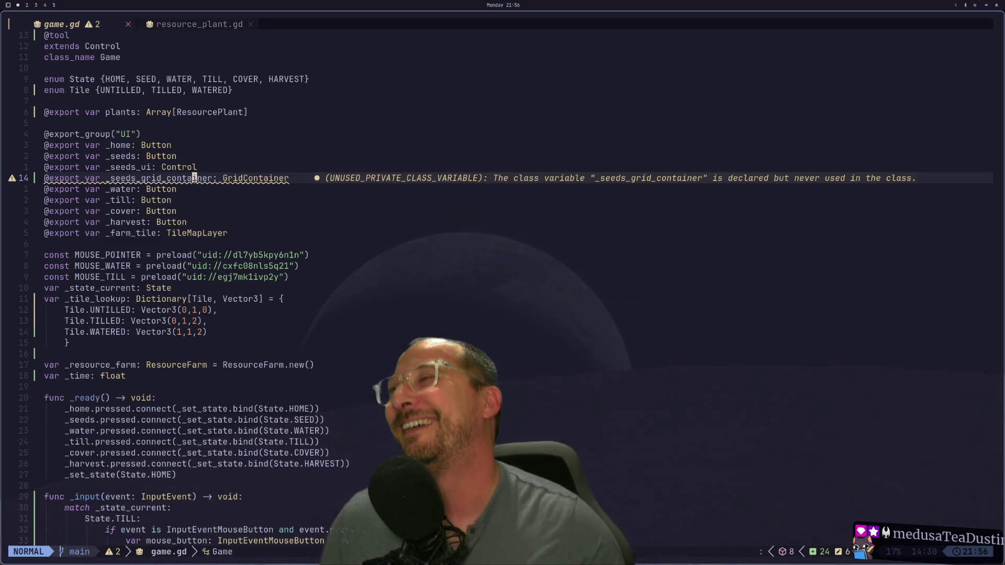
Flip between the Godot and Neovim workspaces, then move game.gd down to _ready's button connections.
key(super+4)
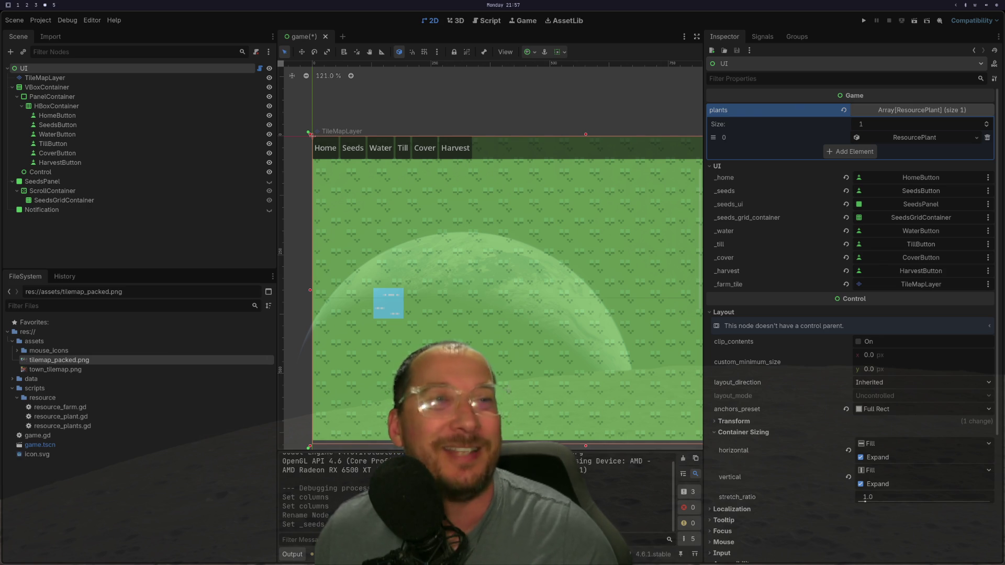
key(super+1)
click(502, 288)
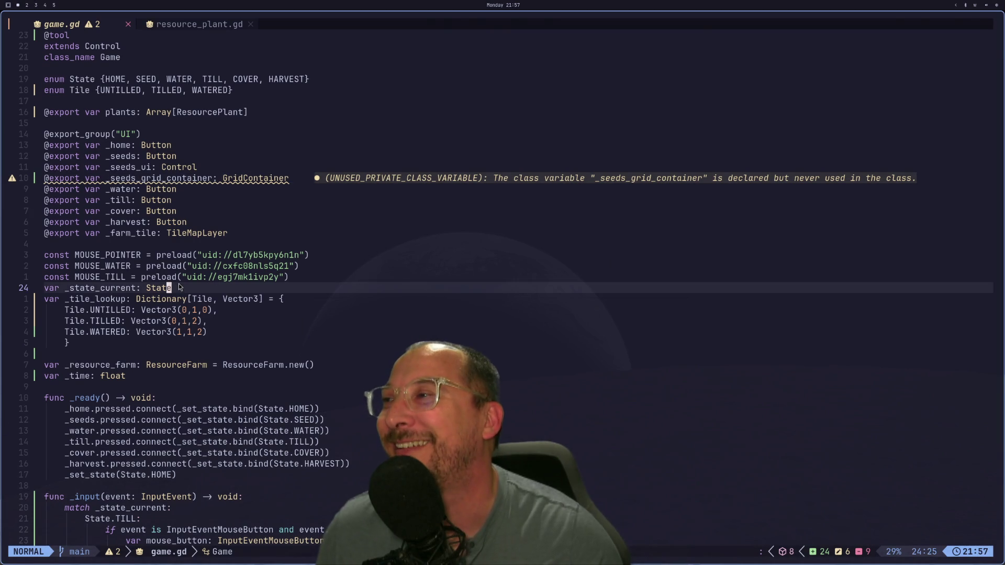
key(super+2)
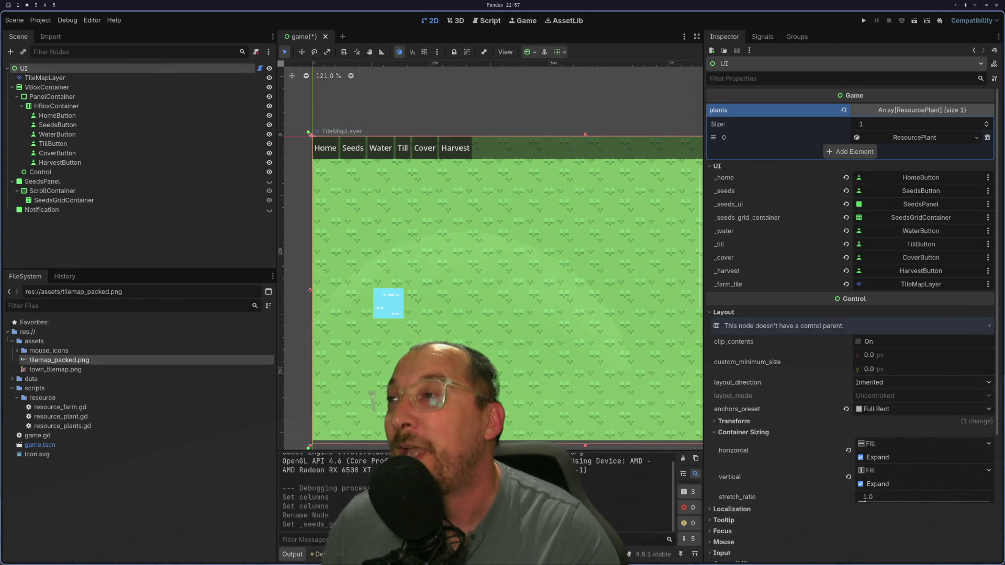
key(super+4)
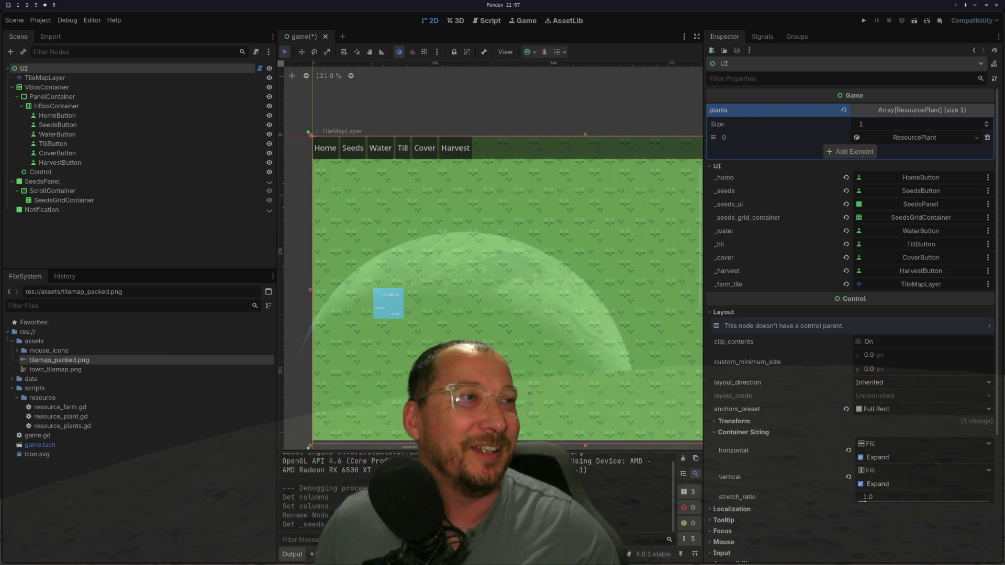
key(super+2)
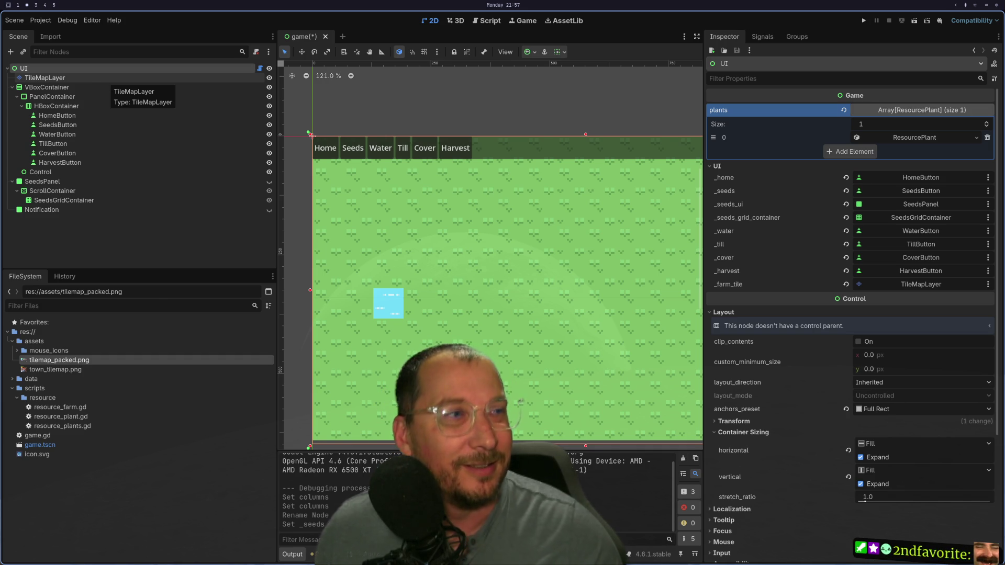
key(super+1)
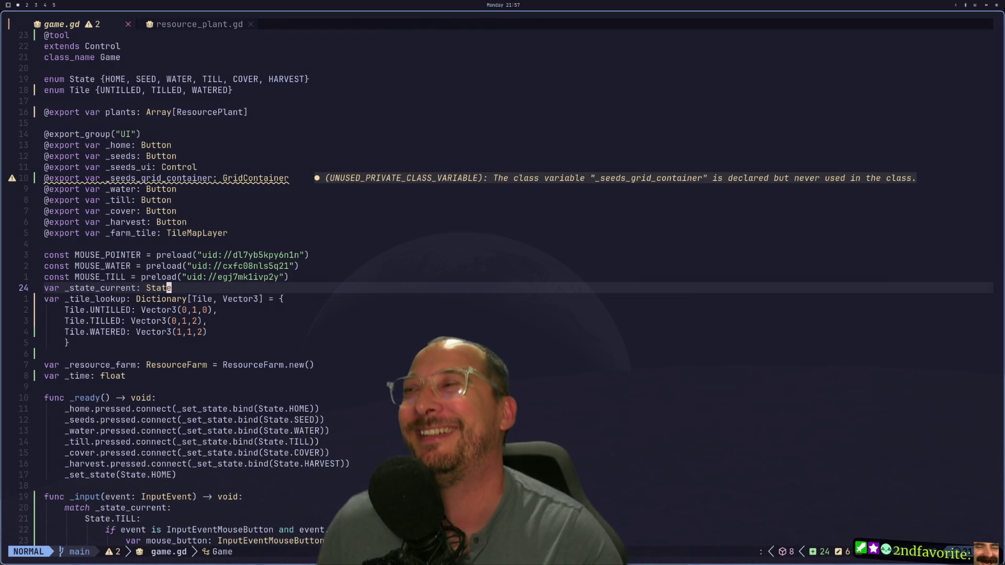
key(k)
key(k)
key(k)
key(super+2)
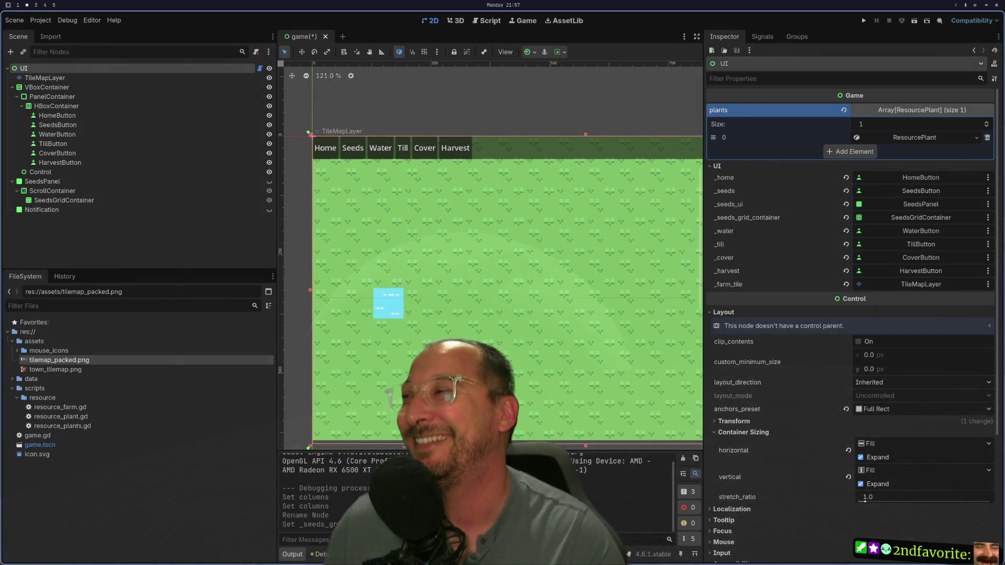
key(super+1)
key(j)
key(j)
key(j)
key(j)
key(k)
key(k)
key(k)
key(k)
key(k)
key(k)
key(j)
key(j)
key(j)
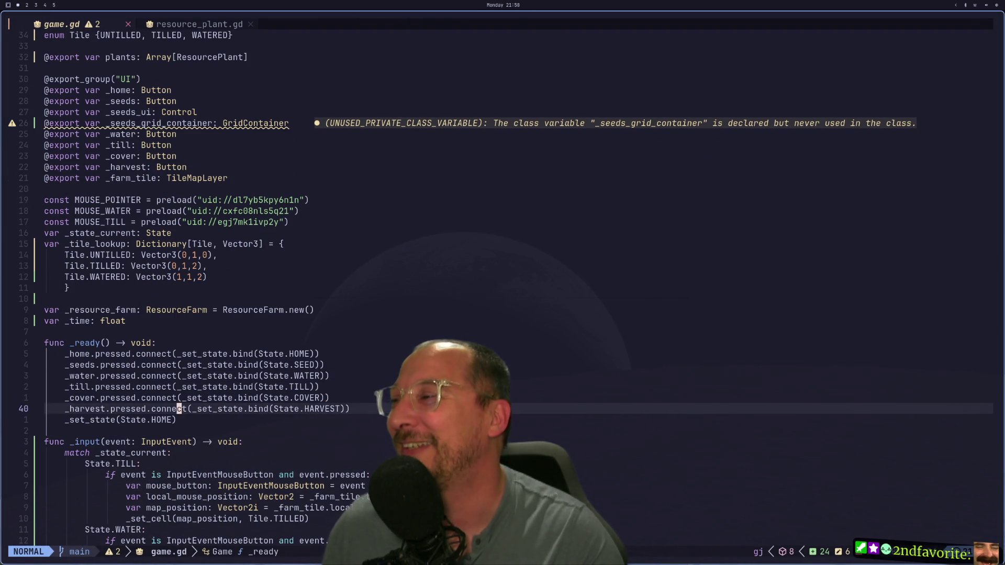
Add a _seeds_grid_container line with a 'for plant: ResourcePlant in plants:' header above it.
key(o)
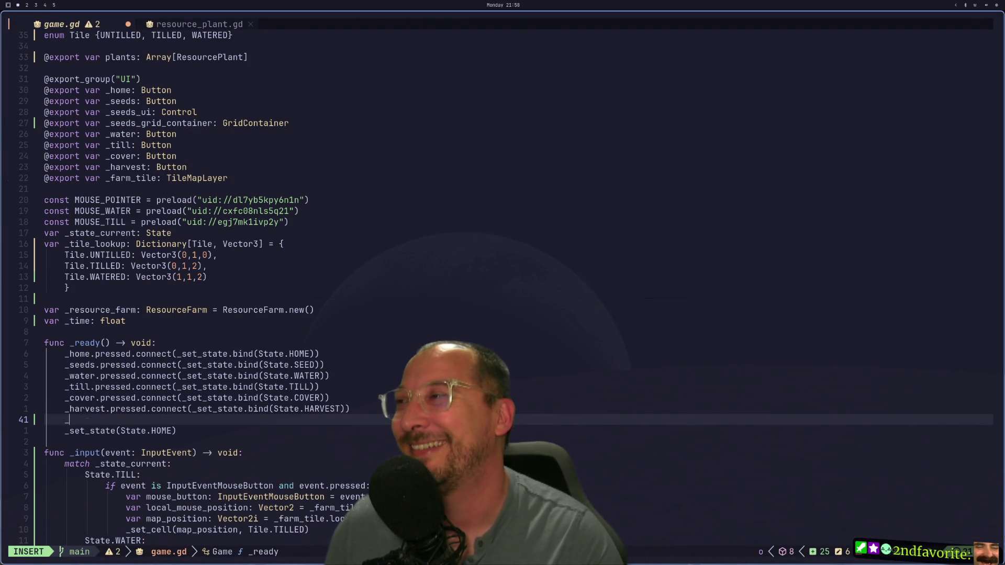
text(_)
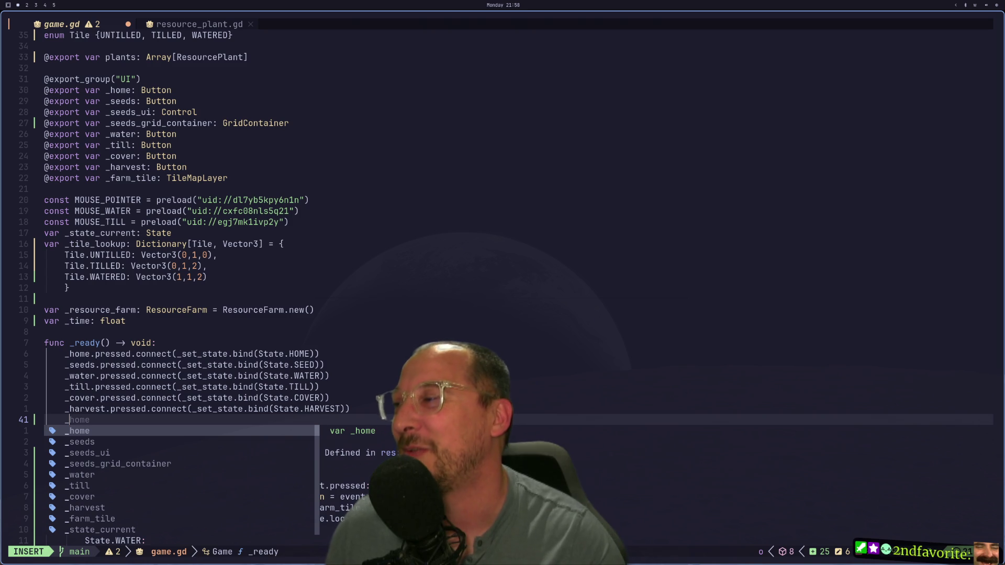
key(ctrl+n)
key(ctrl+n)
key(ctrl+n)
key(Return)
key(Escape)
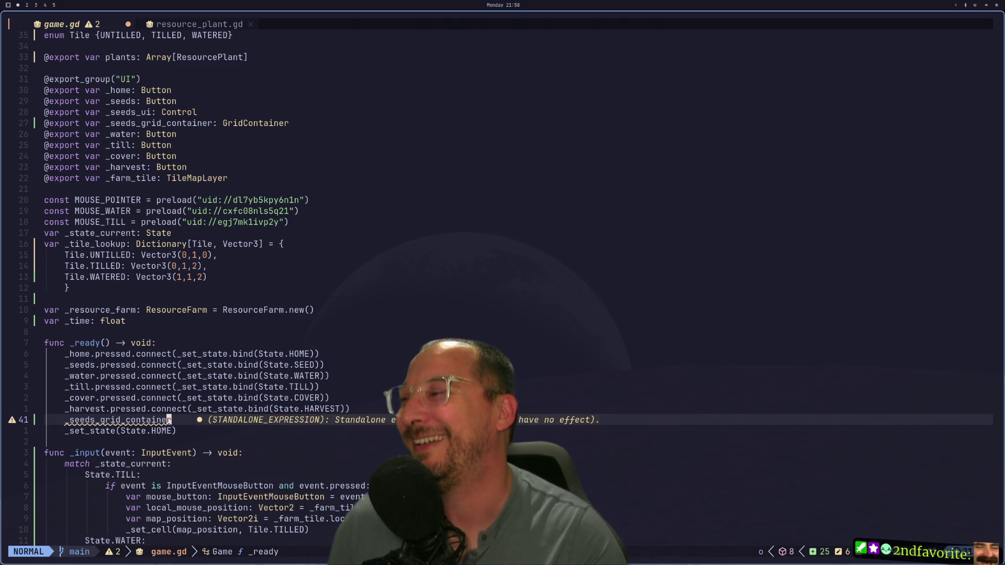
key(shift+o)
text(for )
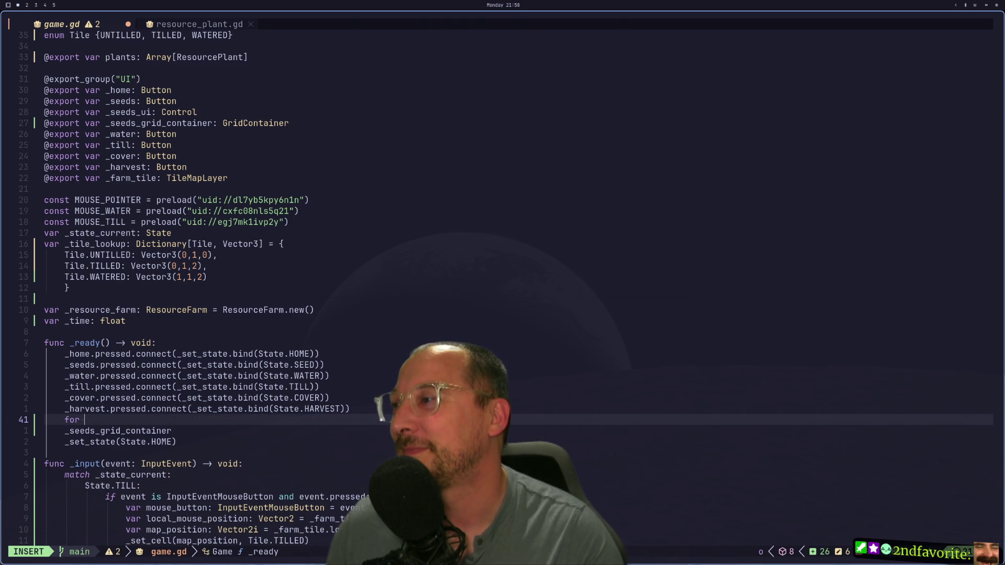
text(plant)
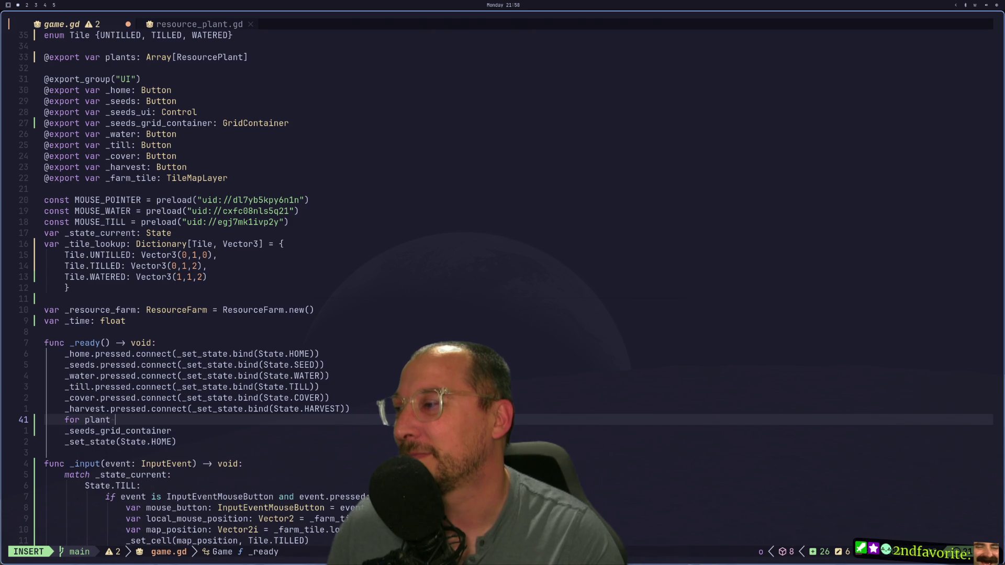
key(BackSpace)
text(: Resourc)
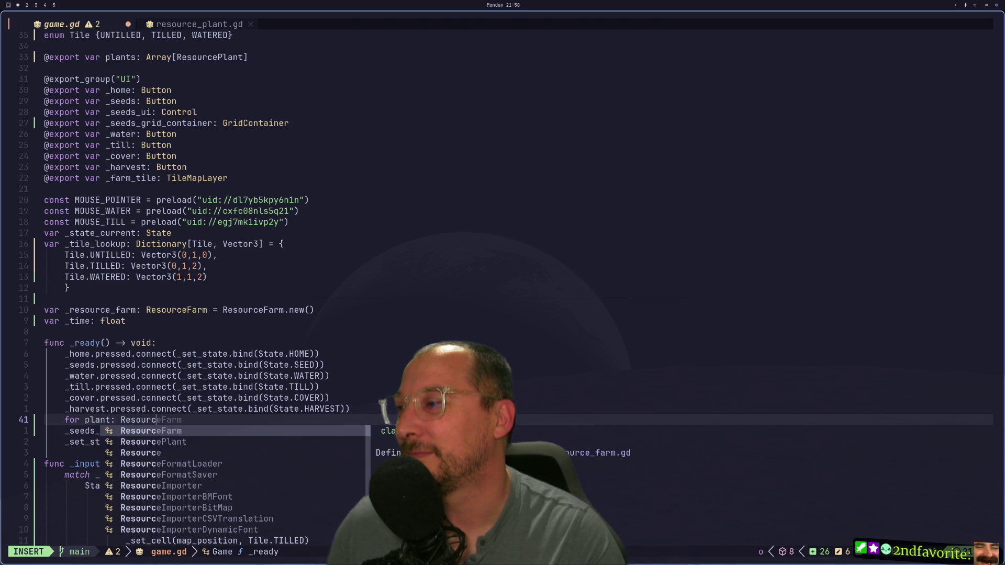
key(Down)
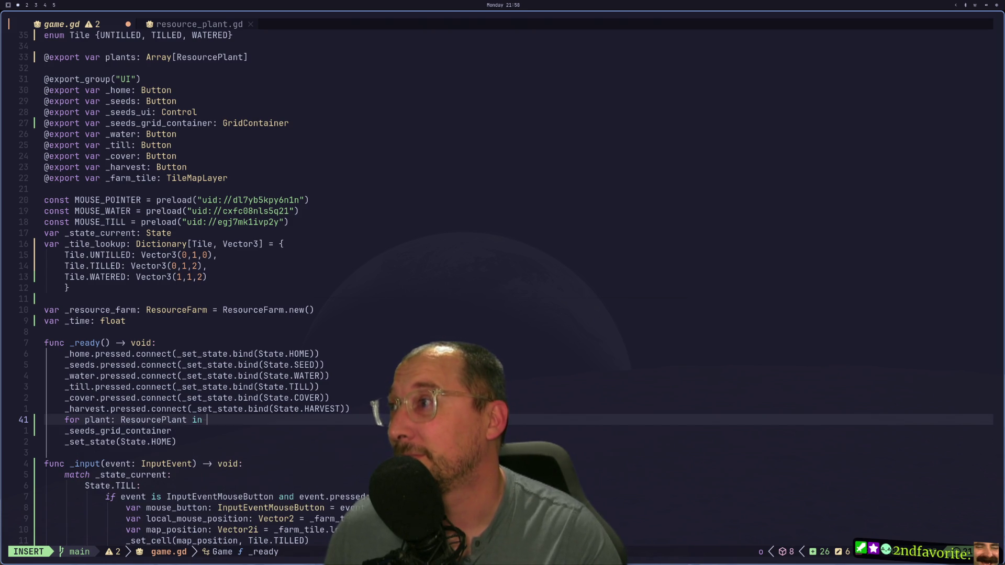
text(plants:)
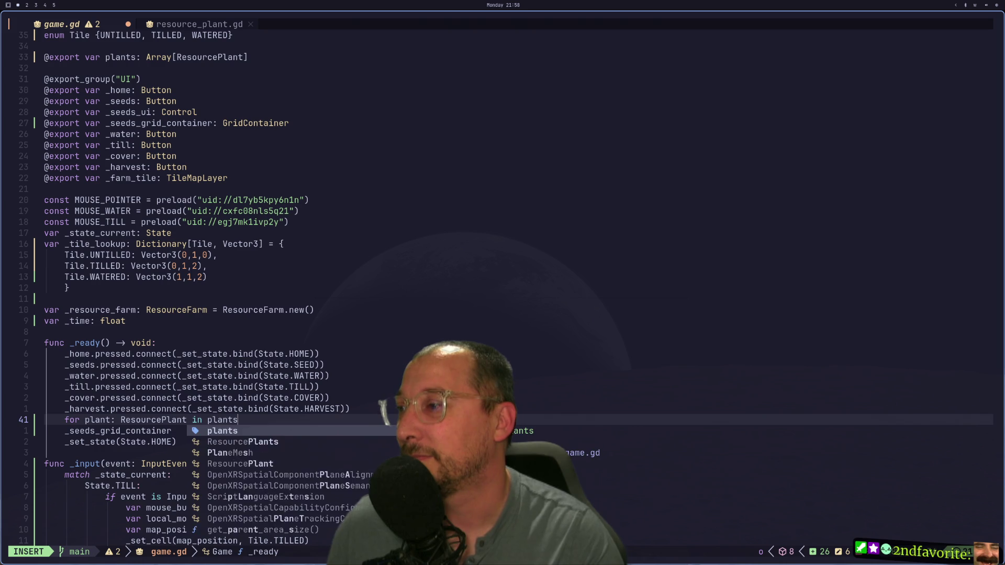
Make the loop body call _seeds_grid_container.add_child().
key(Return)
key(Escape)
key(shift+j)
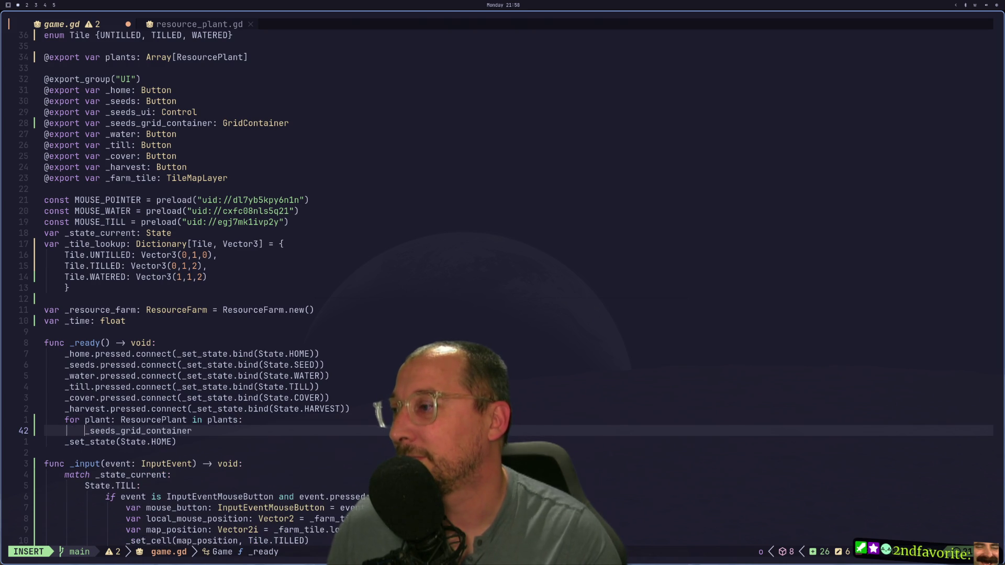
key(e)
key(e)
text(ainer)
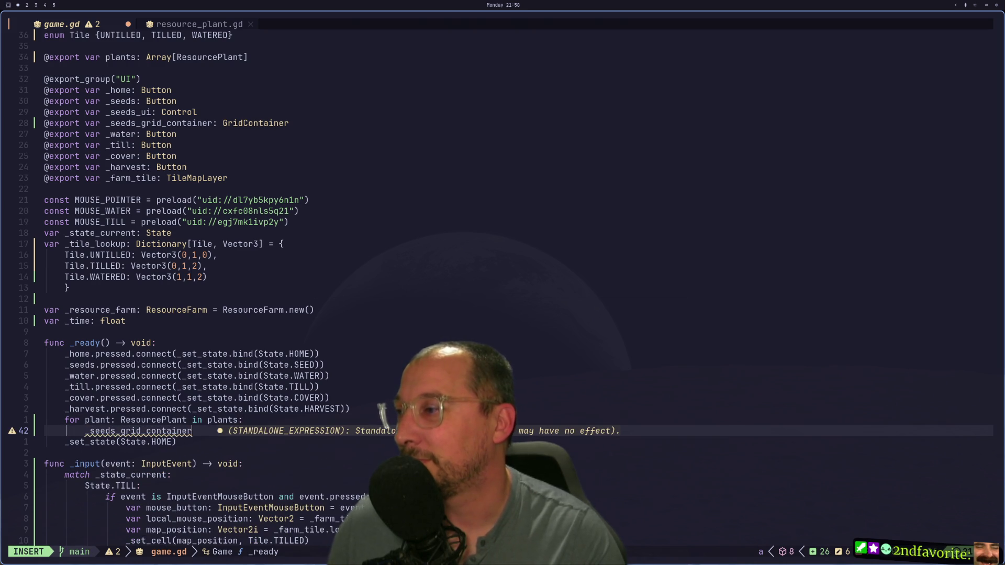
text(.add_child)
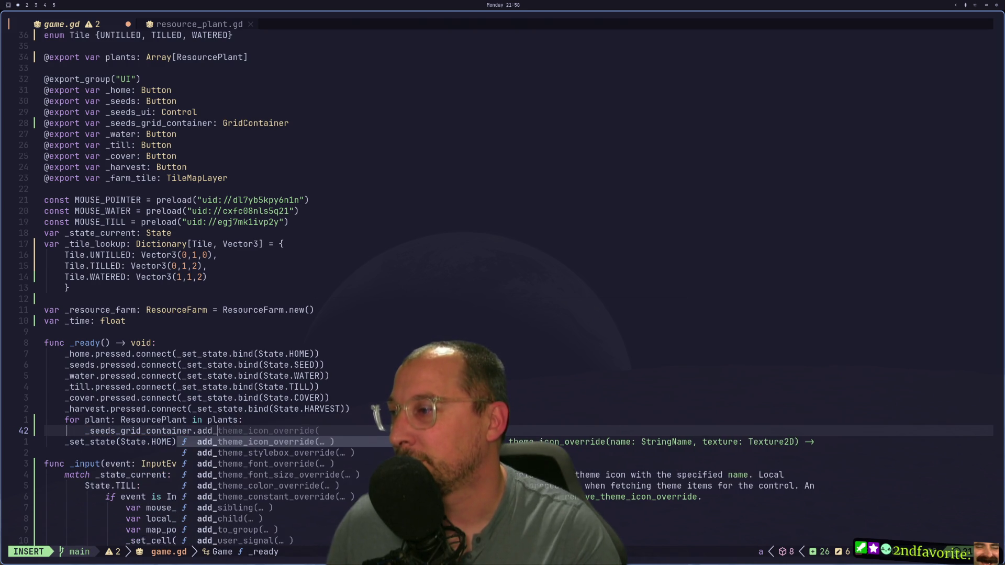
text(()
key(Escape)
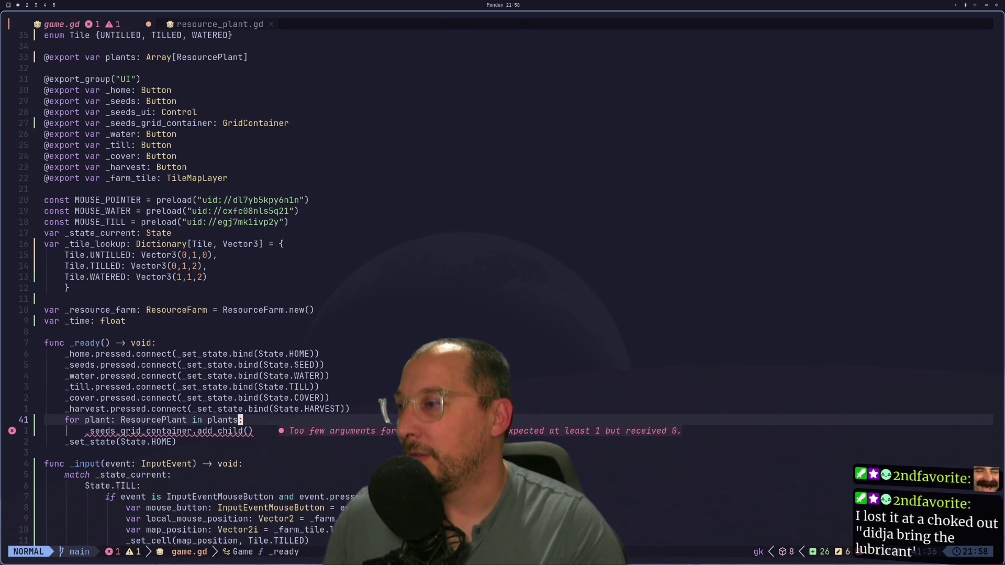
Save game.gd, delete the stray empty line inside the loop, and return to Godot.
key(shift+o)
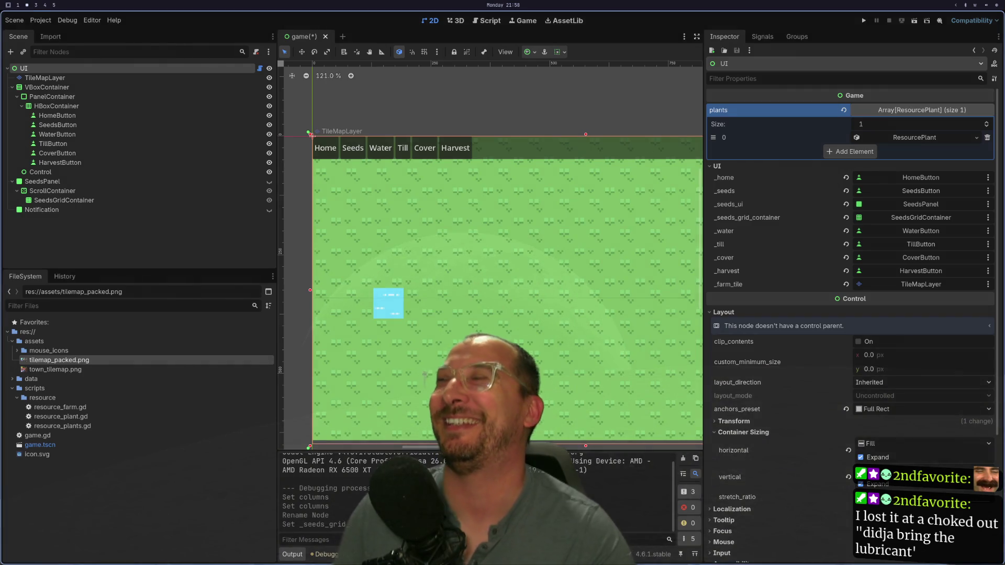
key(Escape)
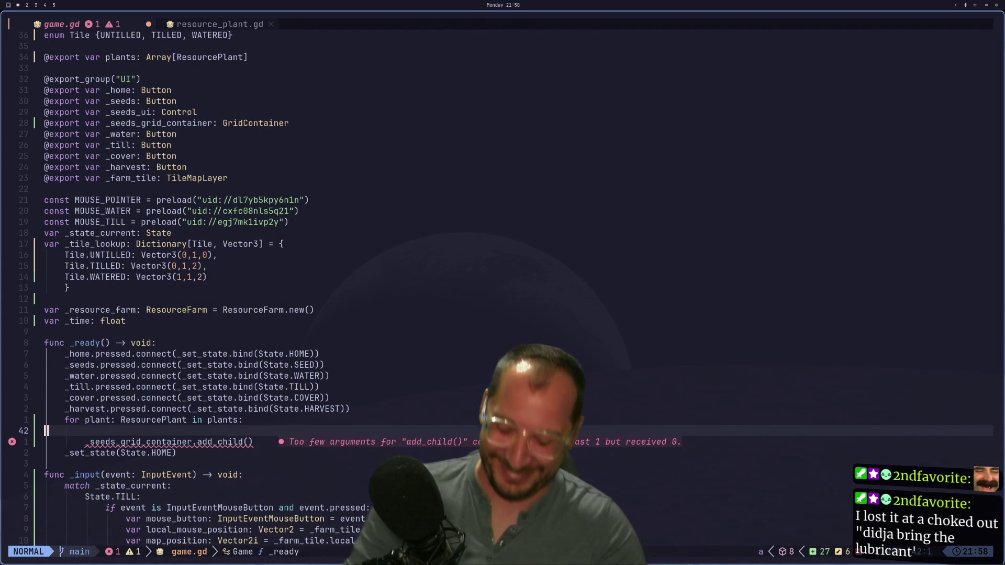
text(:w)
key(Return)
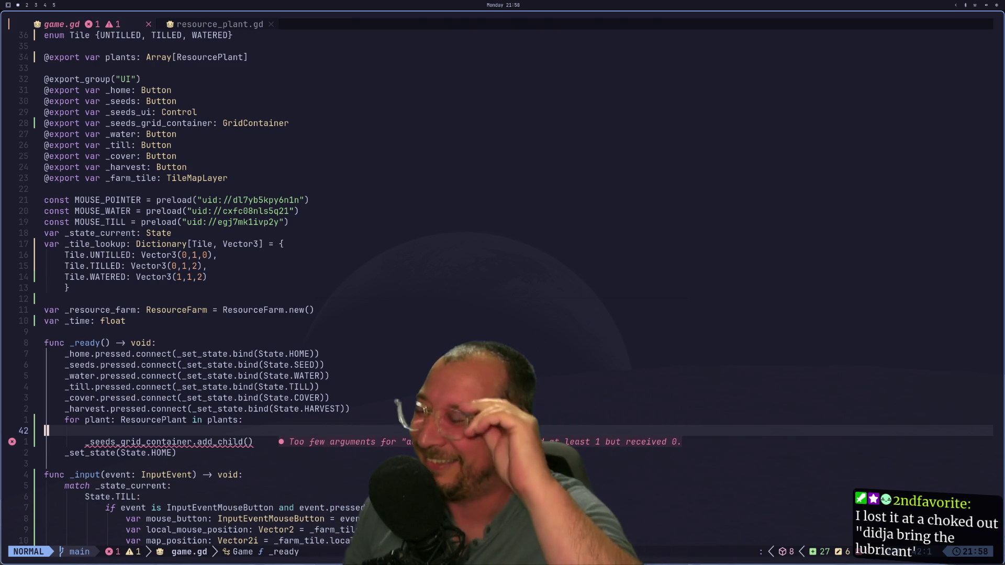
key(Escape)
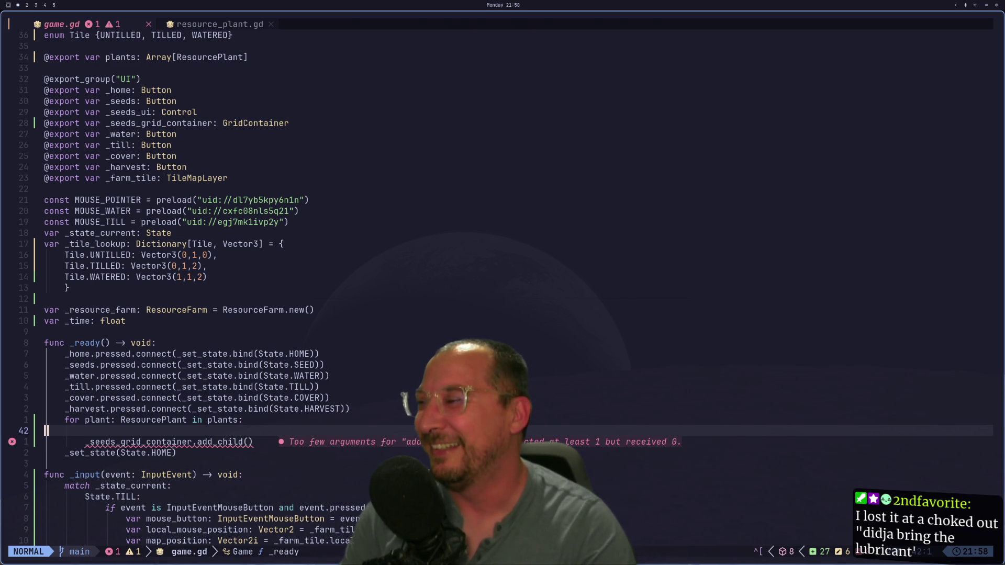
key(d)
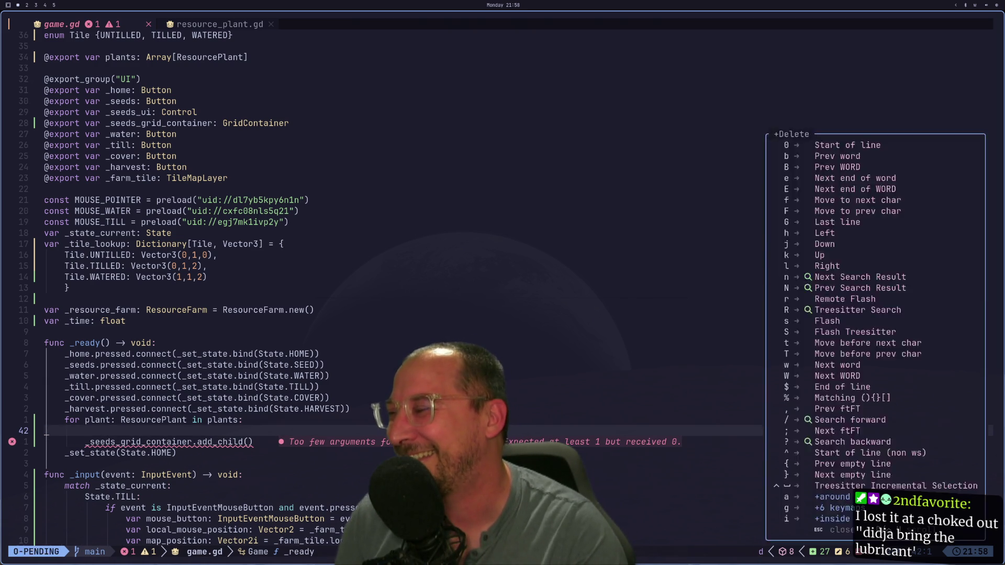
key(d)
key(O)
key(super+2)
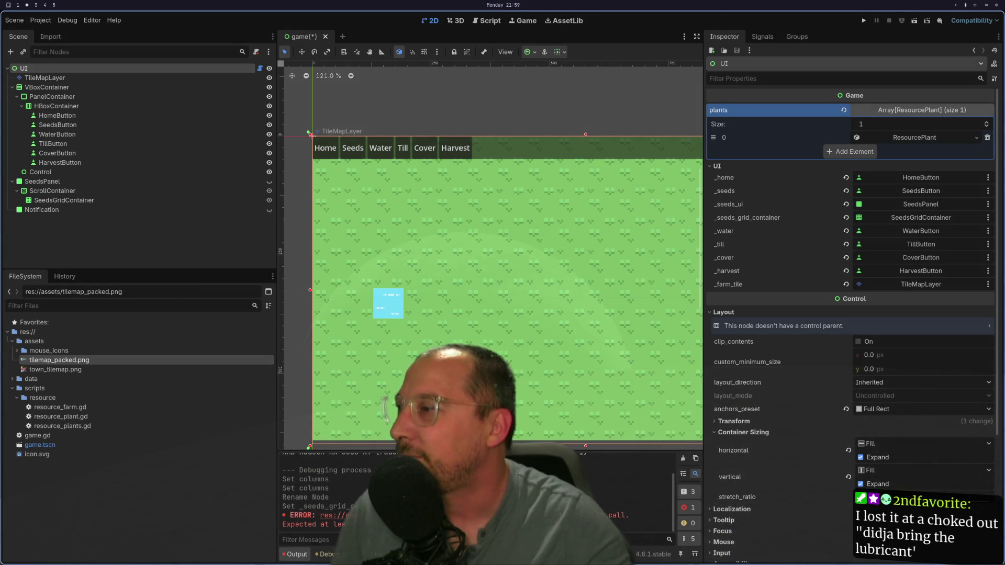
Create a new scene with a Panel as its root node.
click(41, 21)
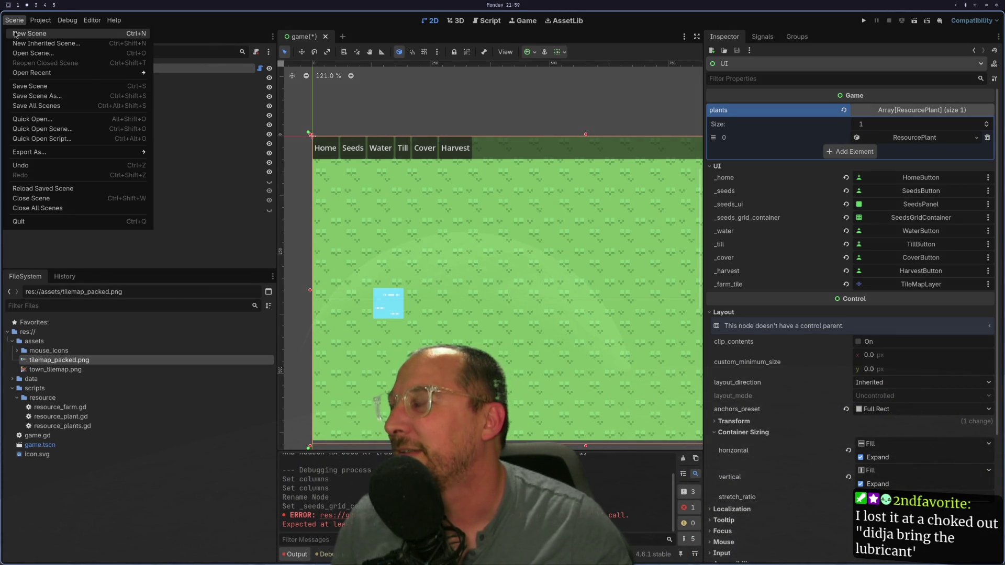
click(16, 34)
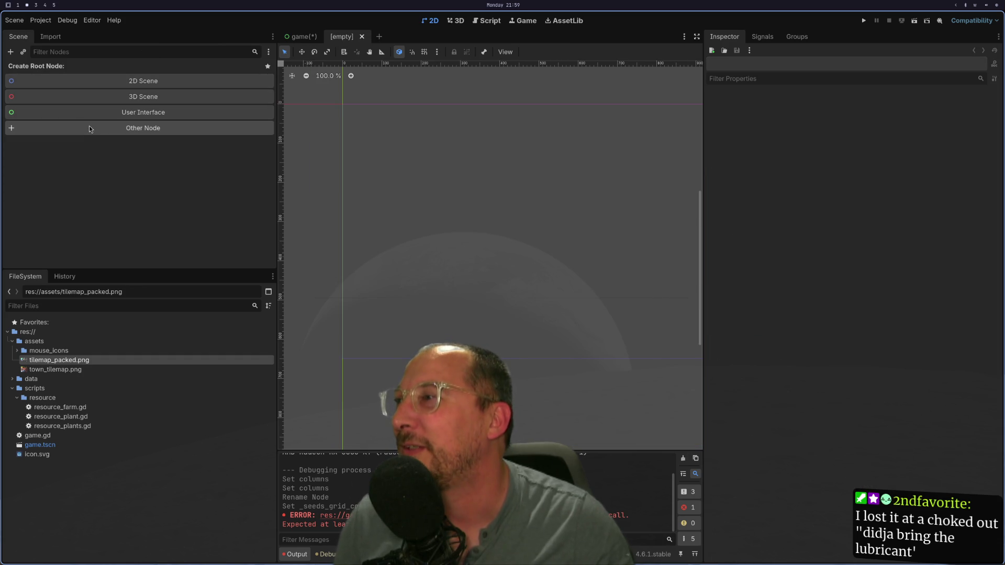
click(91, 131)
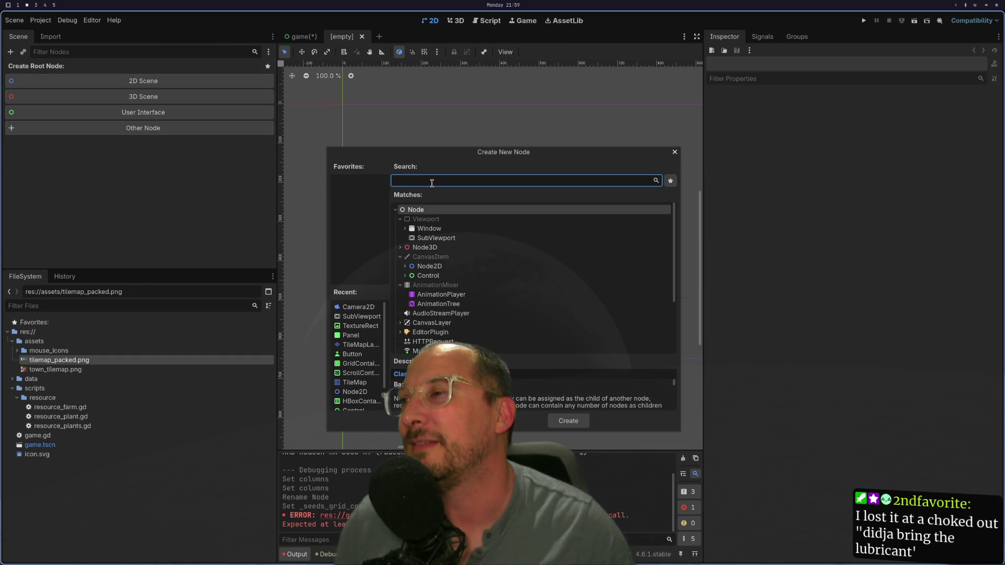
text(ti)
key(BackSpace)
key(BackSpace)
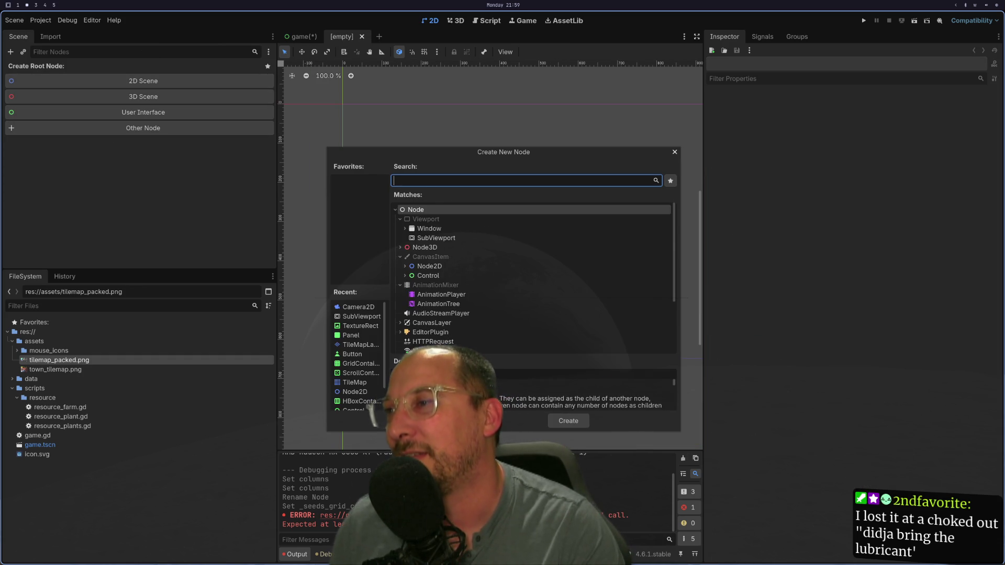
text(c)
key(BackSpace)
text(c)
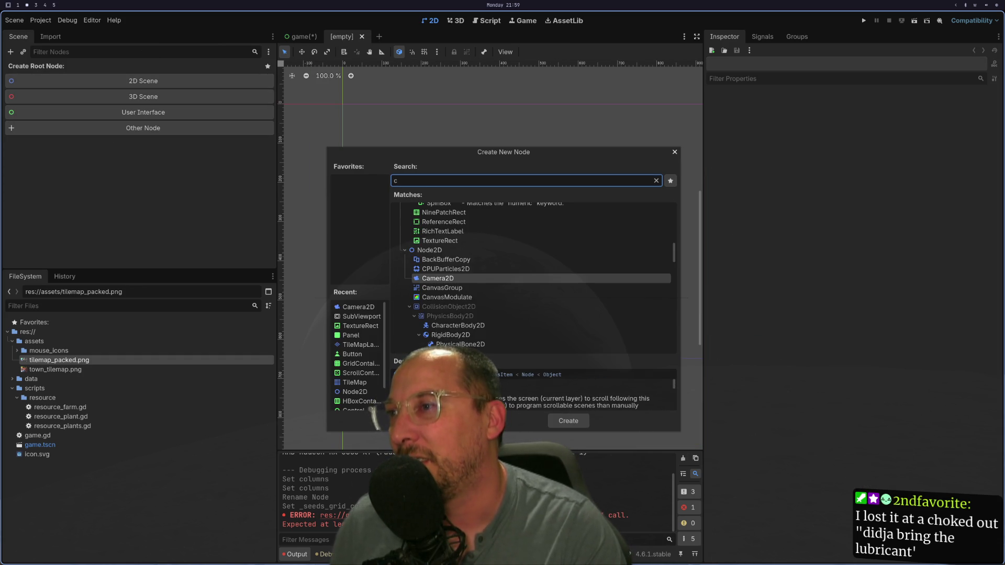
key(BackSpace)
text(pr)
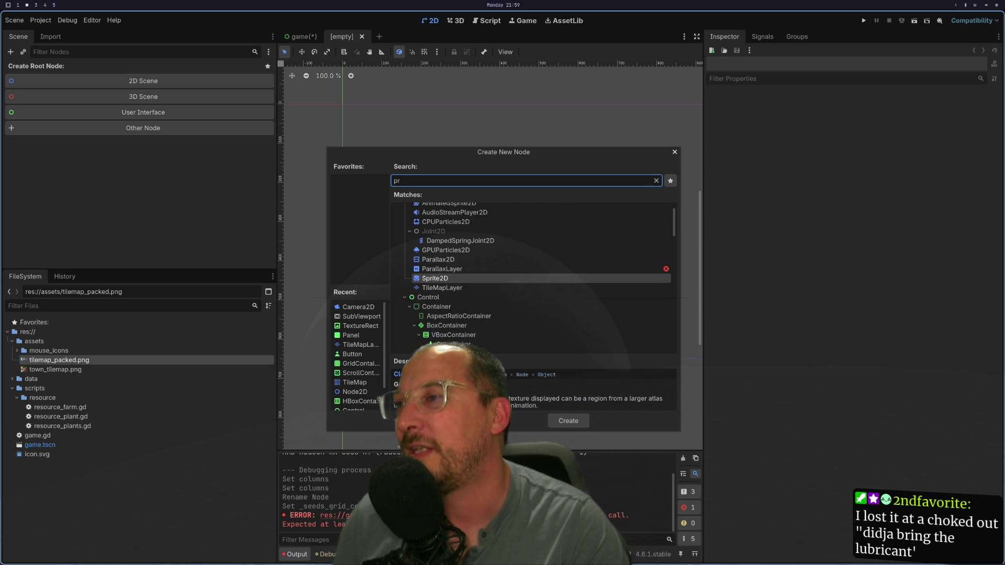
key(BackSpace)
text(ane)
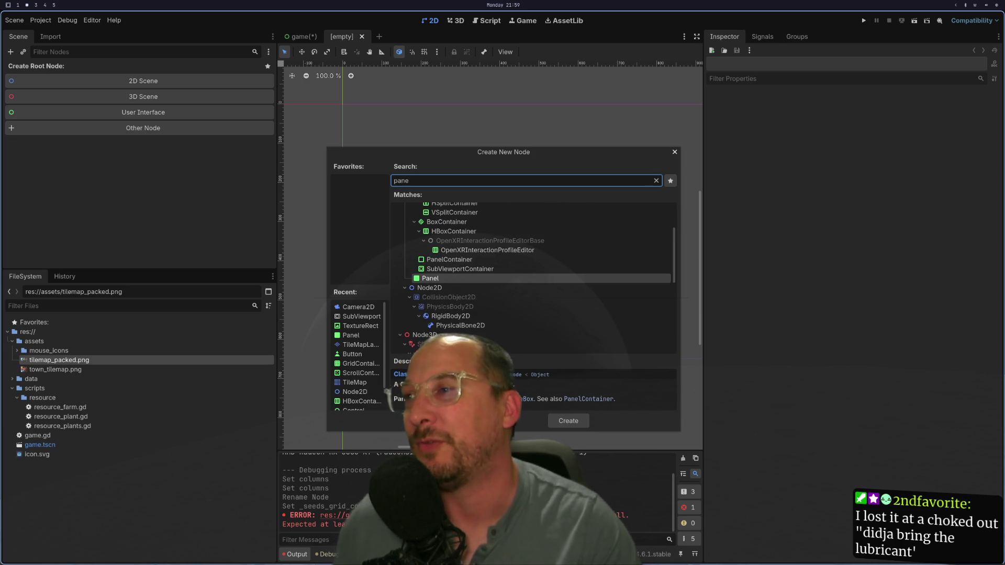
key(Return)
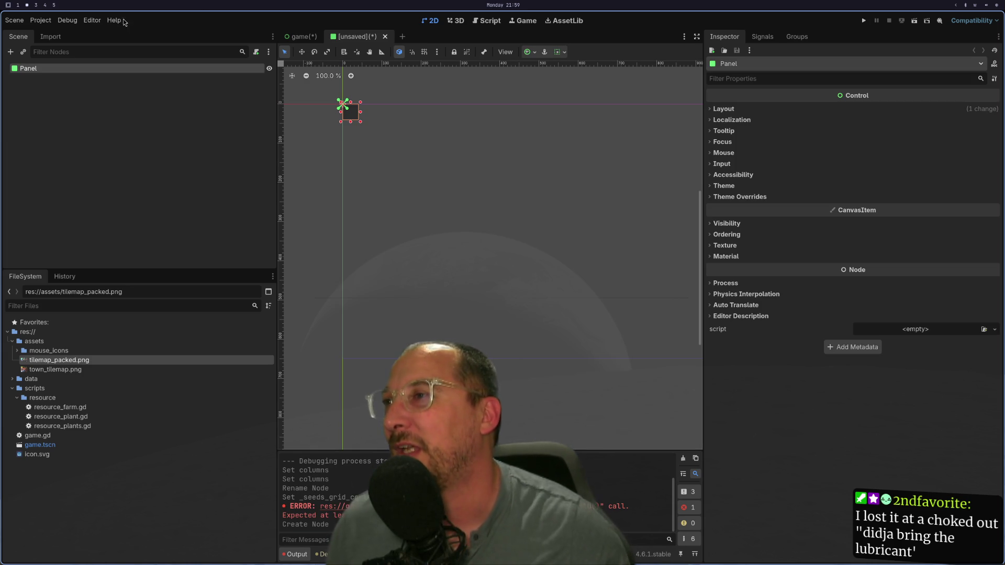
Add a TextureRect as a child of the Panel.
right_click(94, 72)
click(116, 79)
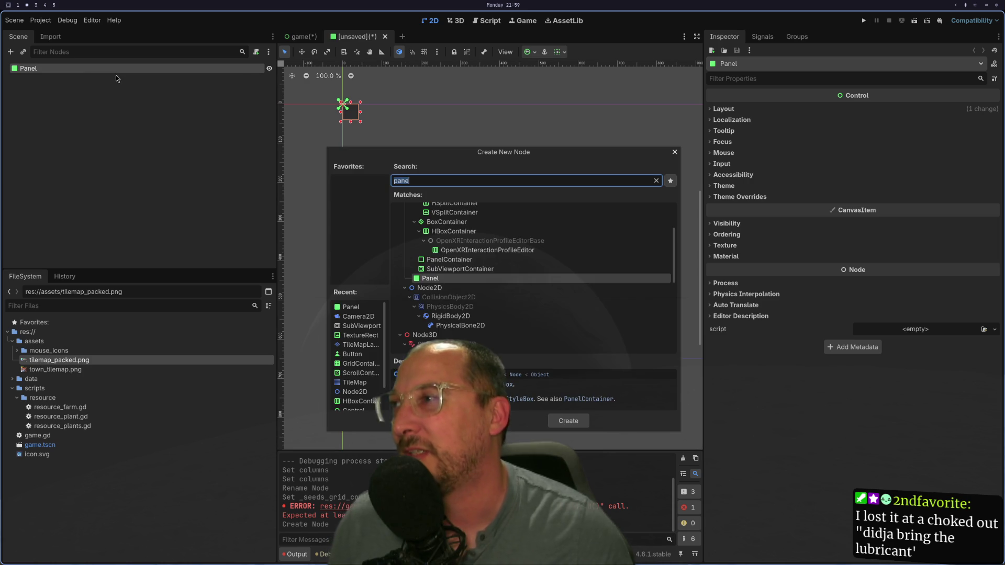
key(BackSpace)
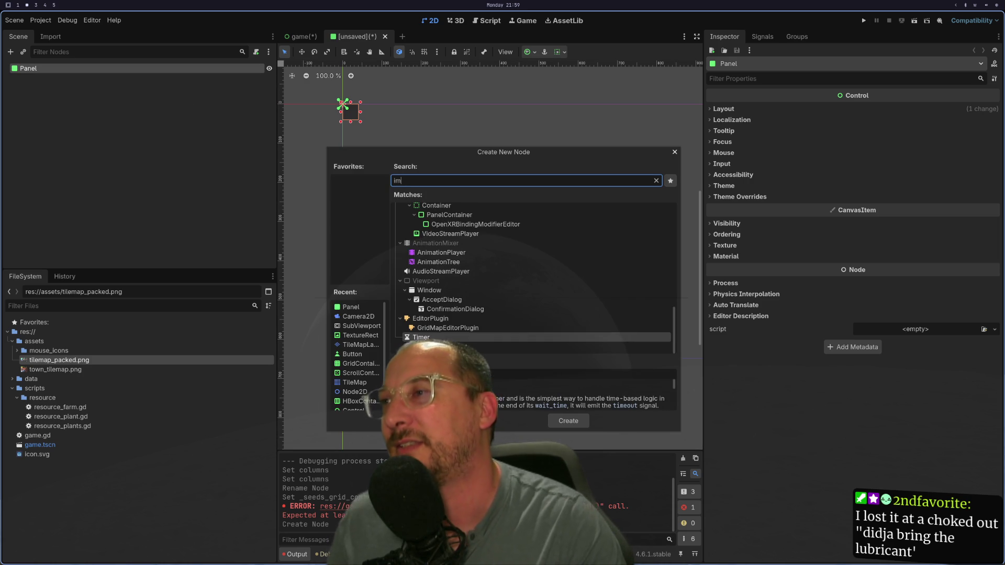
text(tec)
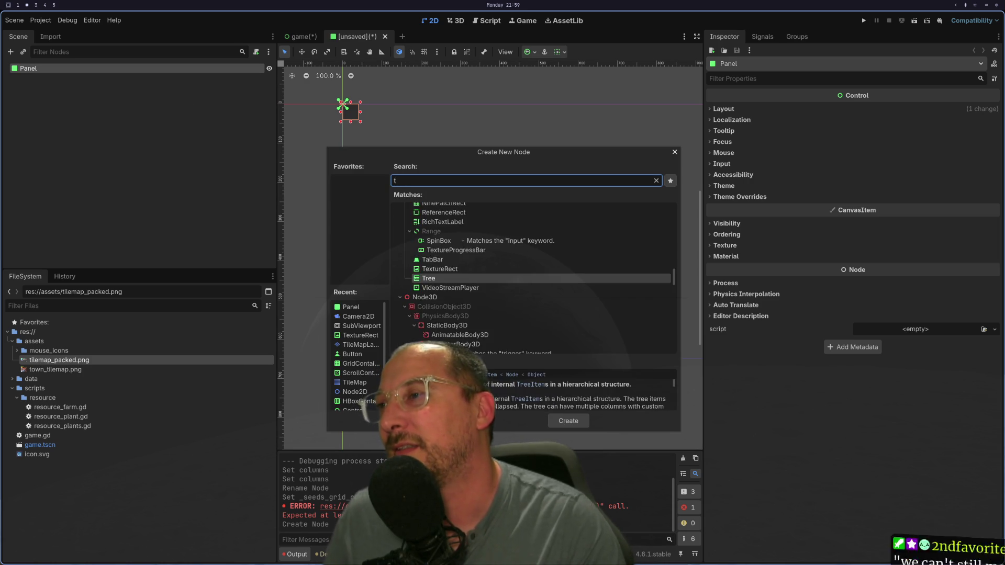
key(Return)
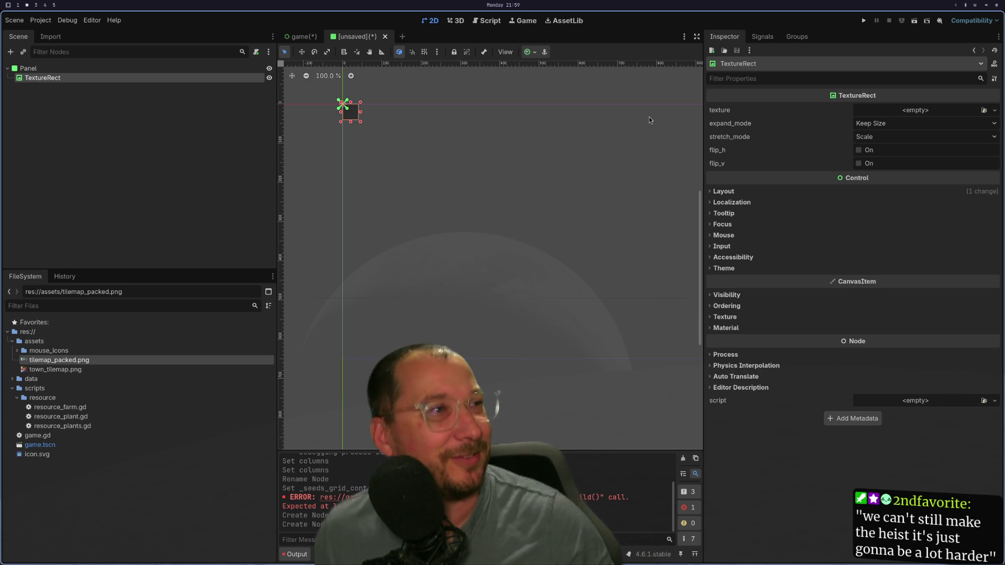
Check the TextureRect's texture choices without picking one, then bring up the Panel's node actions.
click(162, 68)
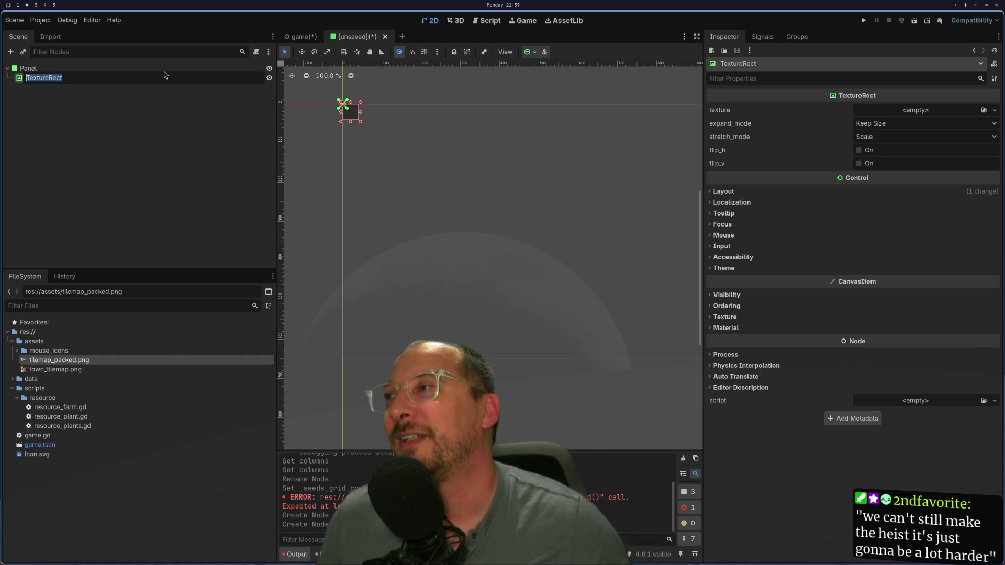
click(168, 78)
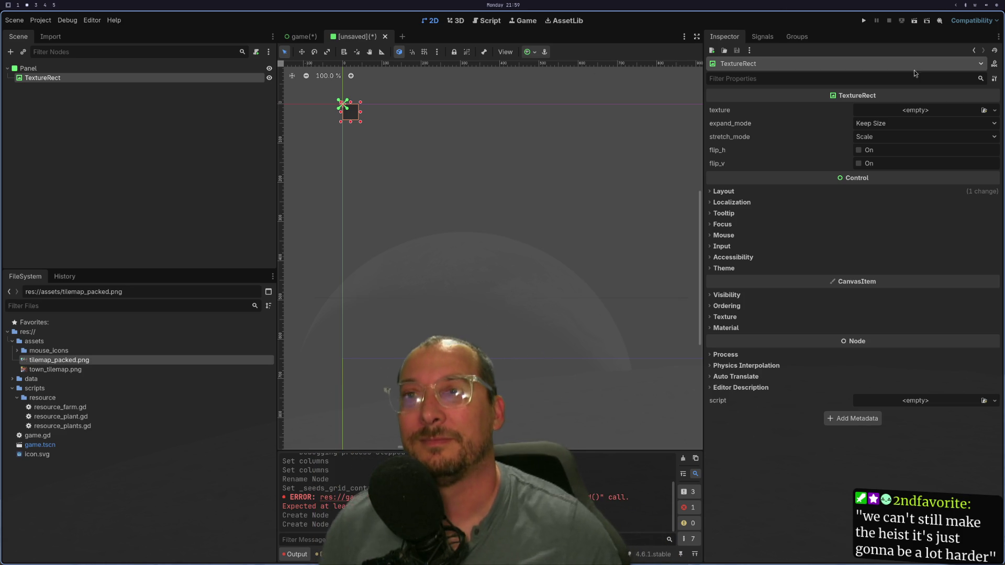
click(911, 109)
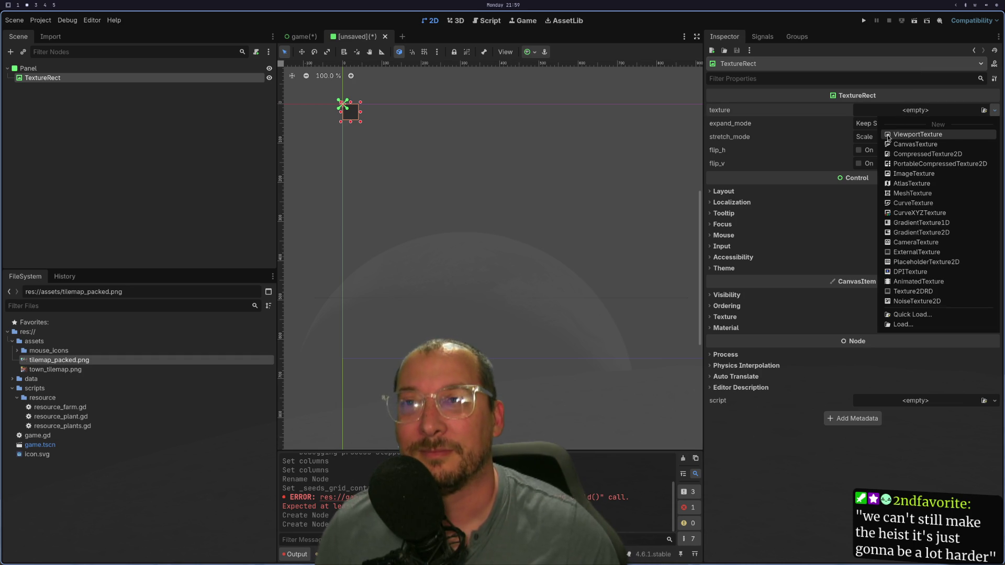
click(812, 119)
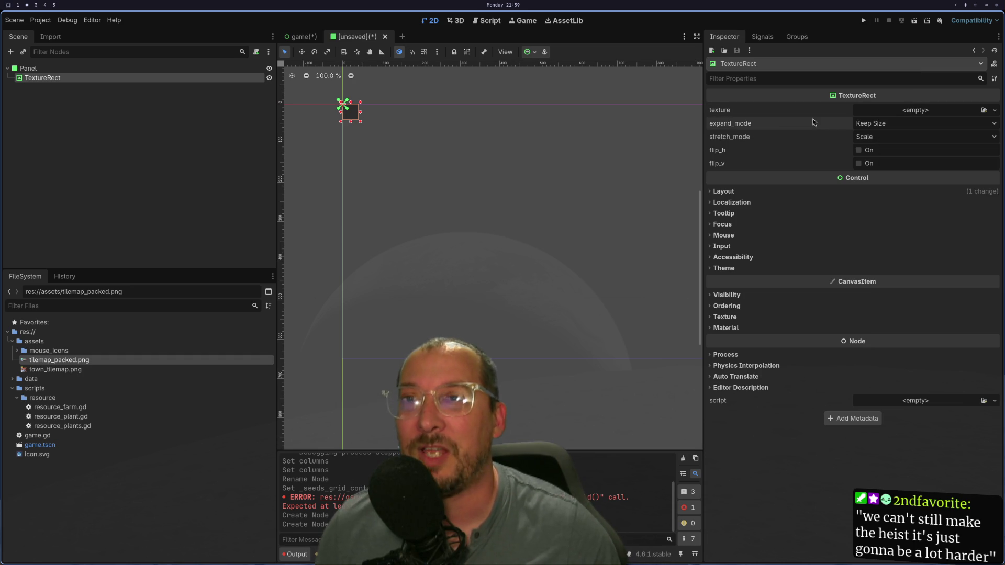
right_click(79, 68)
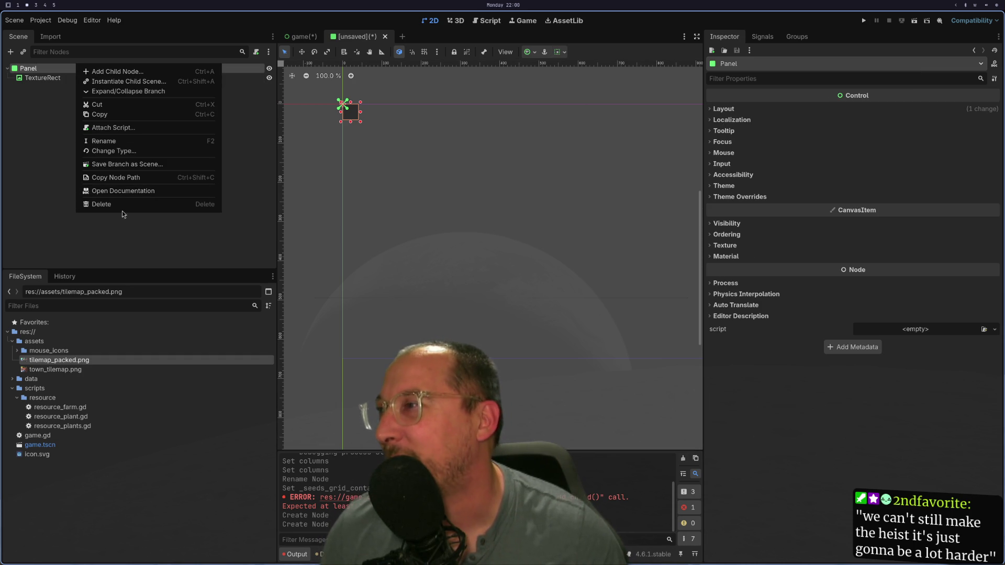
Attach a new script to Panel at res://scene/seed_icon.gd, creating the scene folder.
click(113, 127)
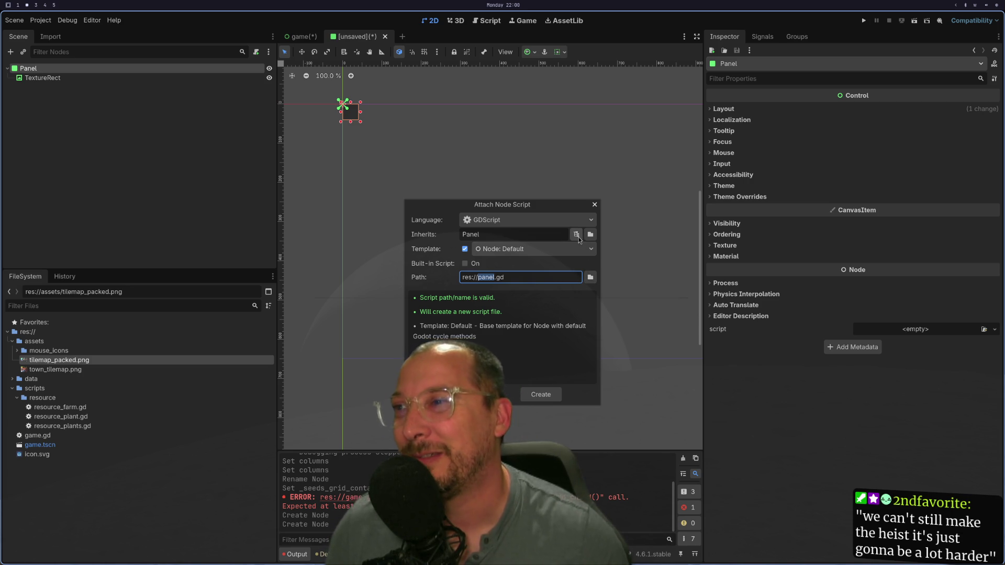
click(590, 278)
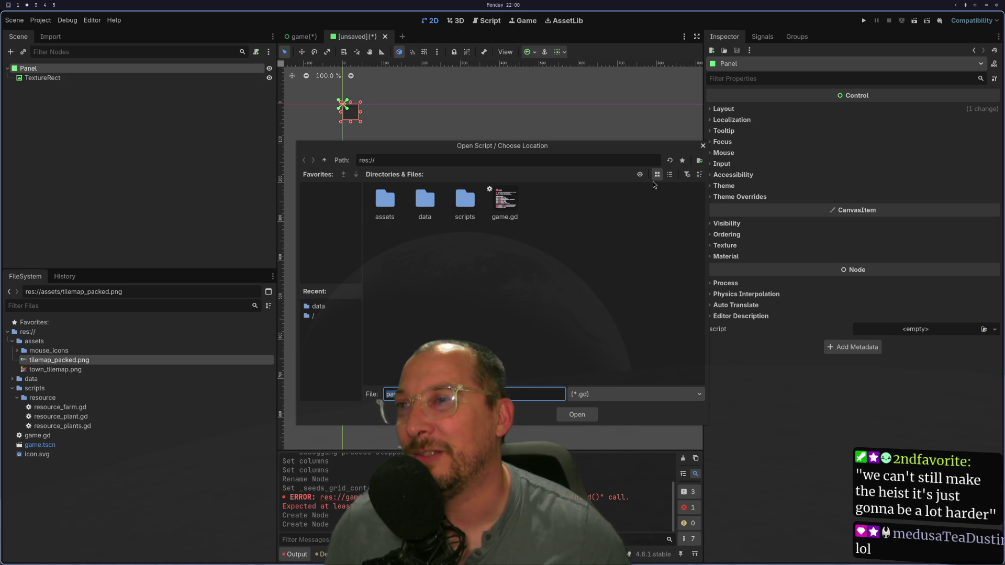
click(699, 160)
text(scc)
key(BackSpace)
text(ene)
key(Return)
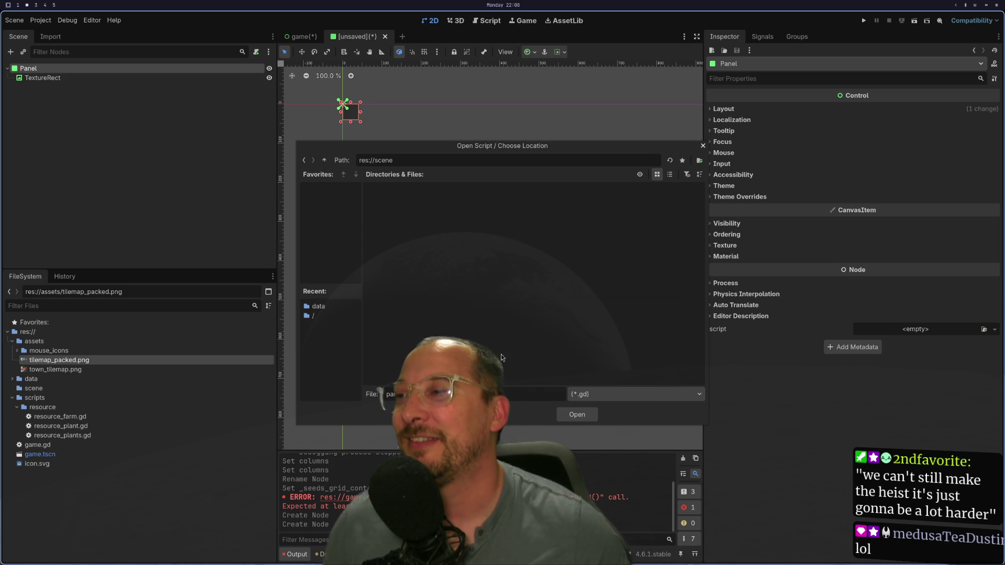
double_click(395, 394)
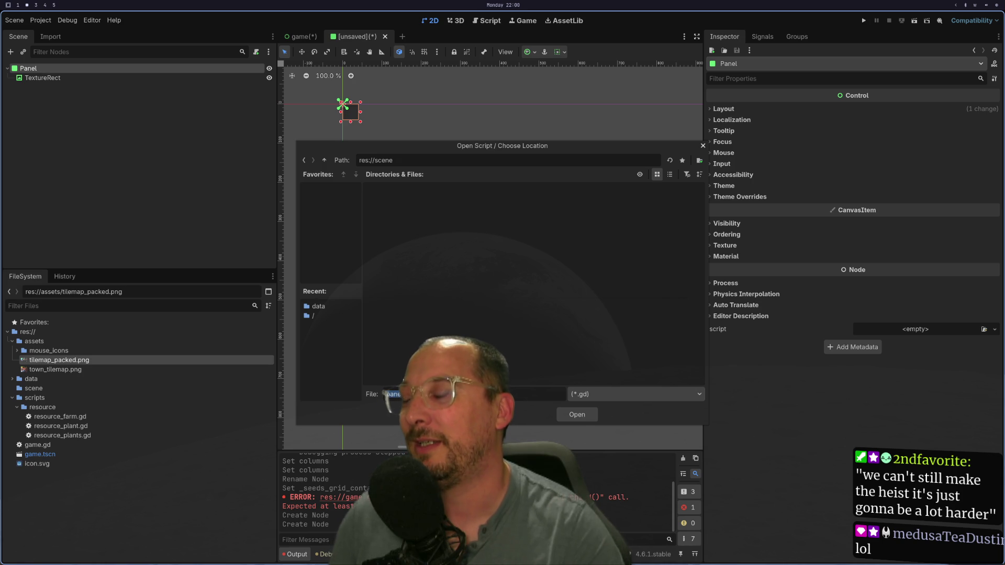
text(d_i)
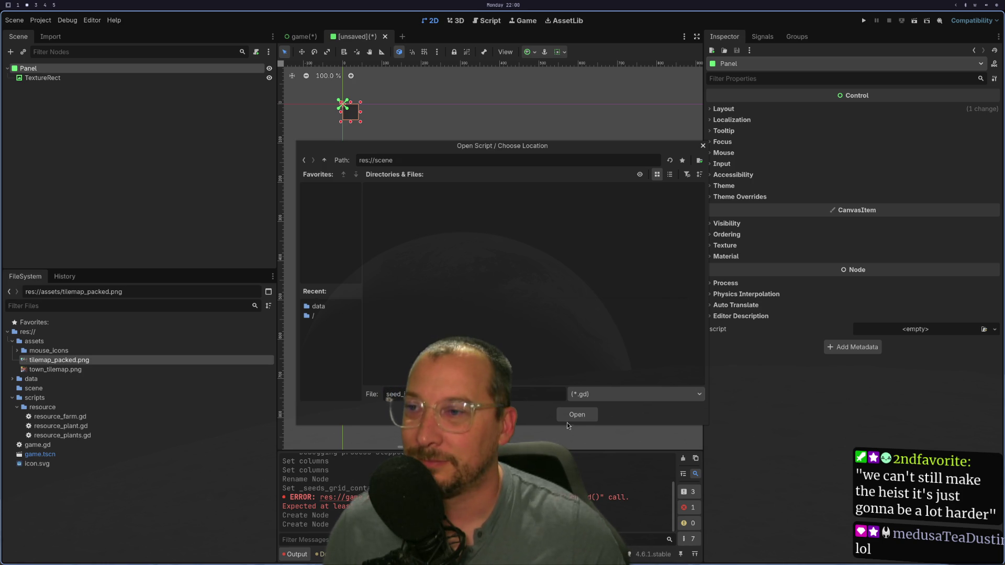
click(570, 419)
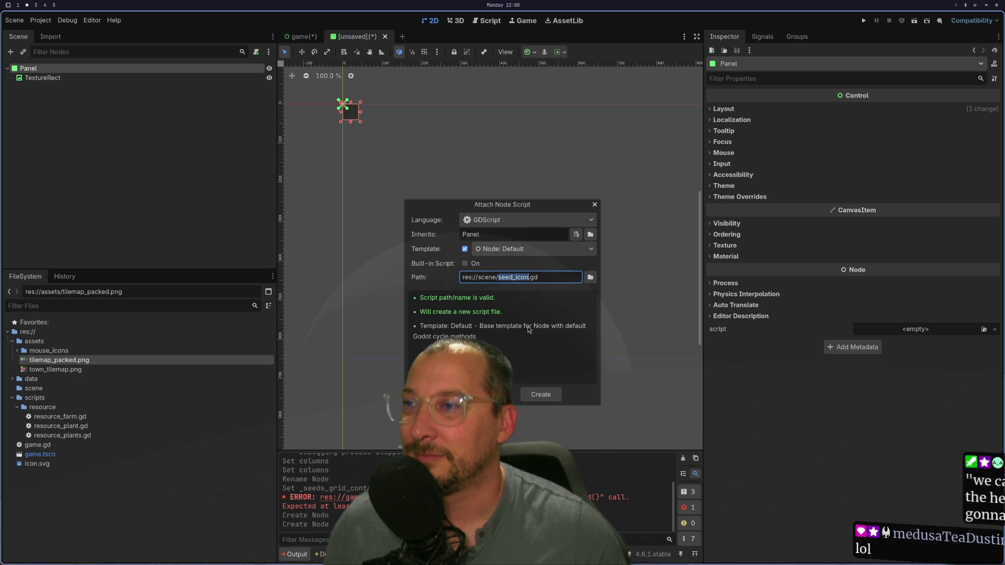
click(544, 395)
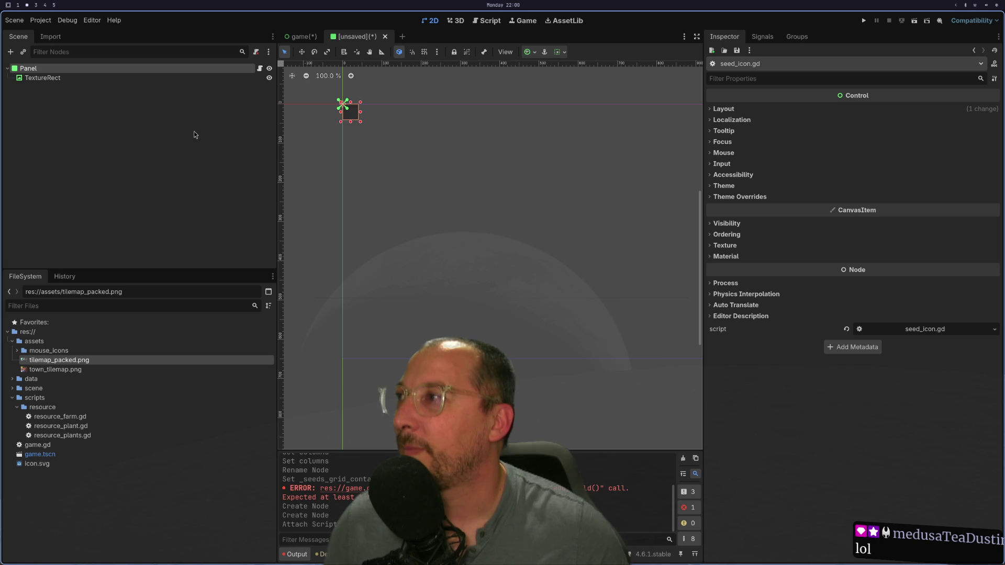
Rename the Panel node to SeedIcon and save the scene as seed_icon in the scene folder.
right_click(159, 70)
click(206, 184)
text(SeedIoc)
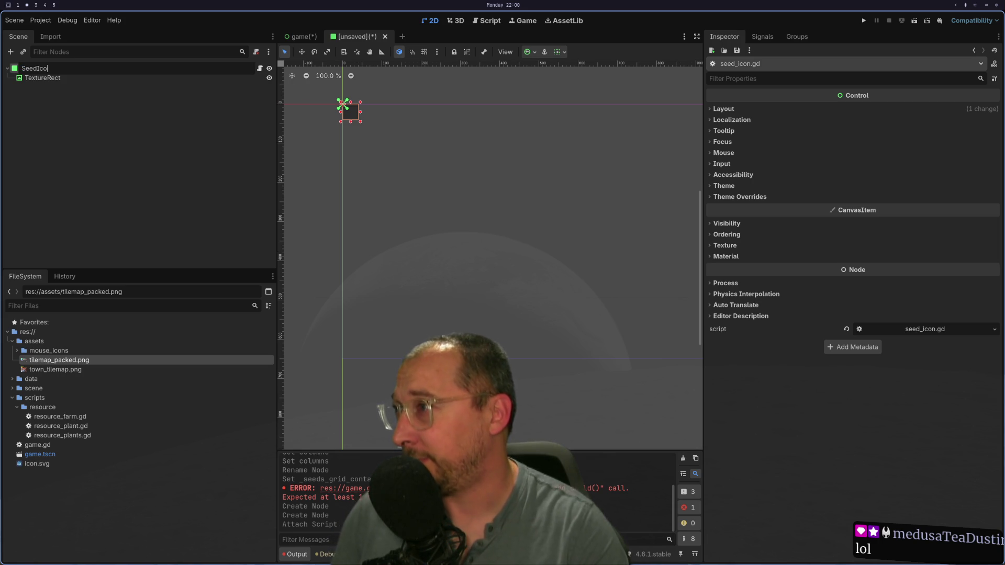
text(on)
key(Return)
key(ctrl+s)
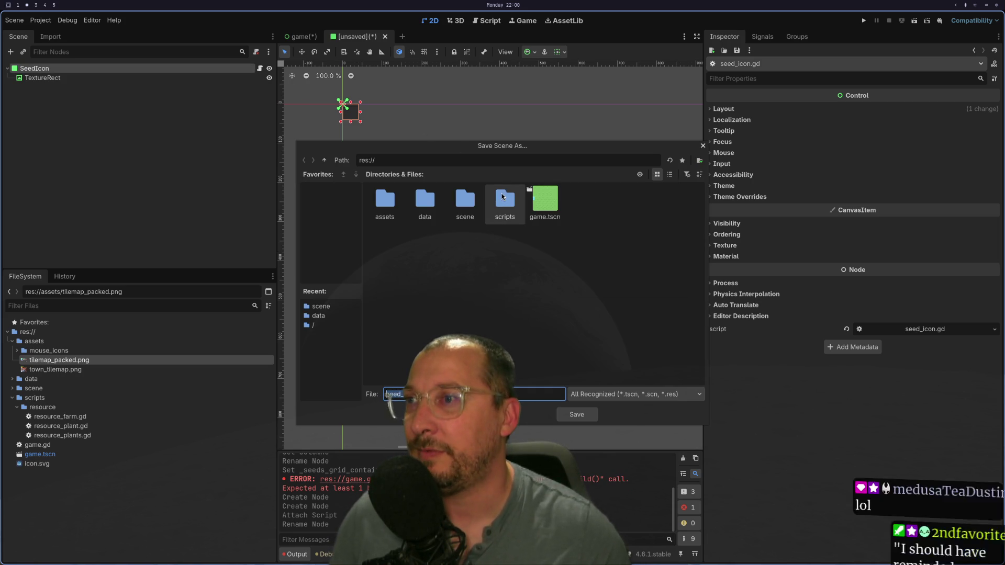
double_click(465, 201)
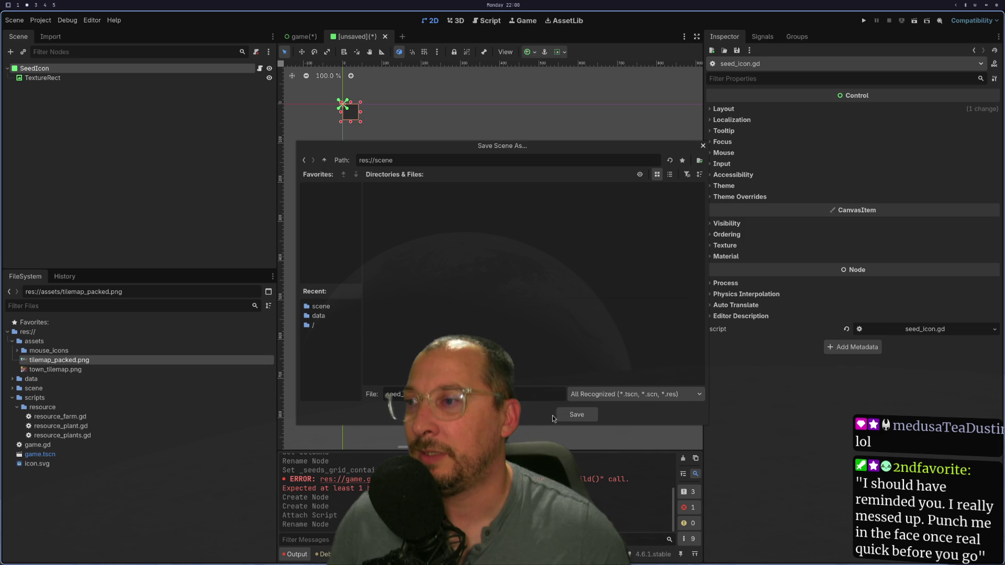
click(573, 415)
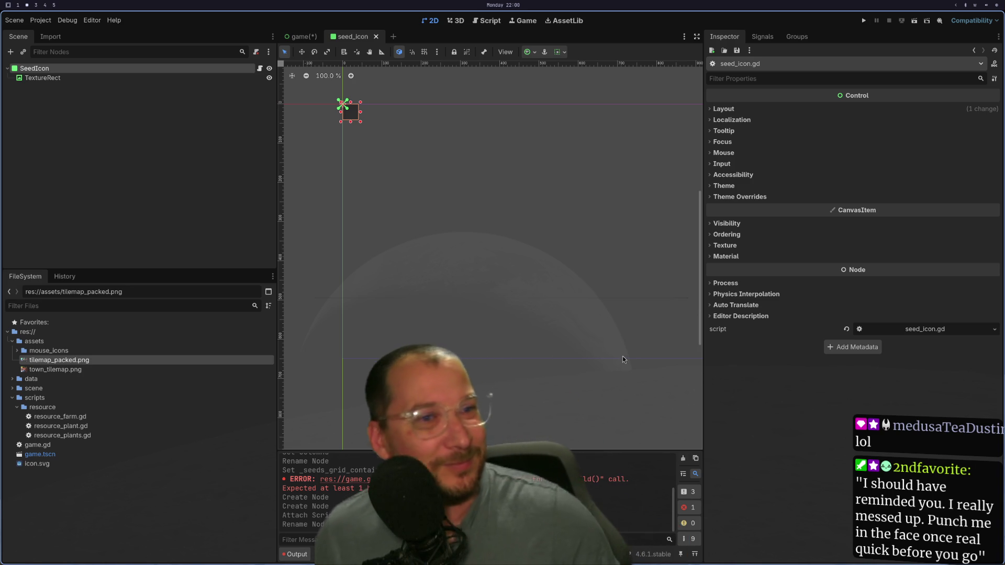
key(super+1)
In game.gd, duplicate the MOUSE_TILL preload line directly below itself.
click(206, 100)
key(colon)
key(Escape)
key(shift+h)
key(shift+h)
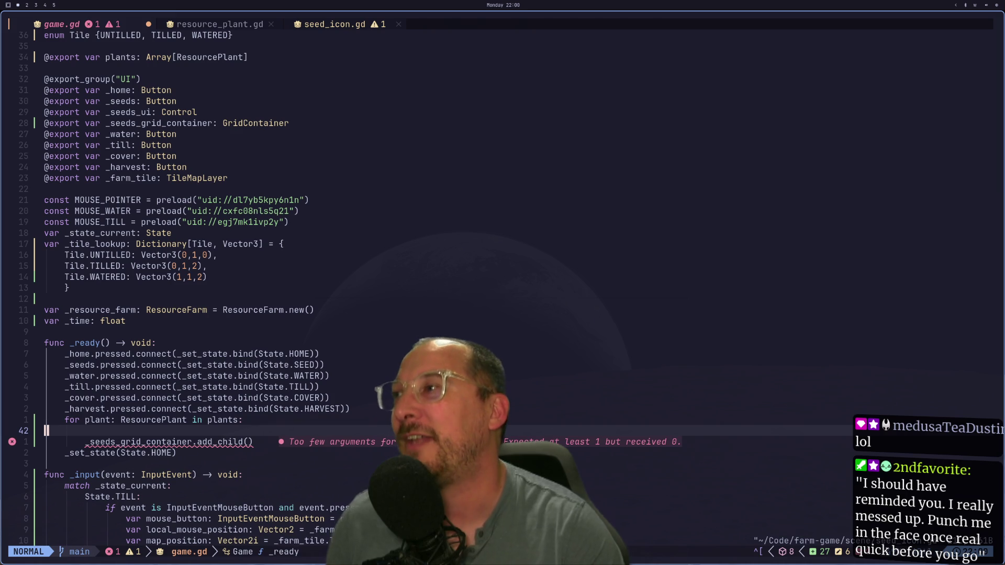
key(k)
key(k)
key(k)
key(k)
key(k)
key(k)
key(k)
key(j)
key(j)
key(j)
key(j)
key(j)
key(j)
key(k)
key(k)
key(k)
key(y)
key(Escape)
key(o)
key(Escape)
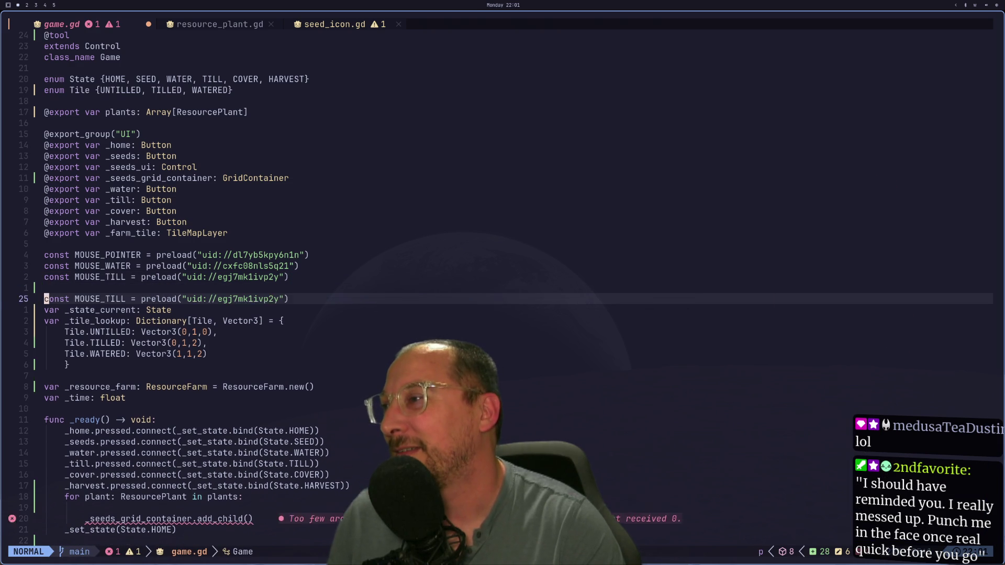
key(d)
key(d)
key(k)
key(y)
key(y)
key(p)
Rename the duplicated constant to SEED_ICON_PACKED_SCENE and save game.gd.
text(l)
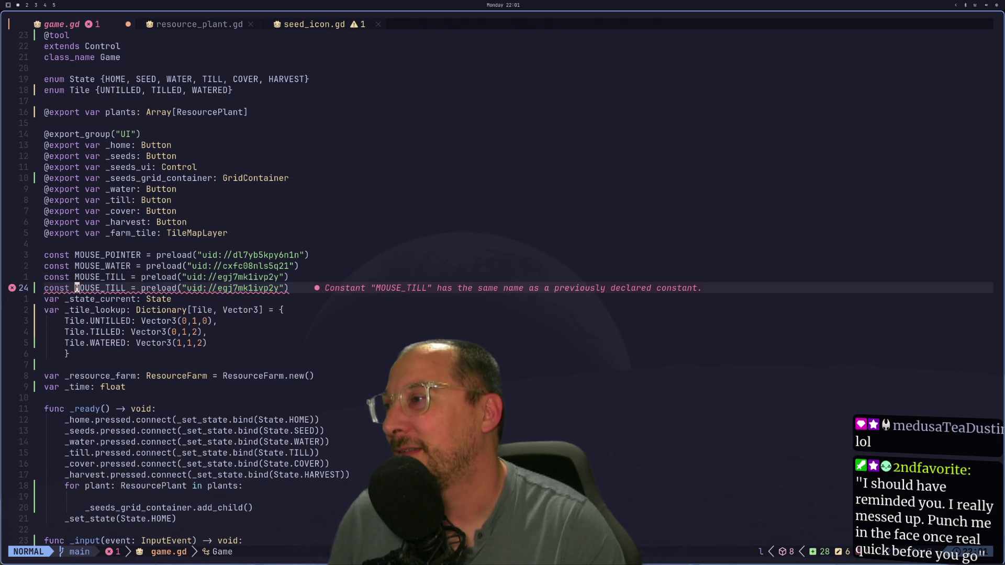
text(cwSED)
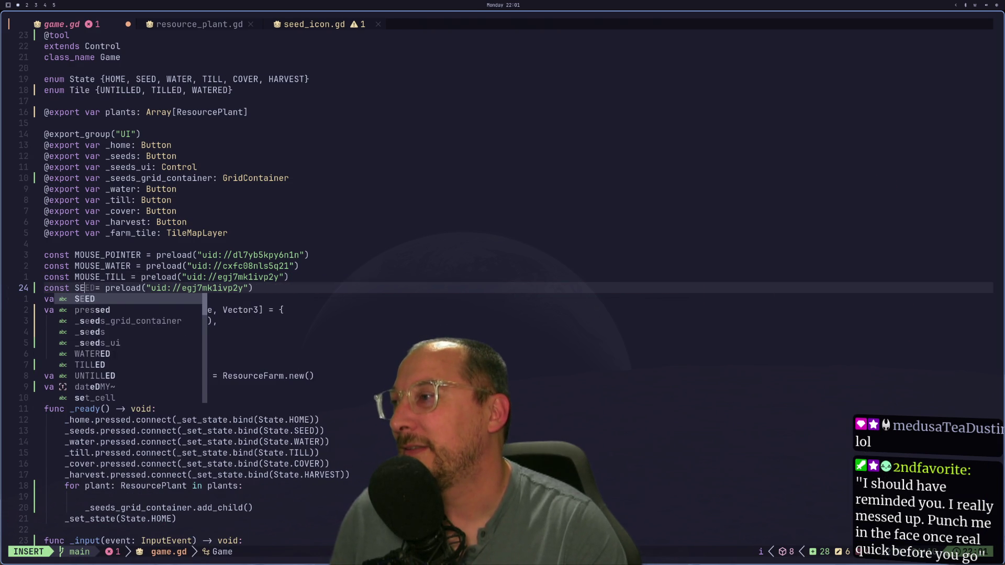
key(Tab)
text(_IC)
text(ON_PACKE)
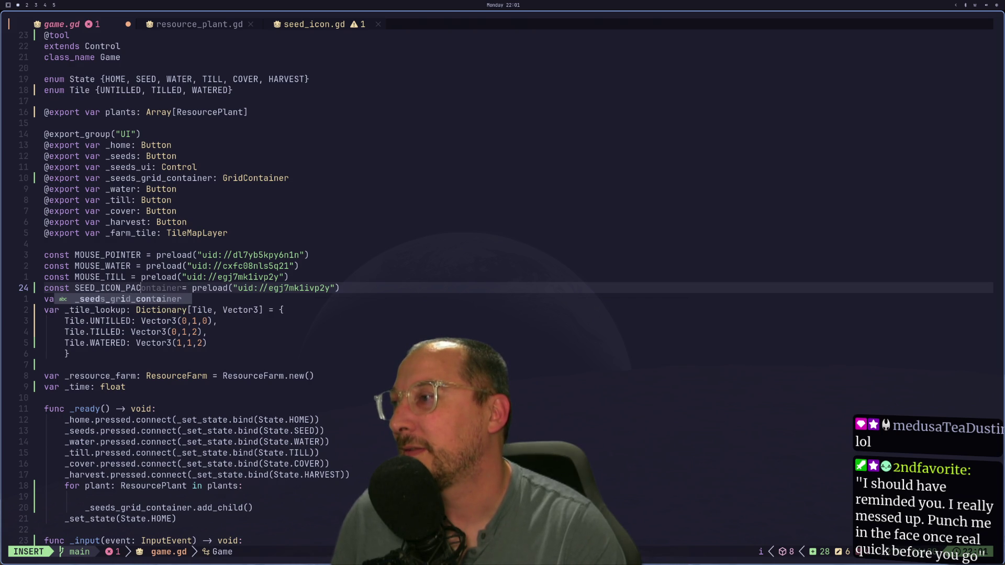
text(D_SCNE)
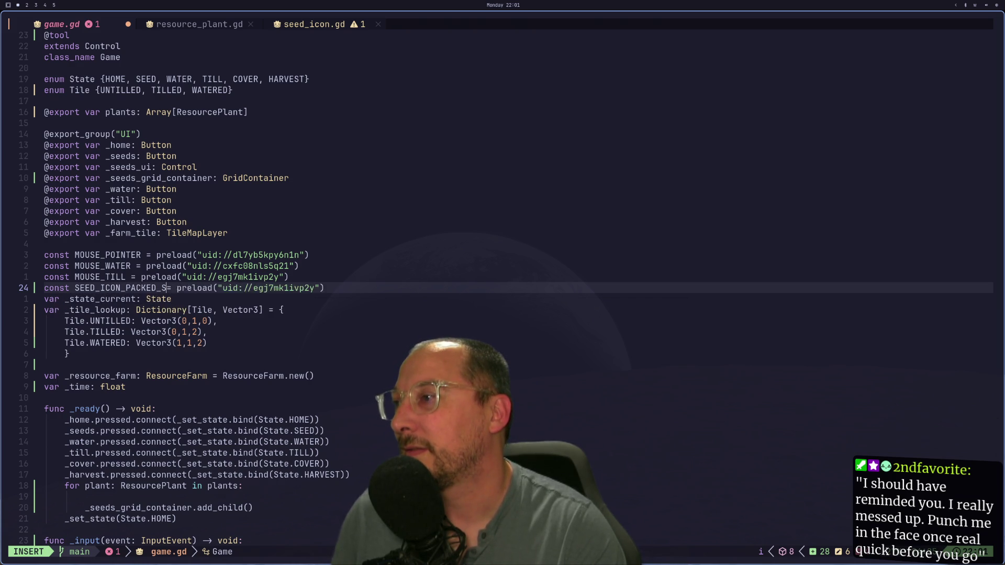
key(BackSpace)
key(BackSpace)
key(BackSpace)
text(ENE)
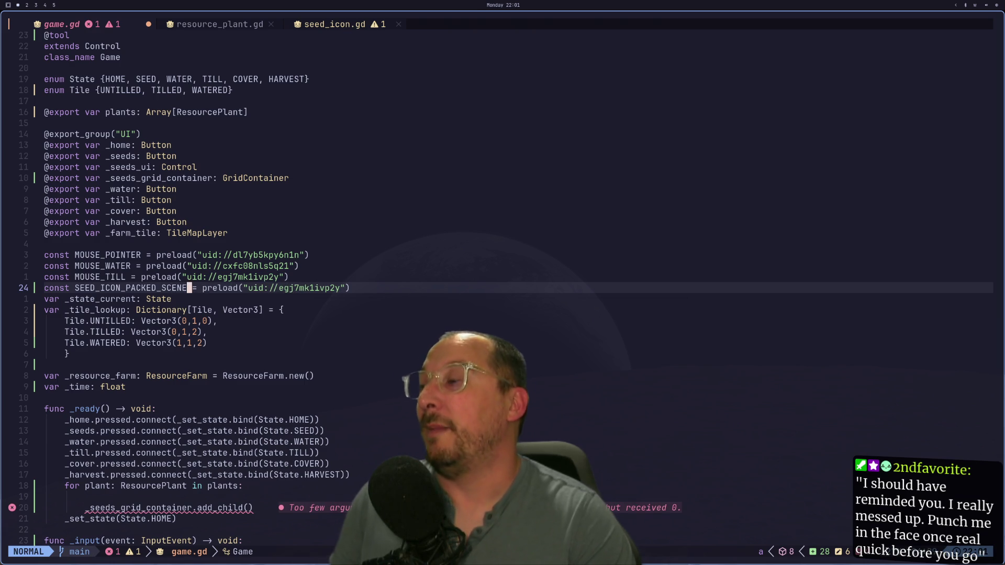
key(Escape)
text(:w)
key(Return)
key(super+2)
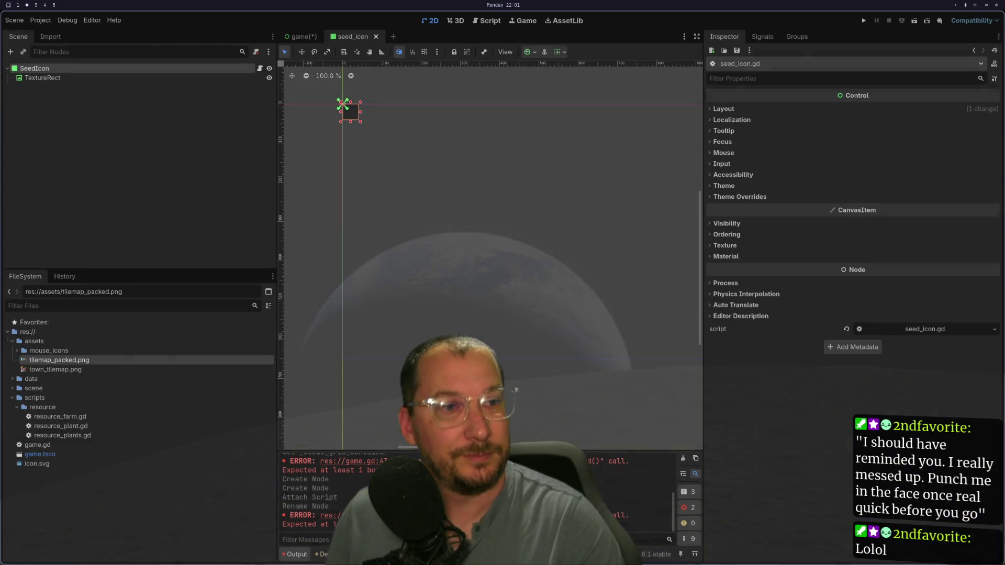
Copy the UID of seed_icon.tscn from the FileSystem dock.
key(super+3)
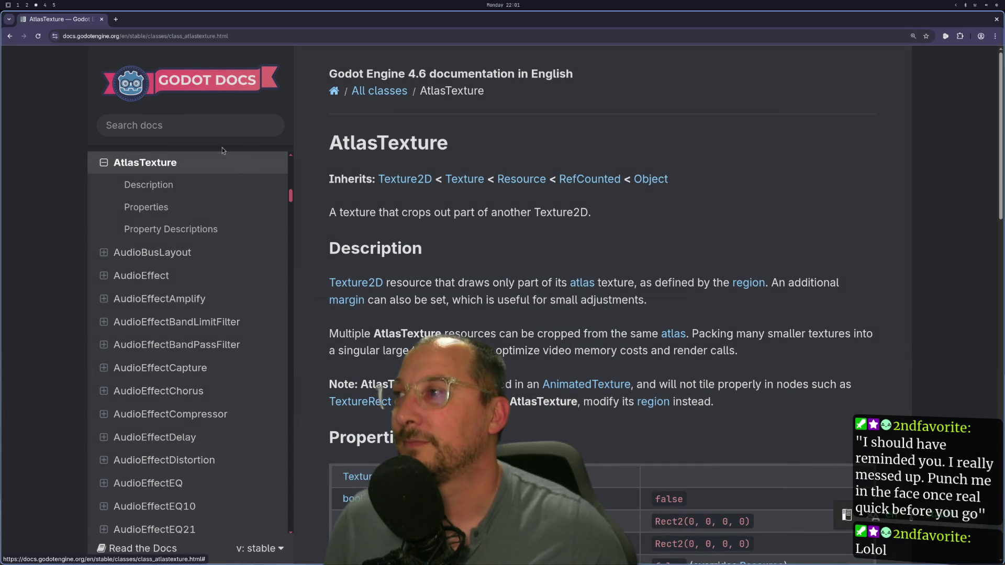
key(super+1)
key(super+2)
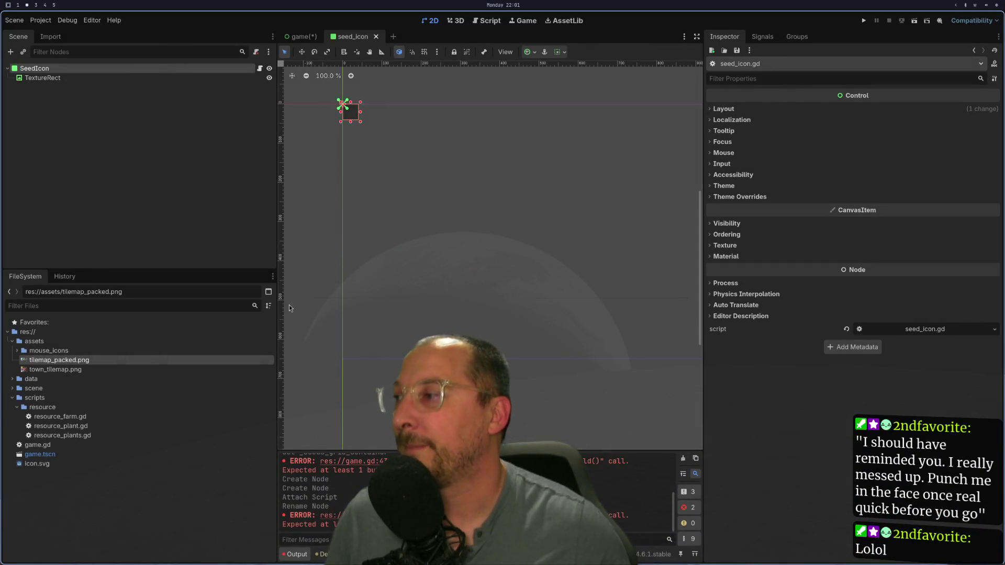
click(12, 388)
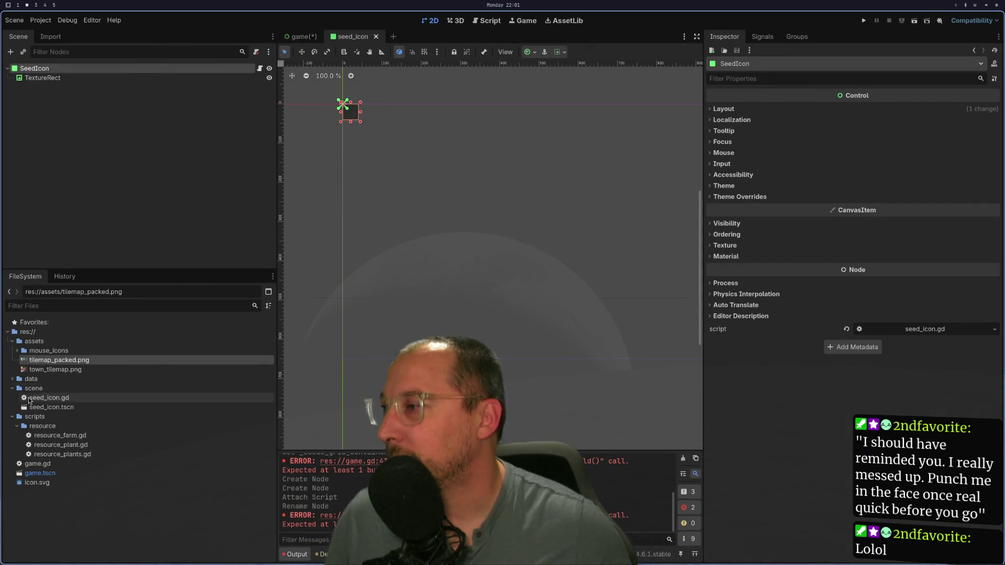
right_click(52, 408)
click(81, 470)
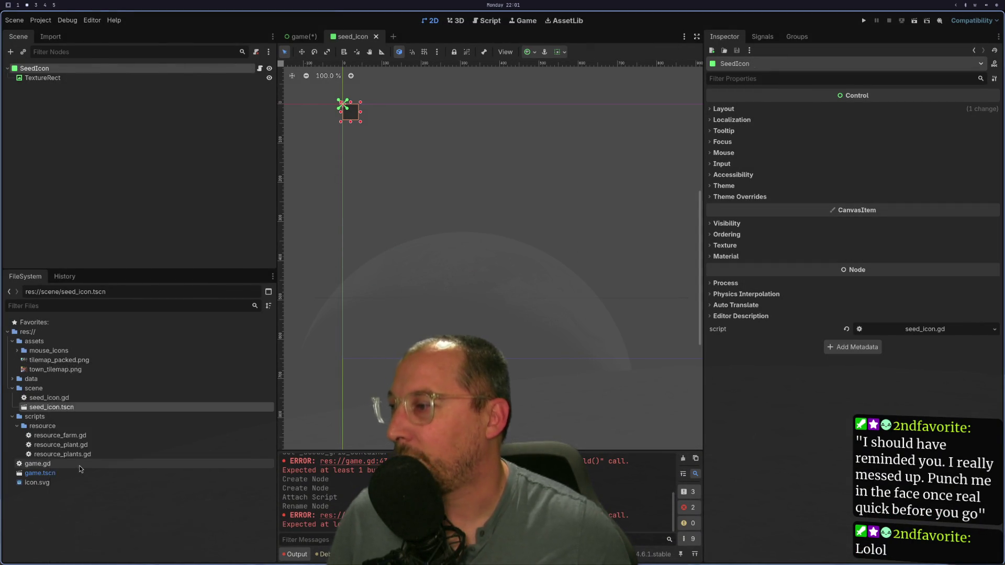
Paste the seed_icon UID into the SEED_ICON_PACKED_SCENE preload on line 24 and save game.gd.
key(super+1)
key(l)
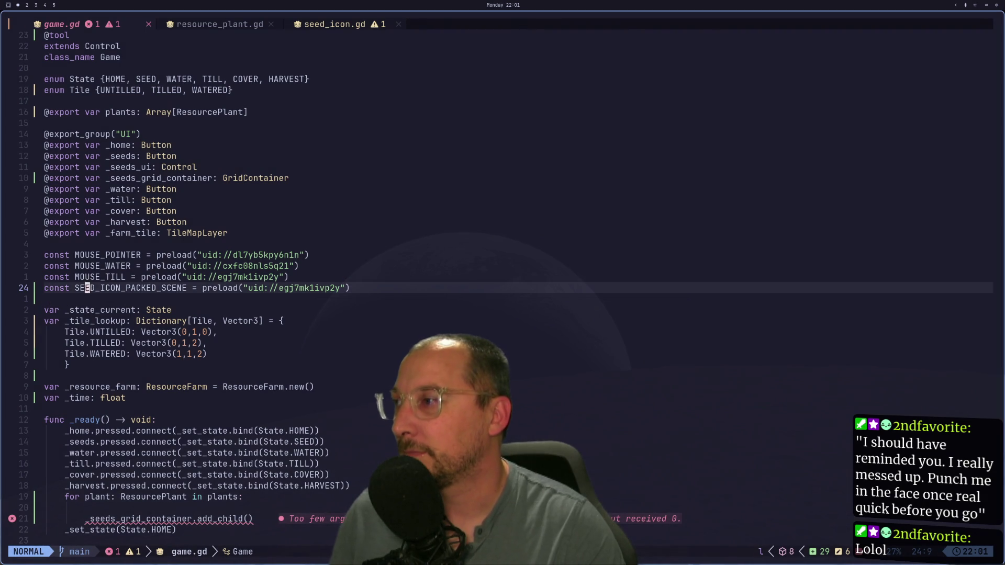
key(a)
key(Delete)
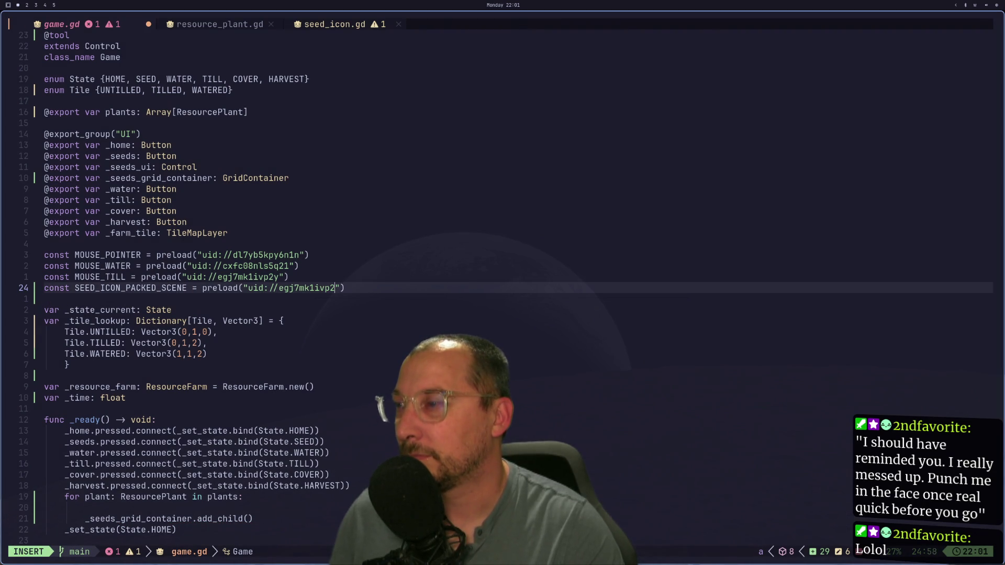
key(ctrl+shift+v)
key(Escape)
text(:w)
key(Return)
key(super+2)
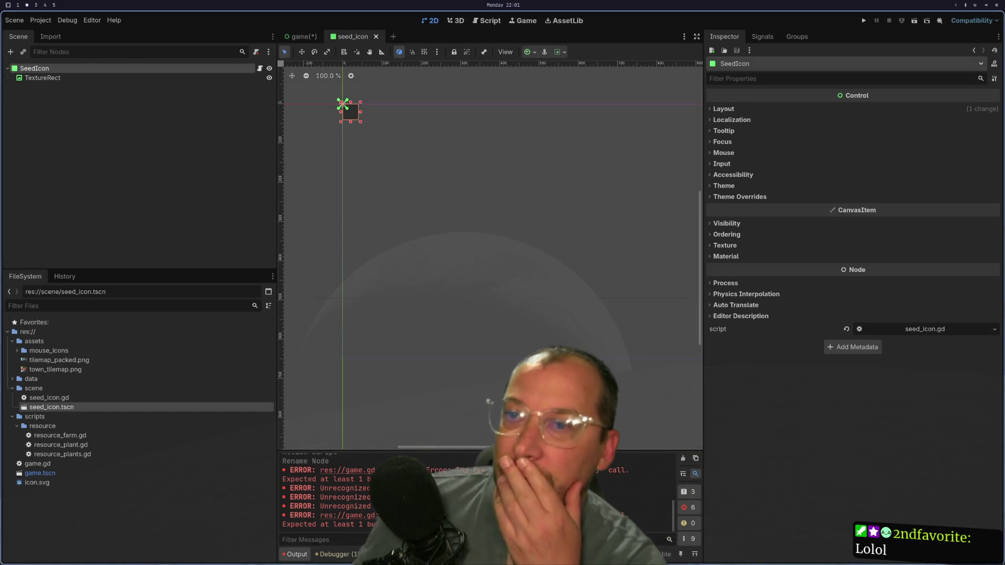
key(super+3)
Open the game scene and select TileMapLayer to view its tile set settings.
key(super+2)
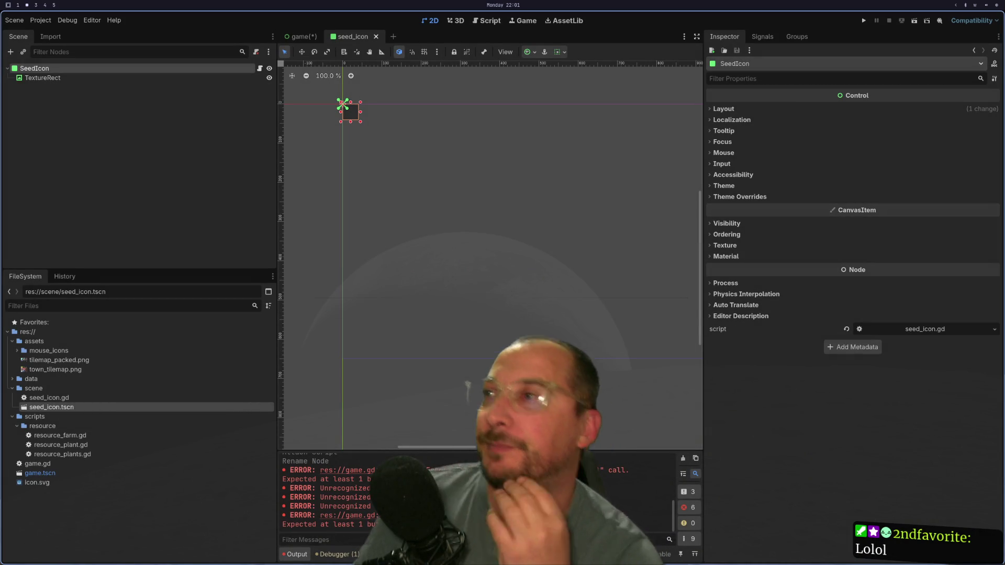
click(298, 37)
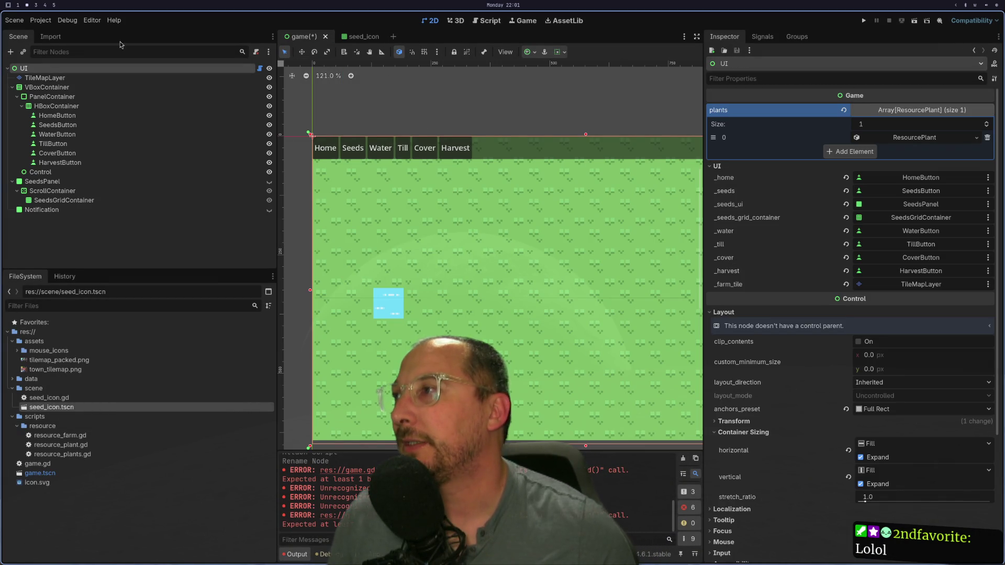
click(104, 84)
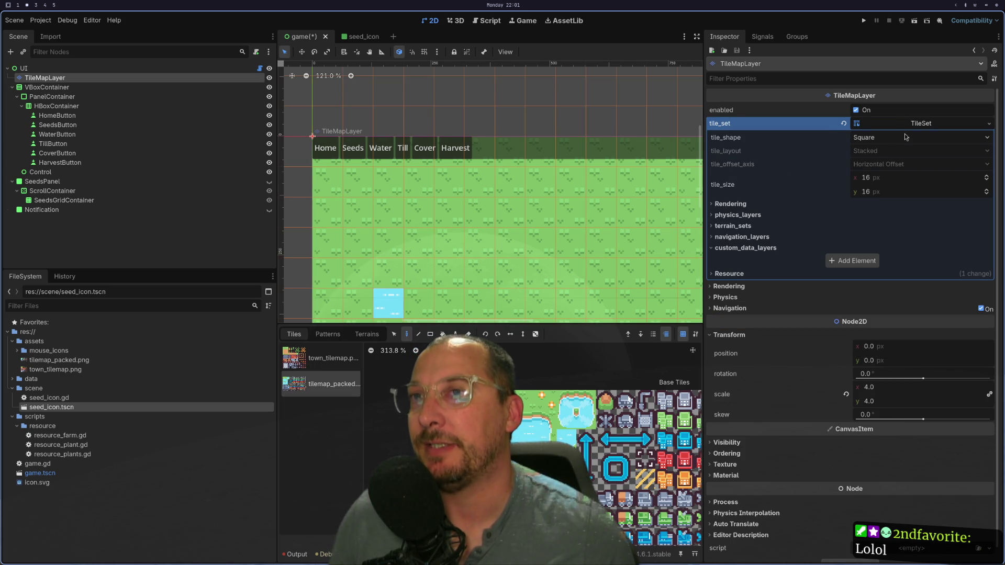
key(super+3)
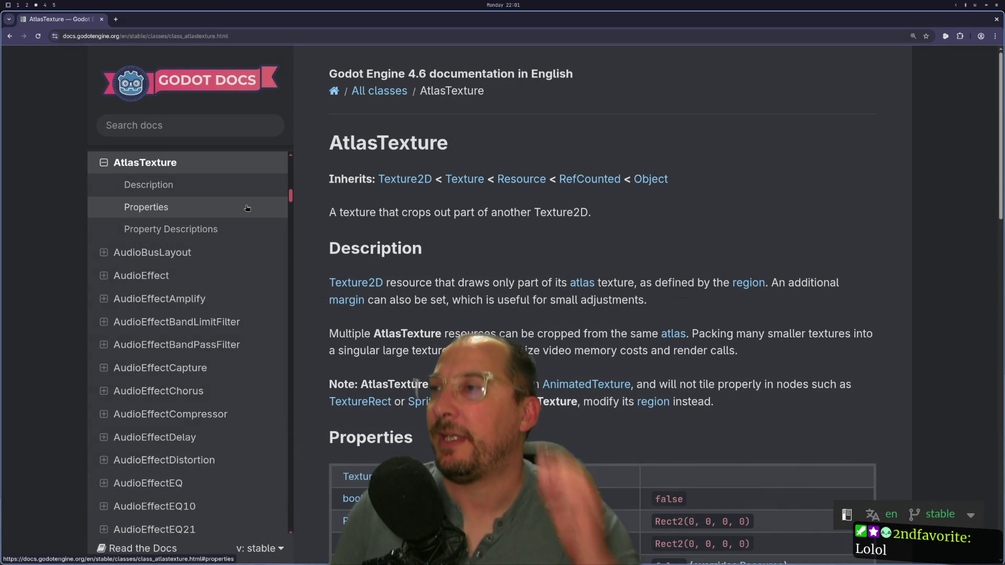
Scroll through the AtlasTexture property descriptions for atlas, margin and region, then back up.
scroll(502, 258, down, 14)
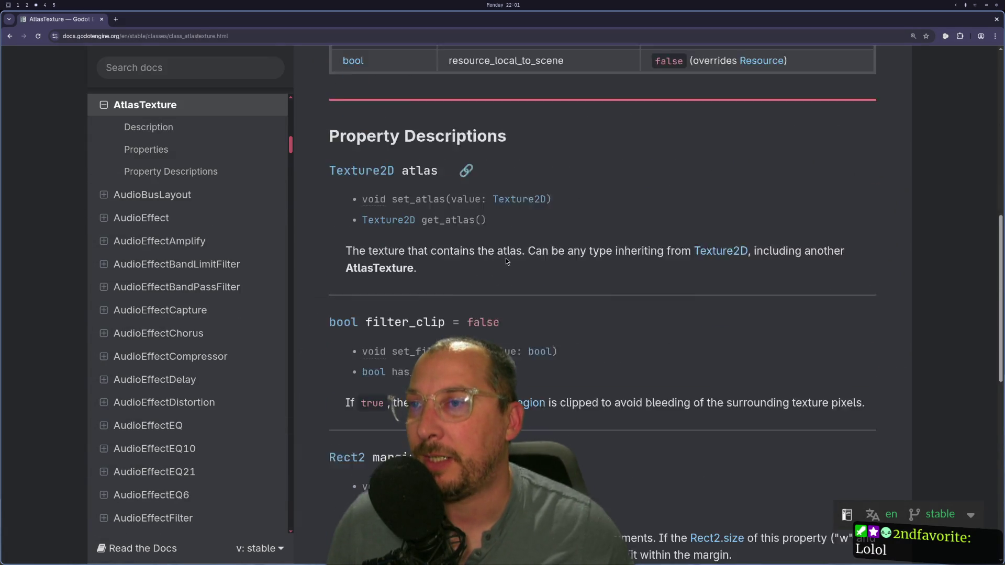
scroll(506, 258, down, 5)
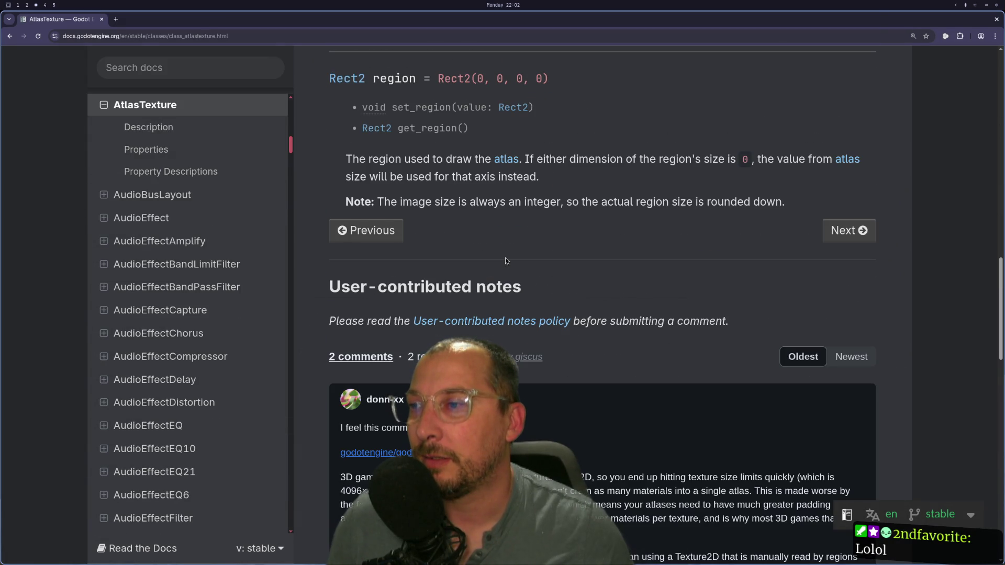
scroll(506, 258, up, 10)
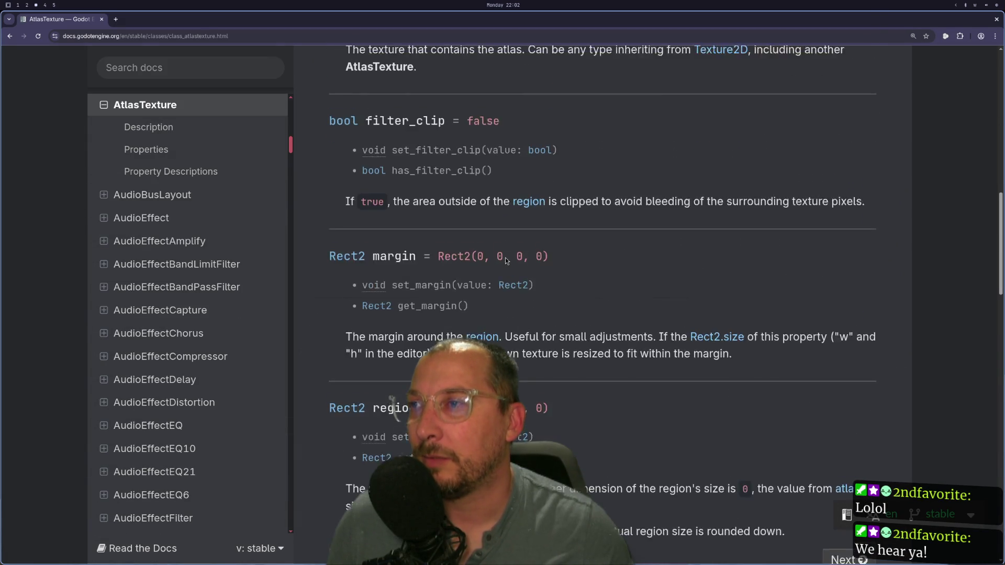
scroll(505, 260, up, 8)
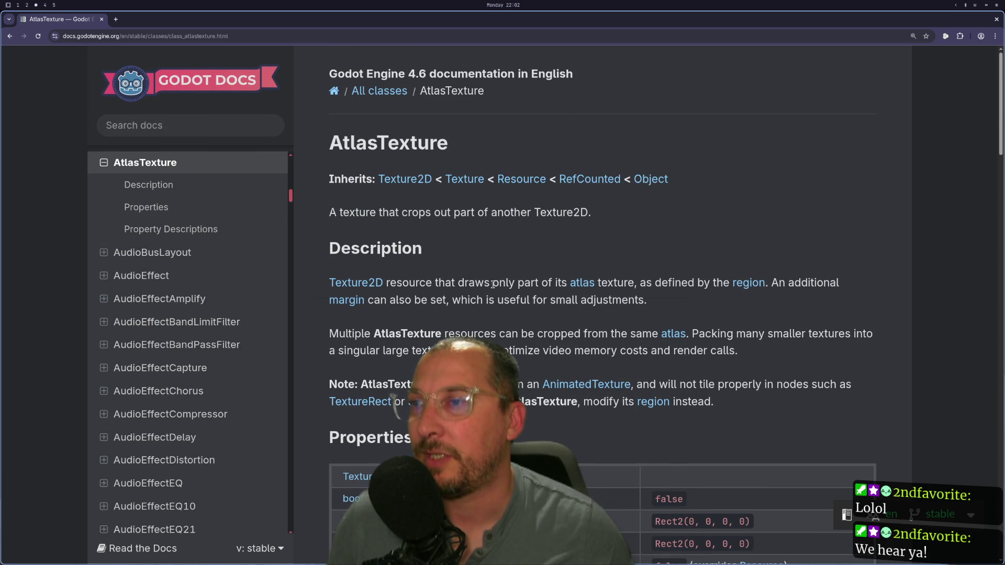
key(super+1)
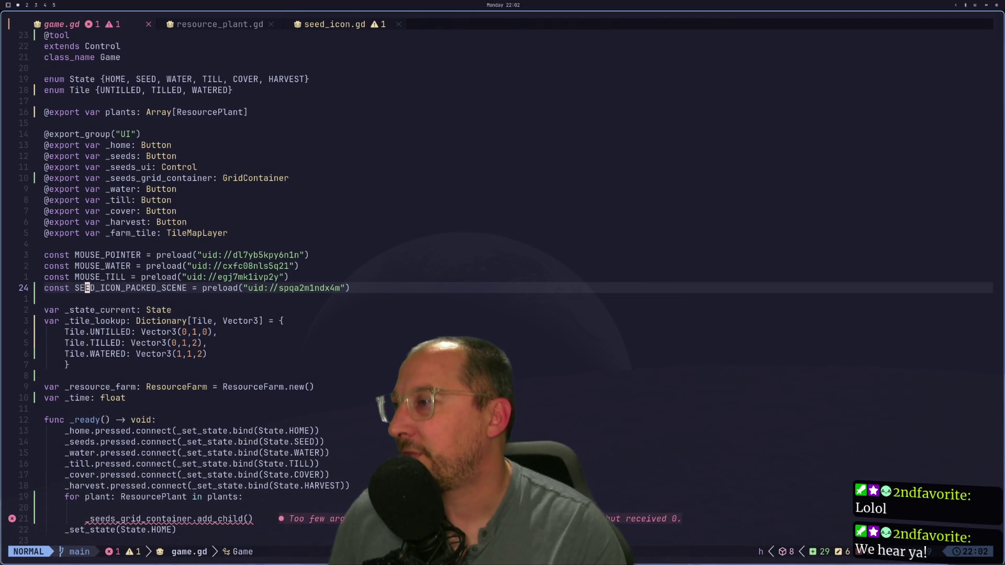
In the plants loop, add var seed_icon: SeedIcon = SEED_ICON_PACKED_SCENE.instantiate() and save.
key(braceright)
key(braceright)
key(braceright)
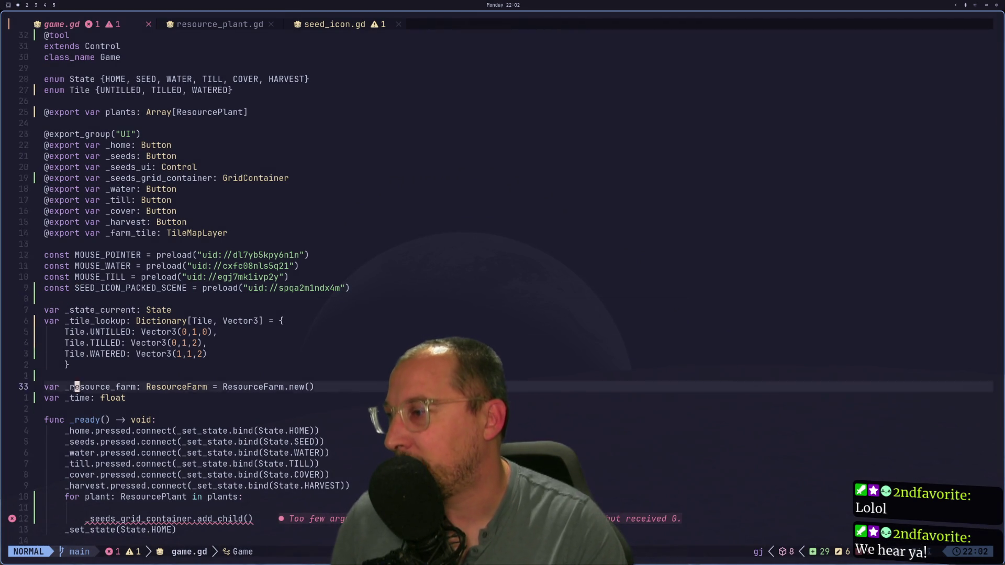
key(p)
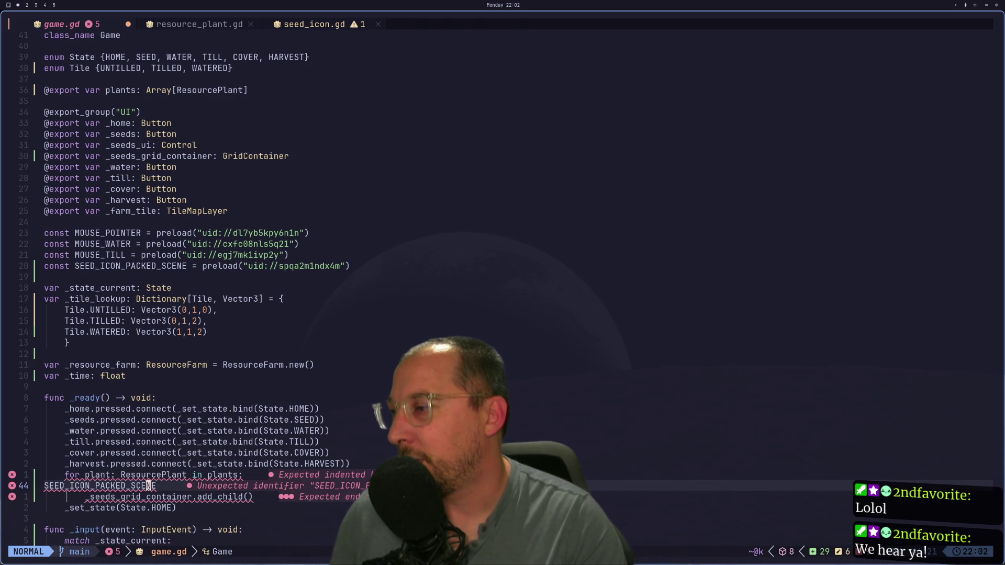
click(235, 475)
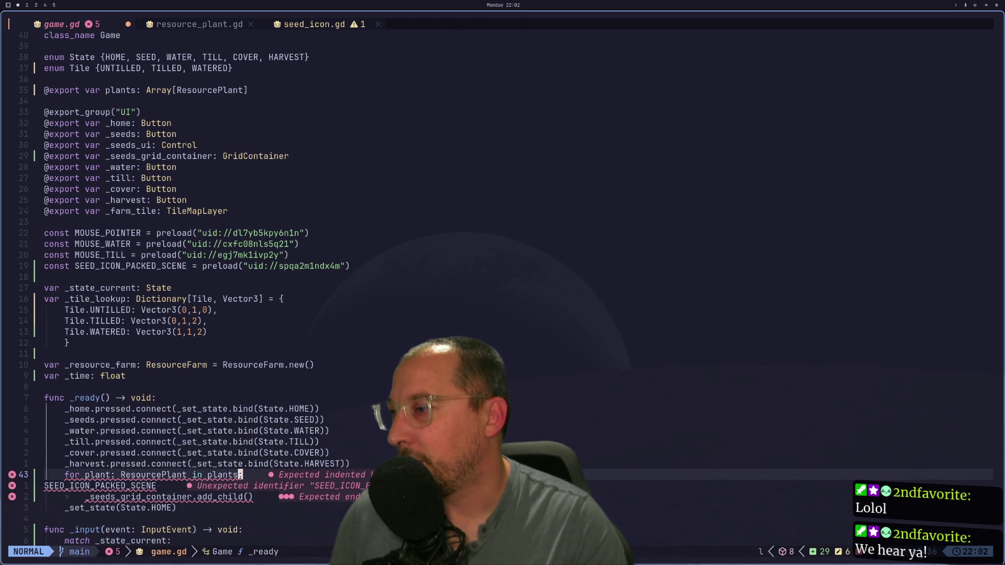
key(g)
key(j)
key(i)
key(Tab)
text(var seed_icon: Se)
text(edIco)
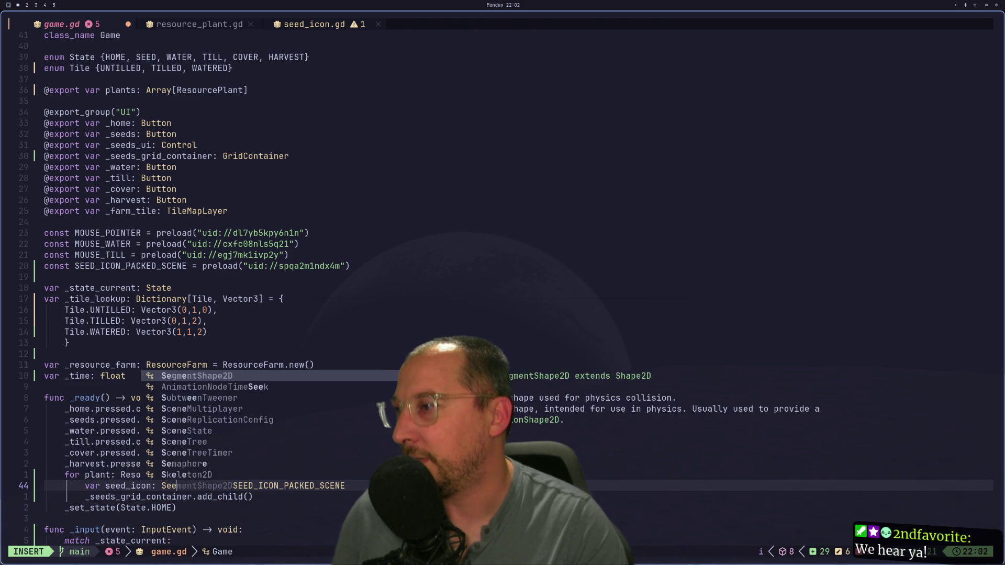
text(n =)
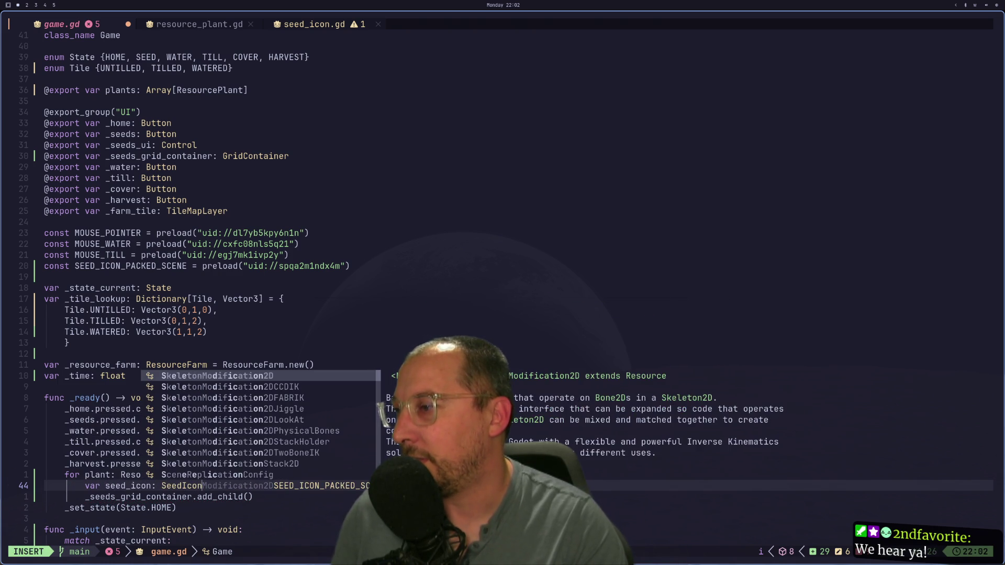
key(Escape)
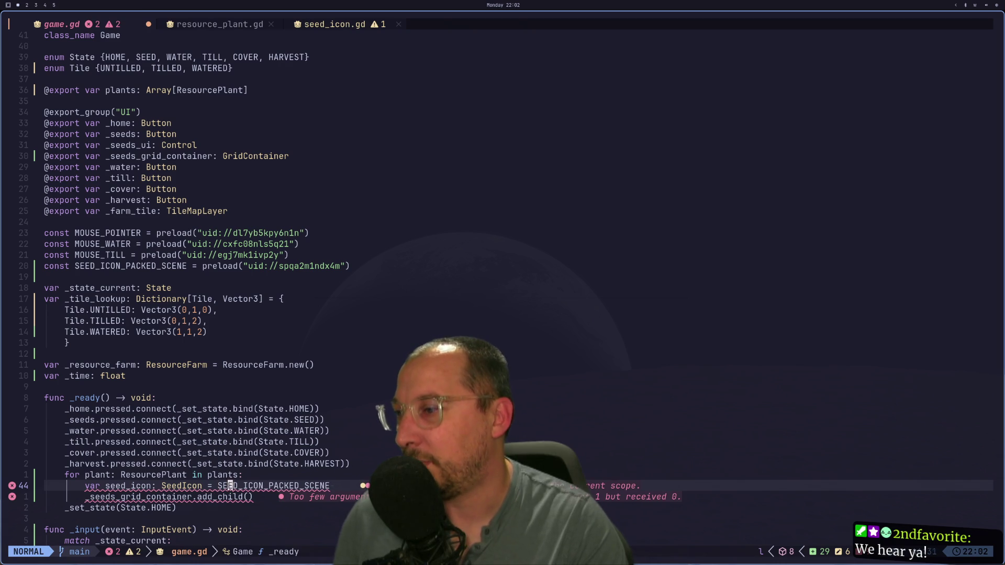
text(a.inst)
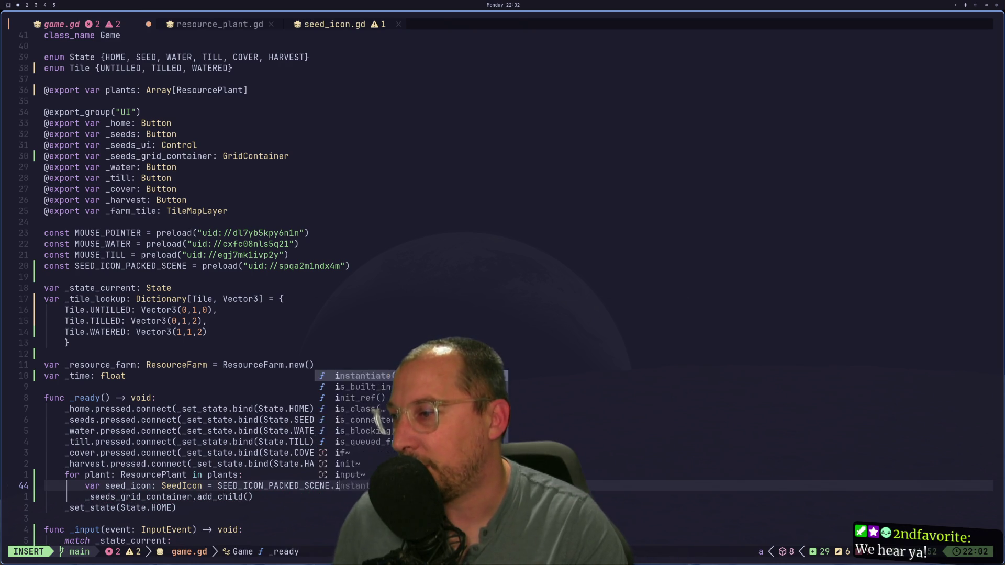
text(ant)
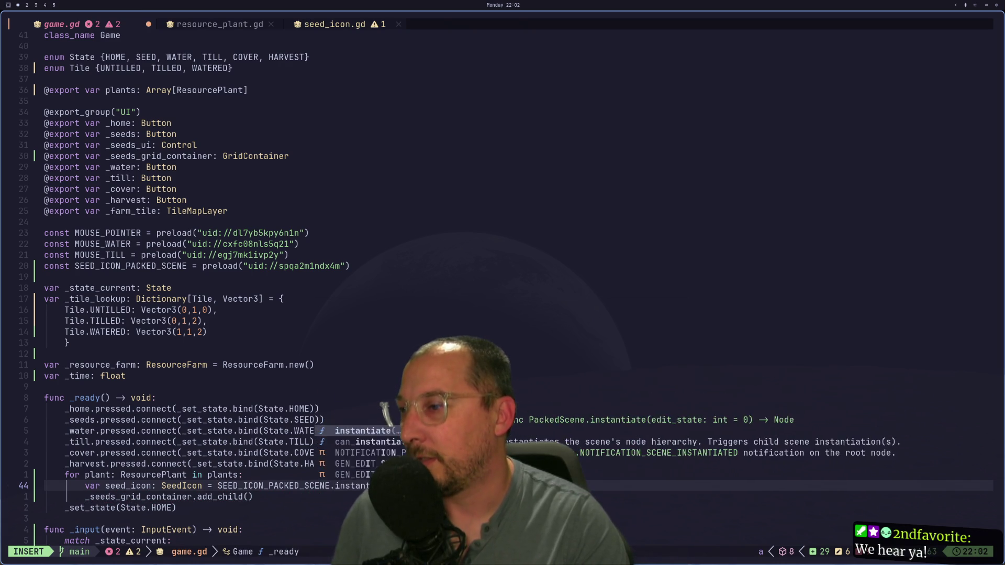
key(Escape)
text(:w)
key(Return)
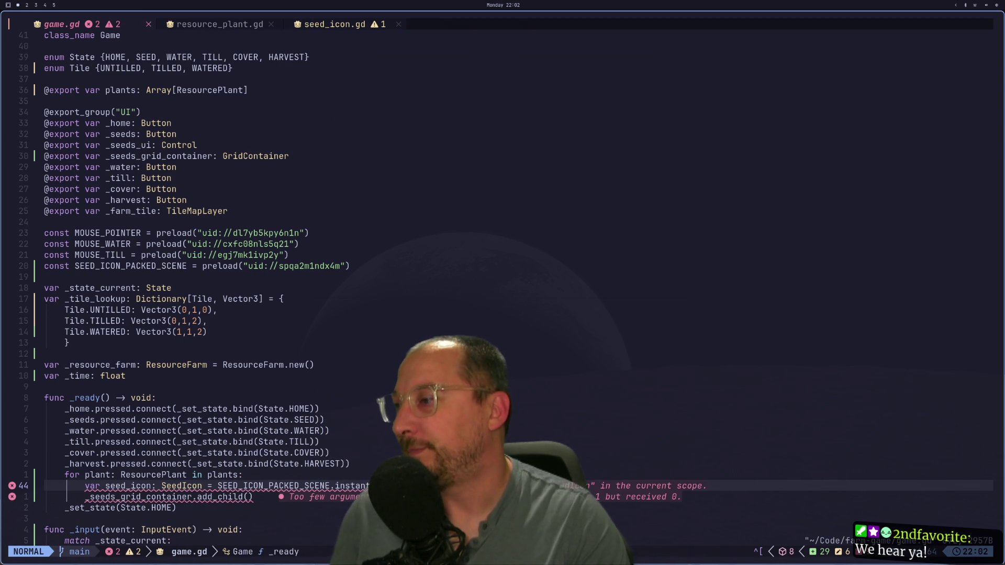
Pass seed_icon to add_child in the loop and save game.gd.
key(j)
key(dollar)
text(ild()
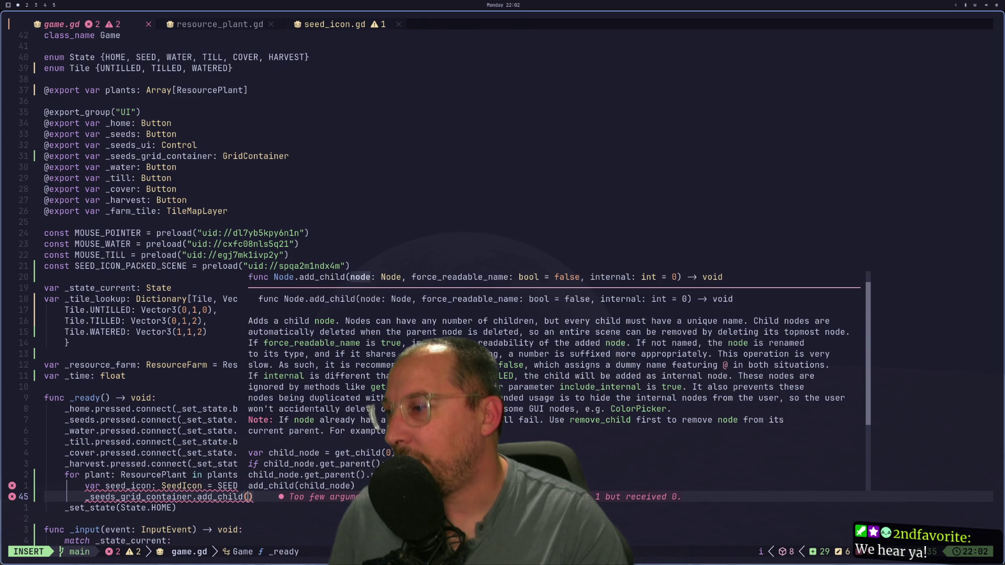
text(seed_c)
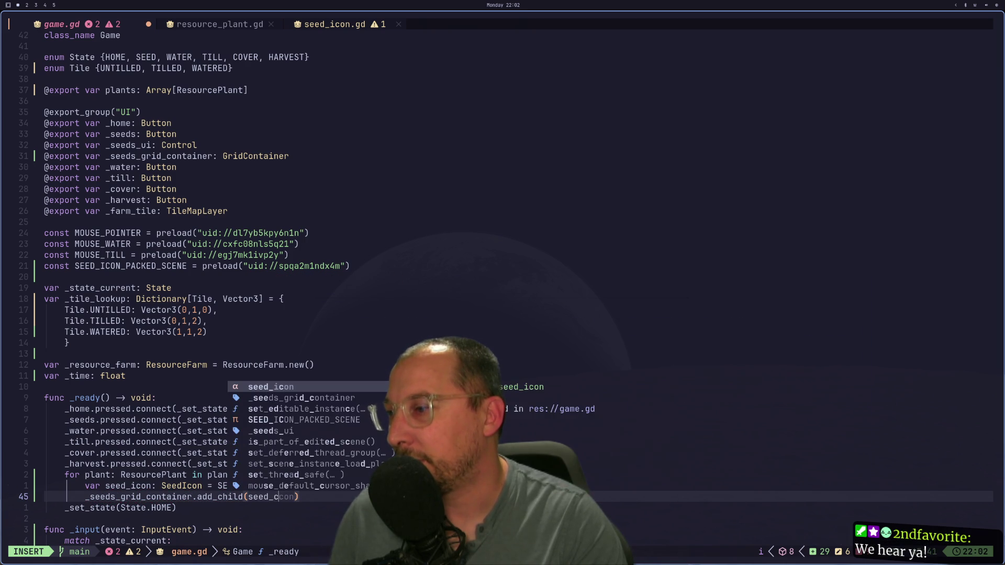
key(Return)
key(Escape)
text(:w)
key(Return)
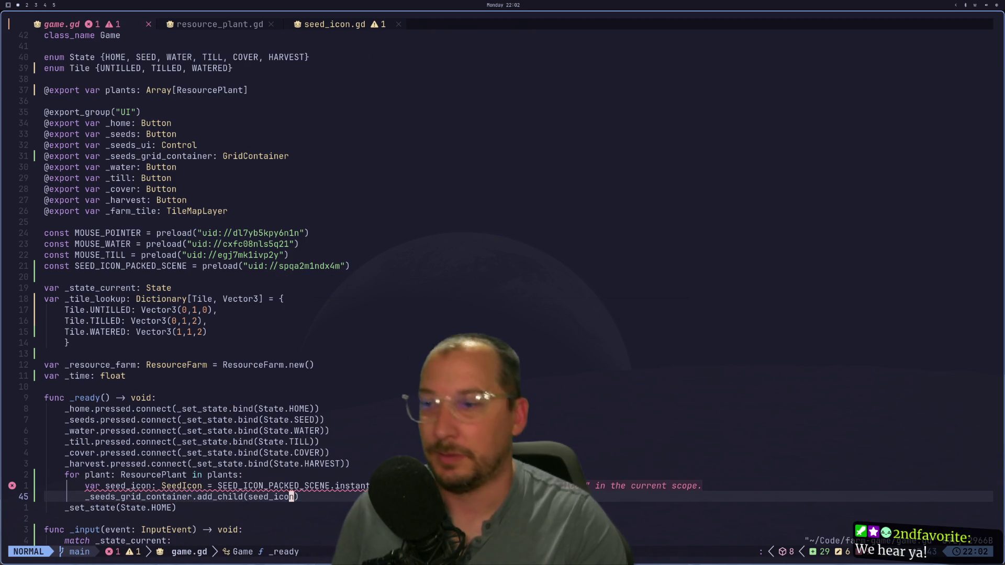
Open seed_icon.gd through the Neovim file picker.
key(space)
key(f)
key(f)
text(see)
key(Return)
Add class_name SeedIcon under extends Panel in seed_icon.gd and save.
key(k)
key(k)
key(k)
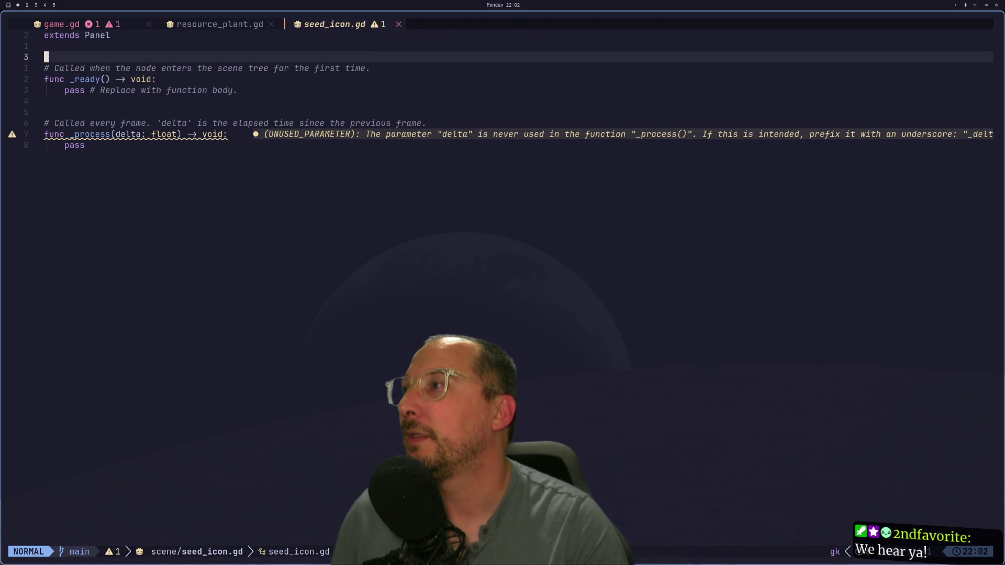
text(oclass-N)
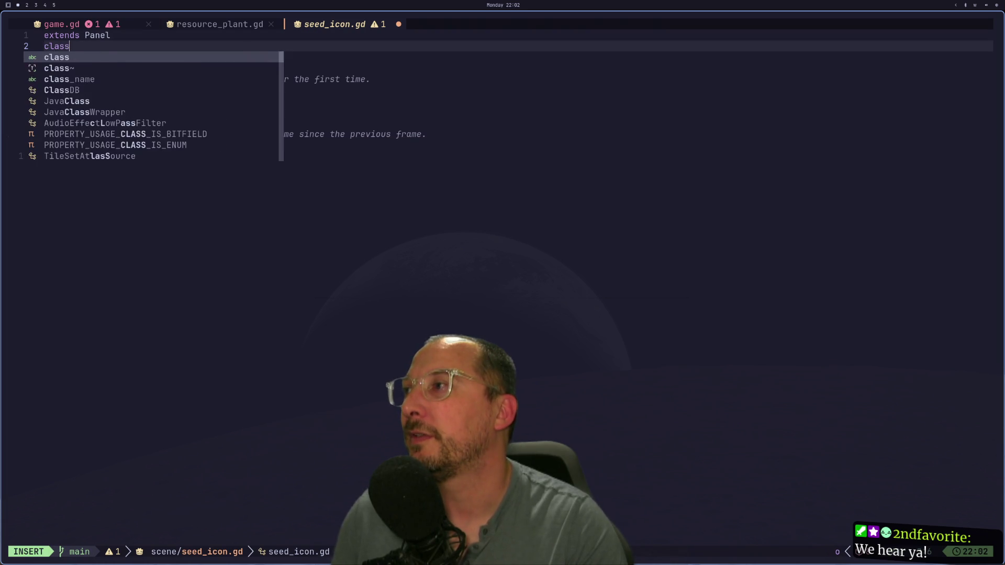
key(BackSpace)
key(BackSpace)
text(_name See)
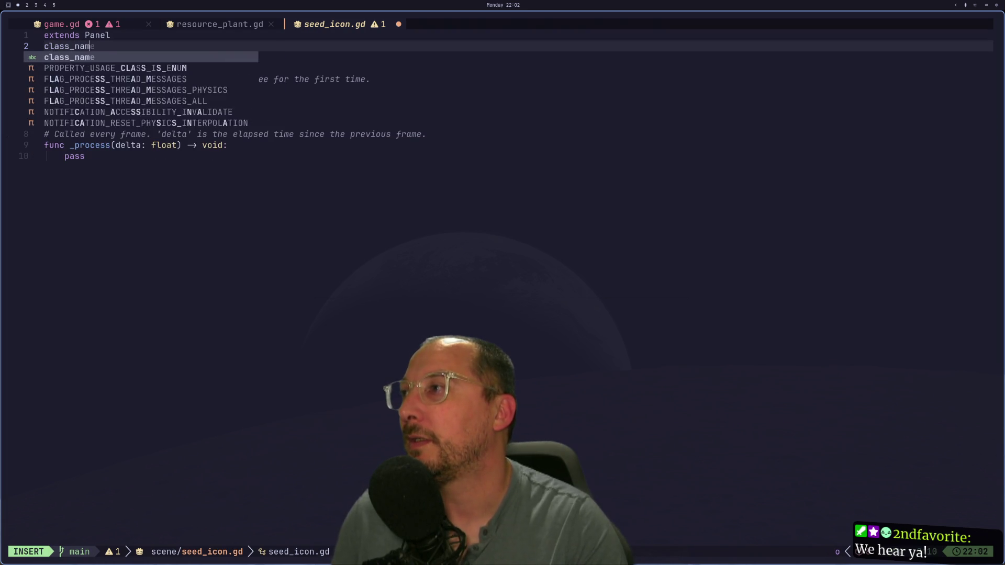
text(dIco)
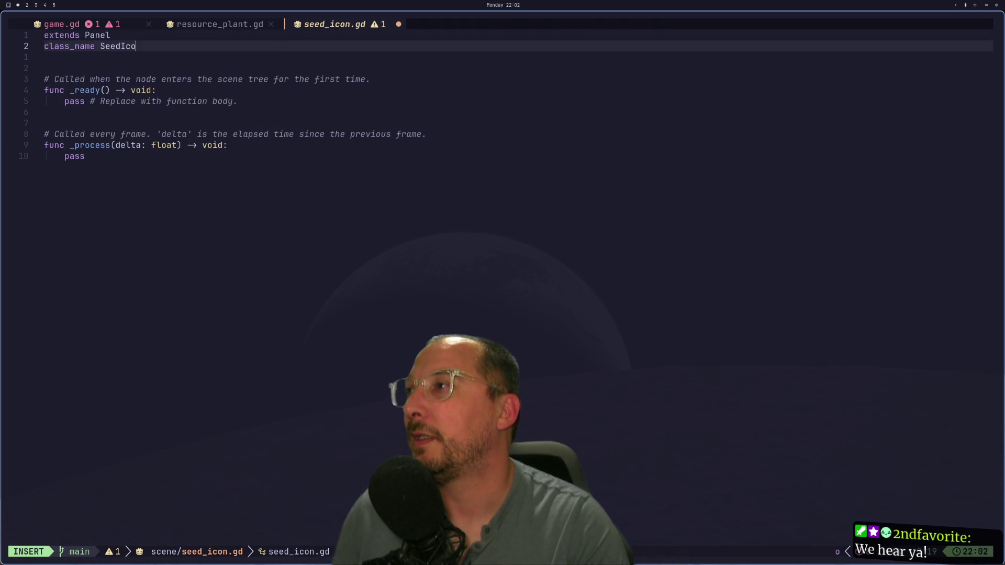
key(Escape)
text(:w)
key(Return)
Save game.gd, then return to seed_icon.gd and start a var line below class_name.
key(shift+h)
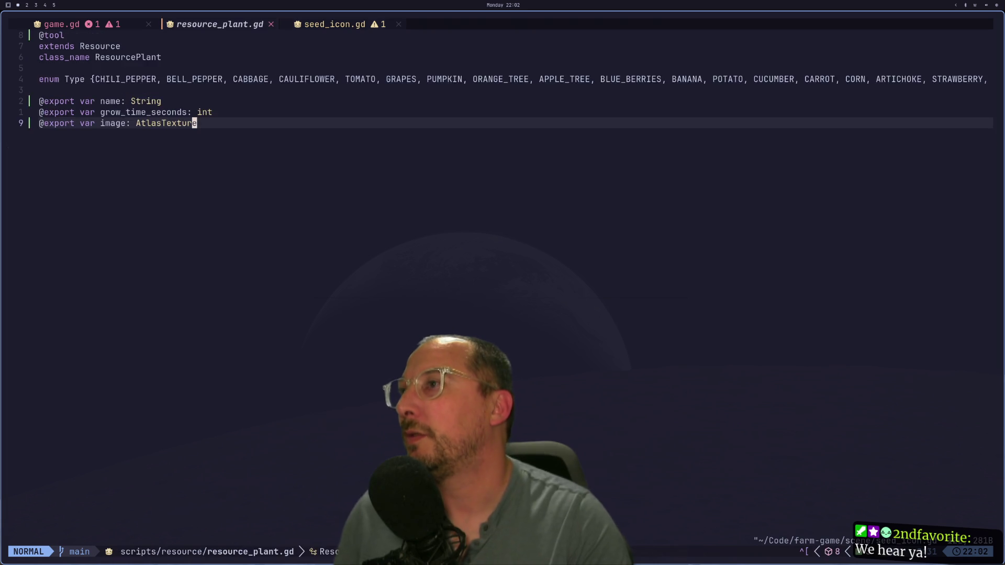
key(shift+h)
text(:w)
key(Return)
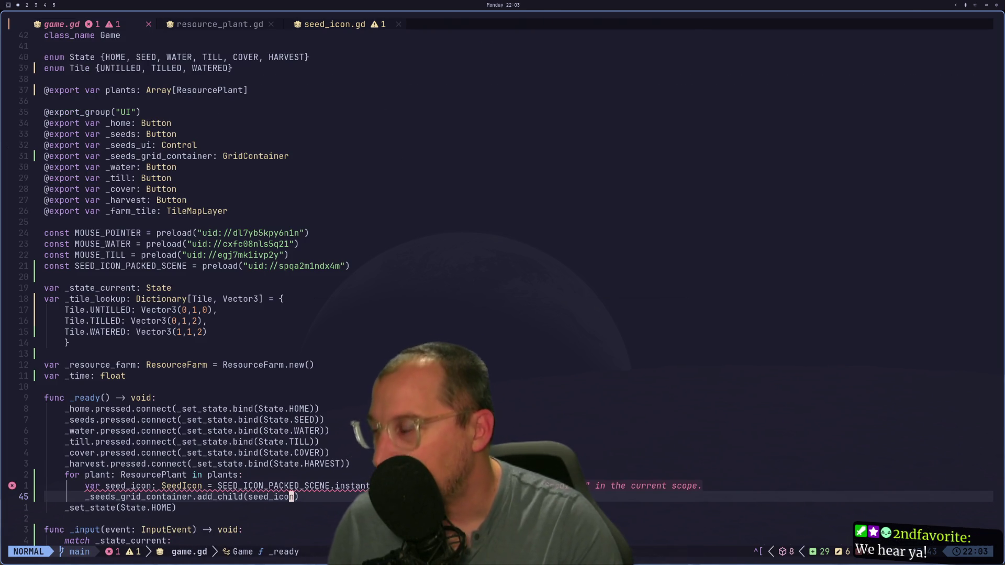
key(shift+l)
key(shift+l)
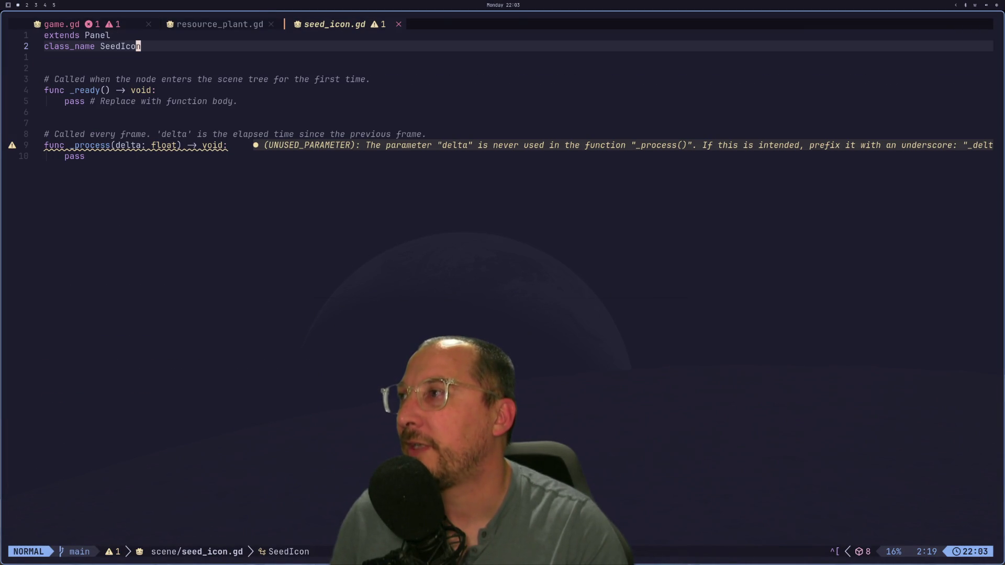
key(j)
text(ji)
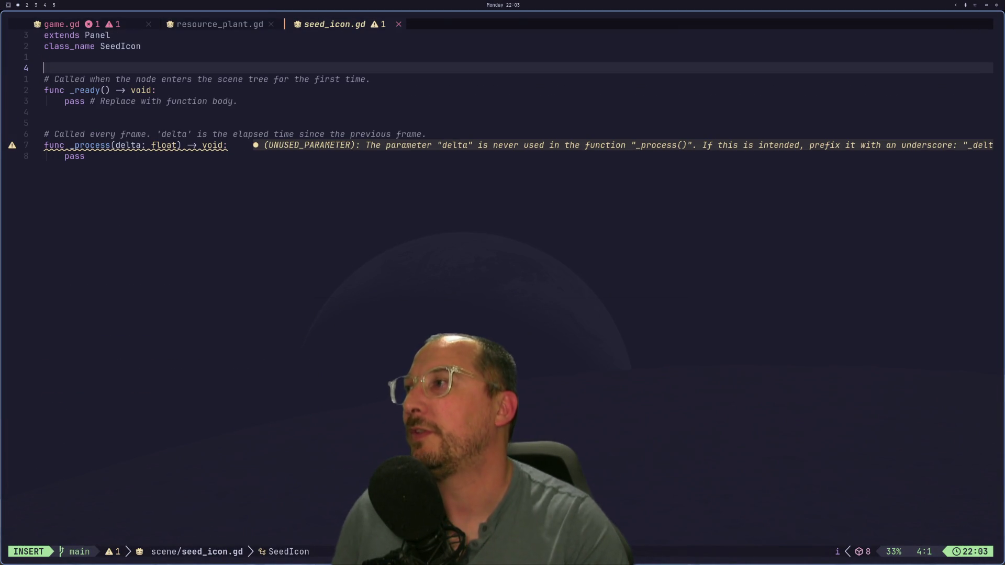
text(var)
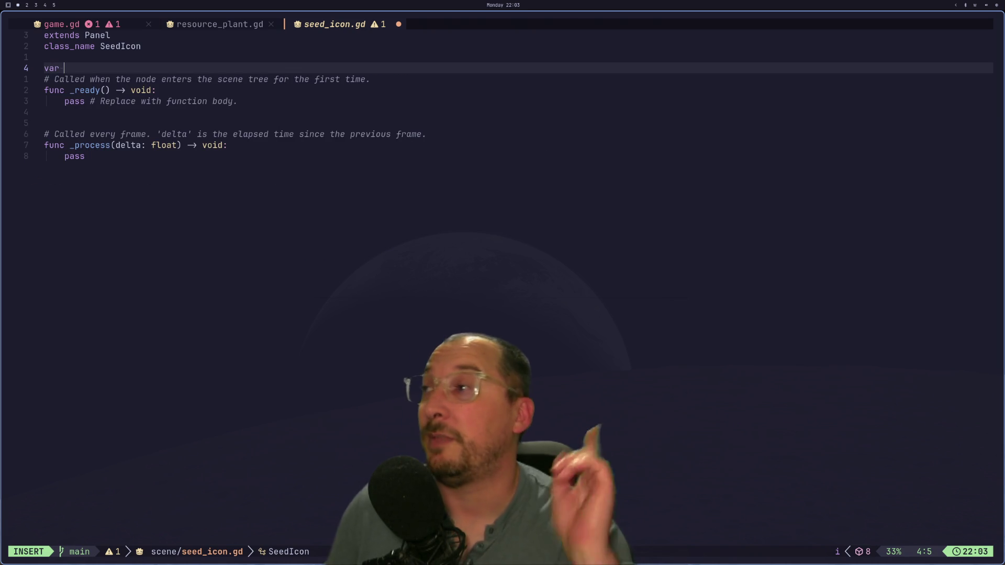
key(Escape)
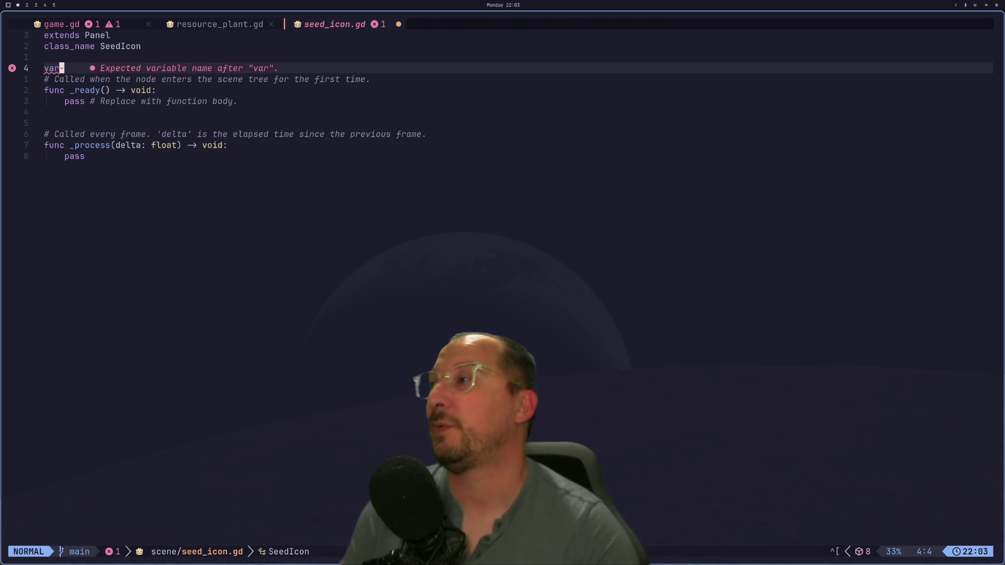
Delete the template _ready code, keeping extends and class_name, and open a new line below.
key(j)
key(d)
key(d)
key(d)
key(d)
key(d)
key(d)
key(d)
key(d)
key(d)
key(d)
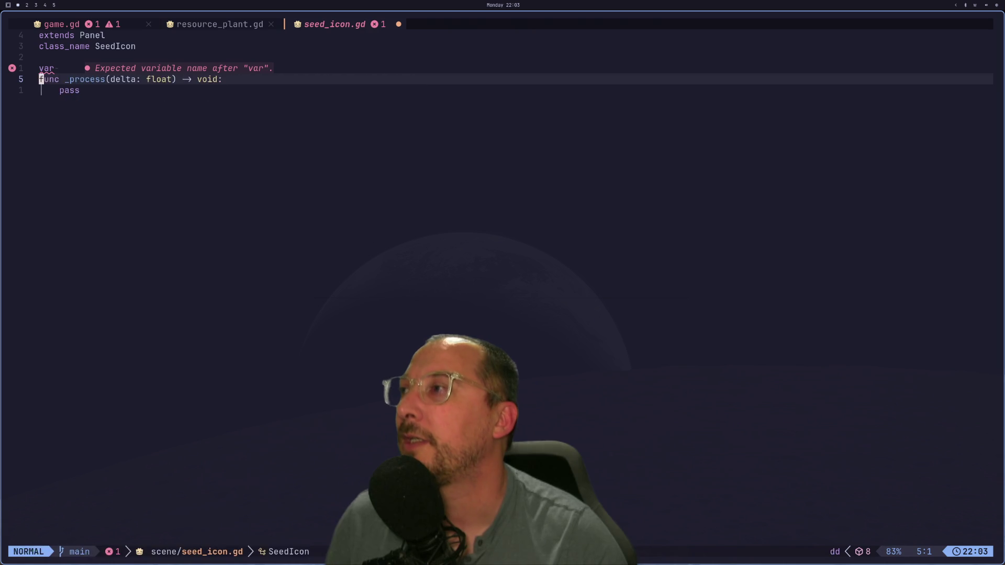
key(d)
key(d)
key(d)
key(d)
key(d)
key(k)
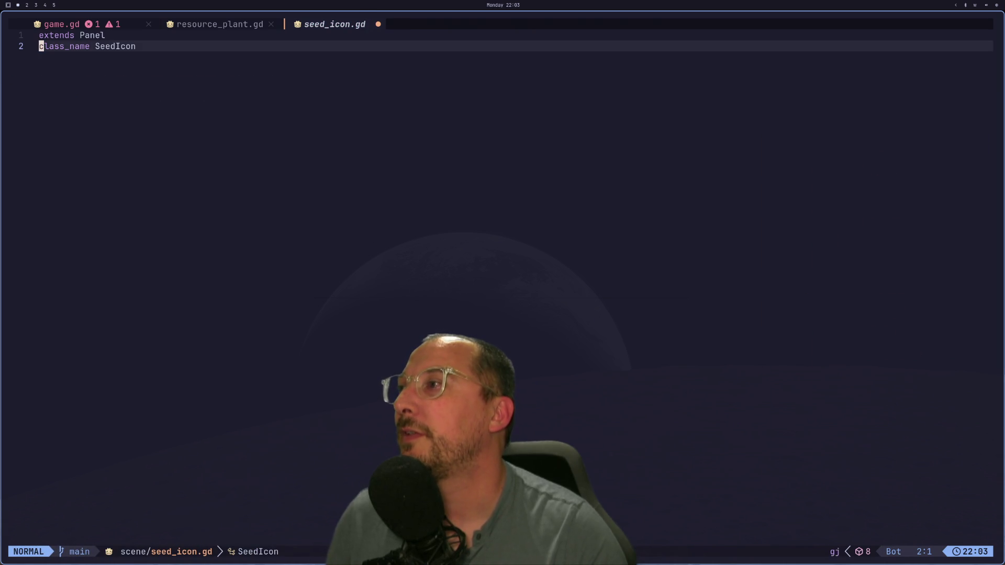
key(o)
key(Return)
Declare var resource_plant: ResourcePlant with an indented set(value): setter.
text(var )
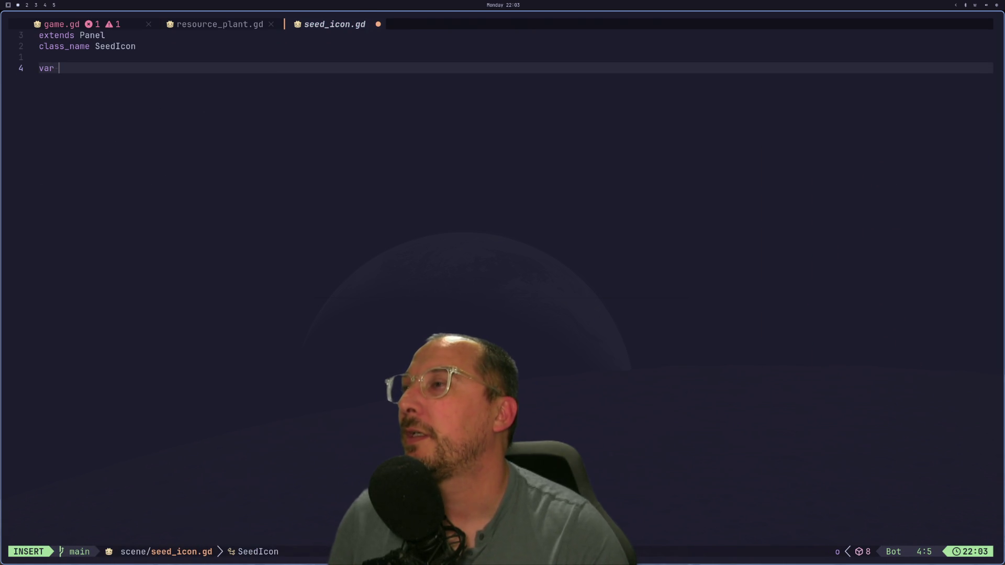
text(resource_plant: )
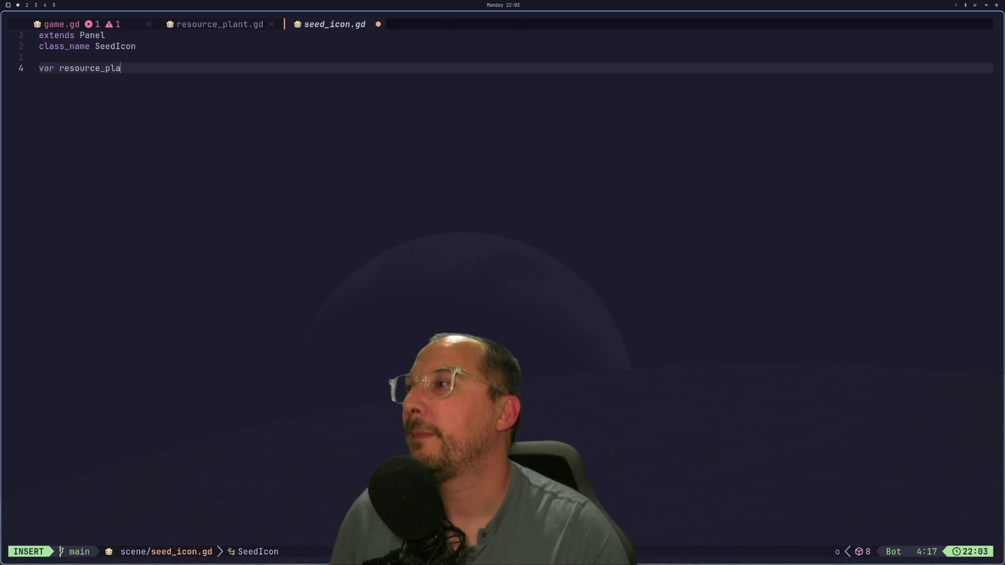
text(Res)
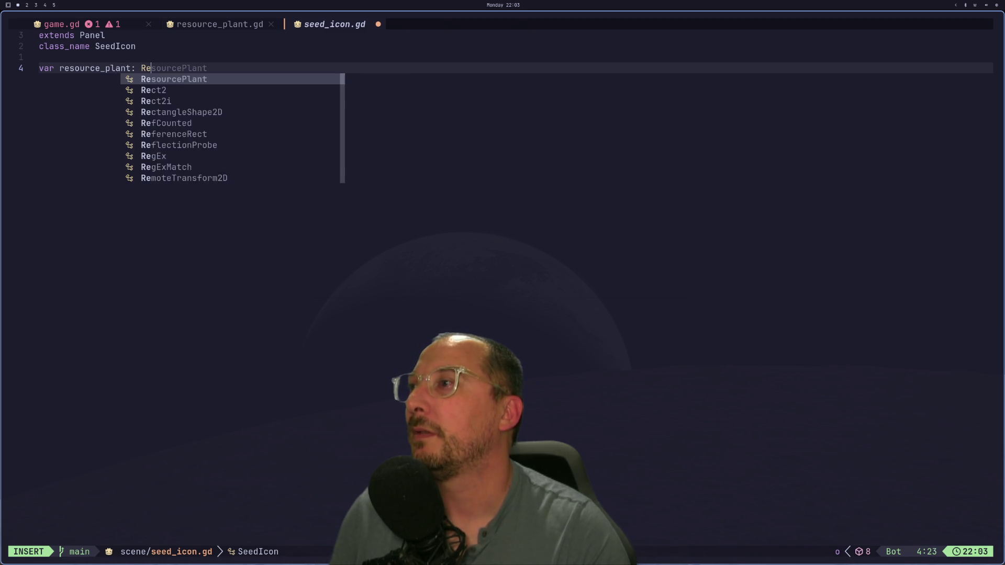
key(Return)
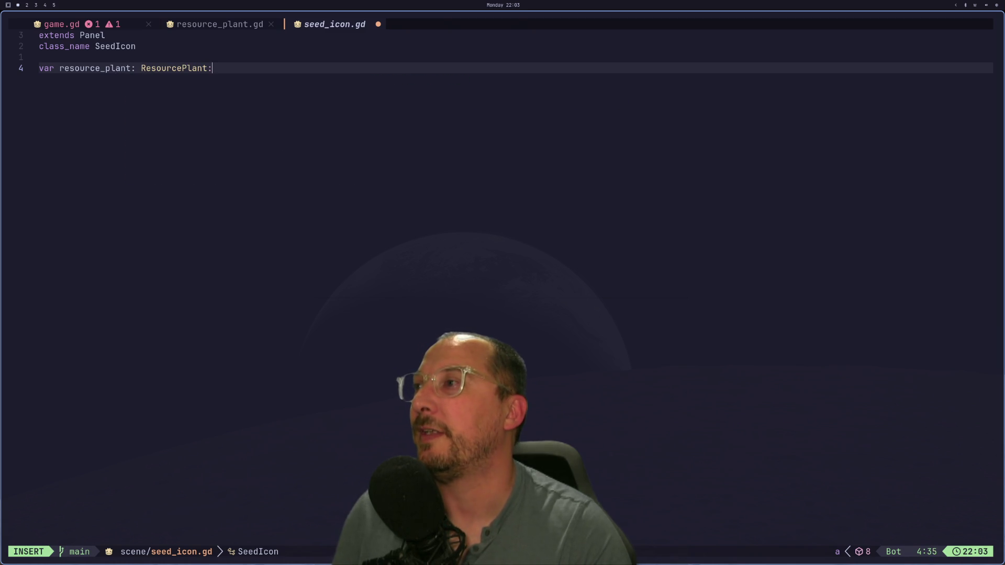
key(Return)
text(set(valu)
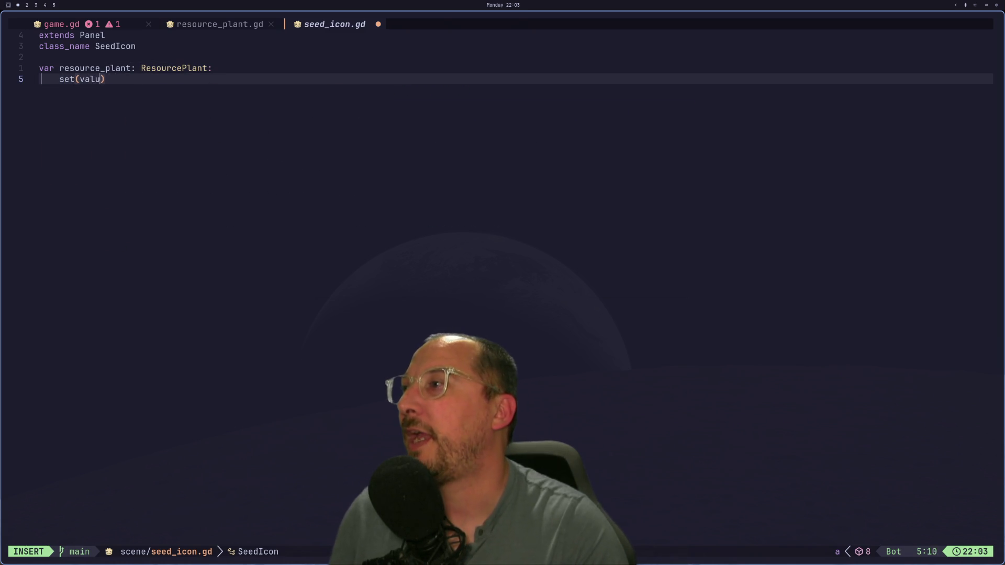
text(e)
key(Escape)
key(shift+a)
text(:)
key(Return)
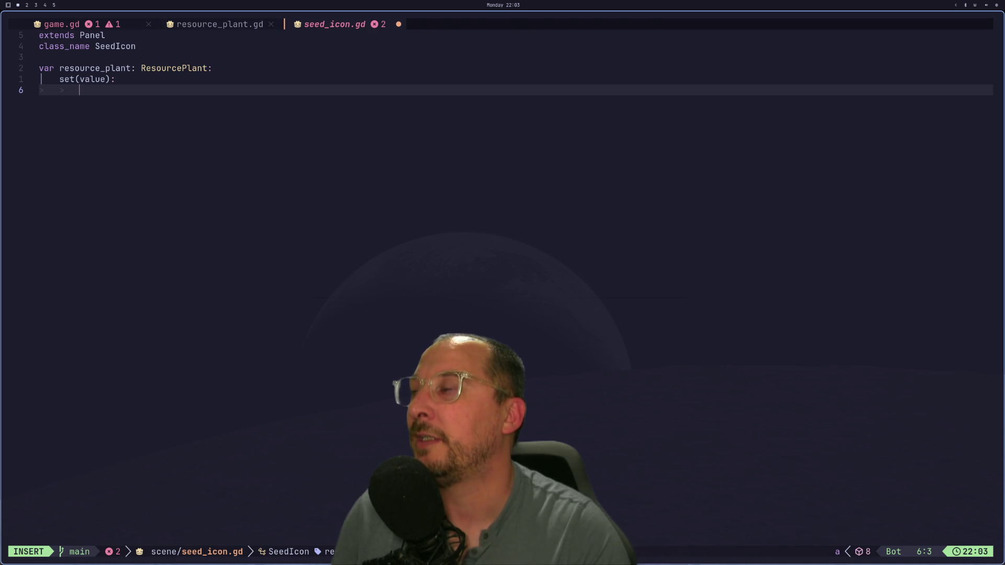
Save seed_icon.gd with :w and remove the empty trailing line.
key(Escape)
text(:w)
key(Return)
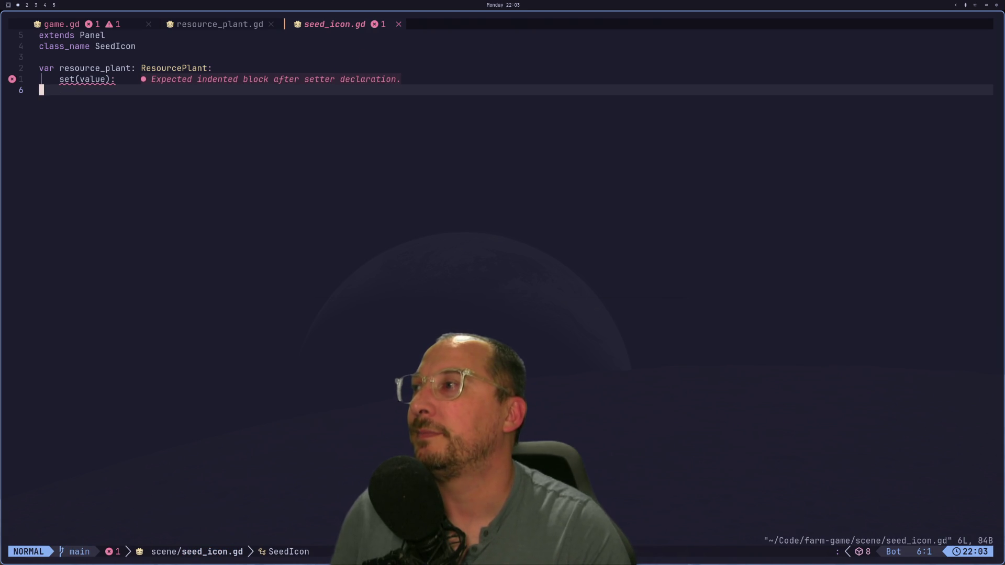
key(o)
key(BackSpace)
key(BackSpace)
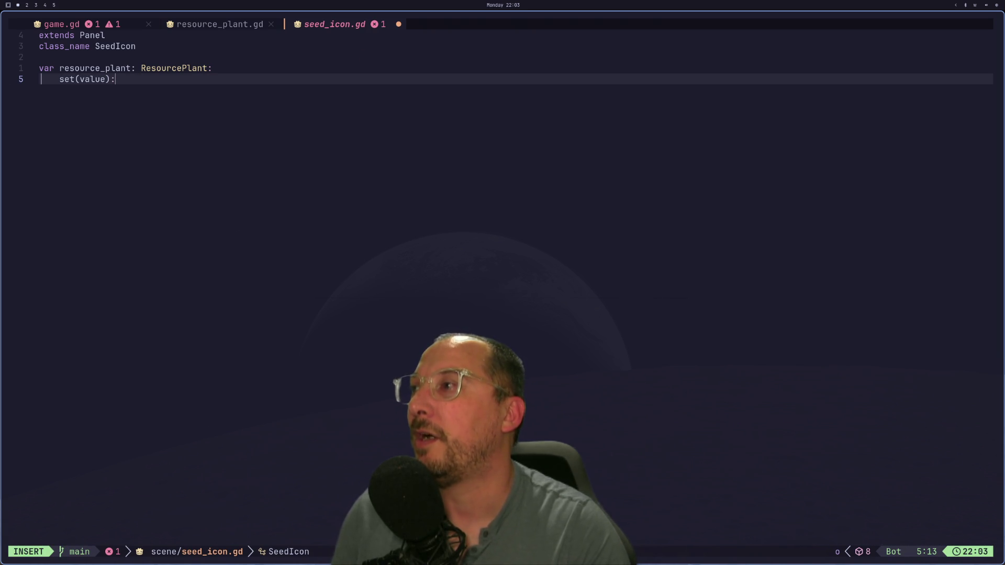
key(Escape)
Begin an export line above the resource_plant variable.
key(k)
key(k)
key(i)
key(Return)
text(xport)
key(super+2)
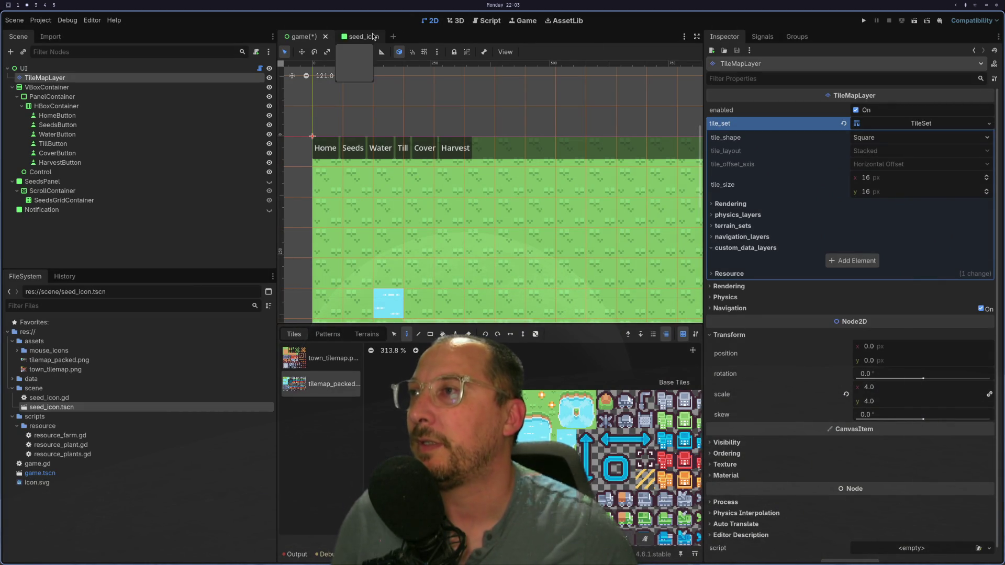
Add an exported texture_rect: TextureRect variable and save seed_icon.gd.
click(356, 36)
key(super+1)
text(var )
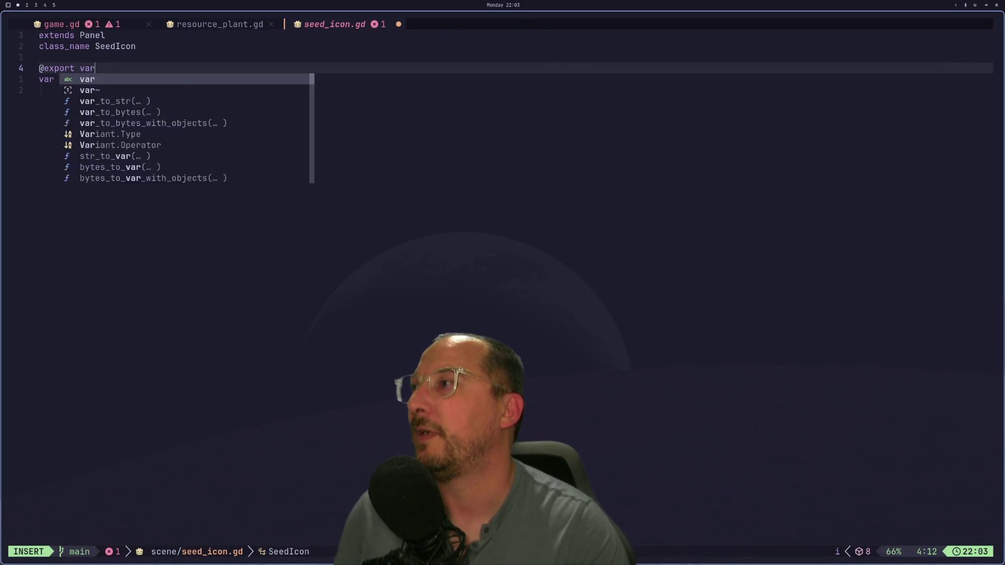
text(texture_rex)
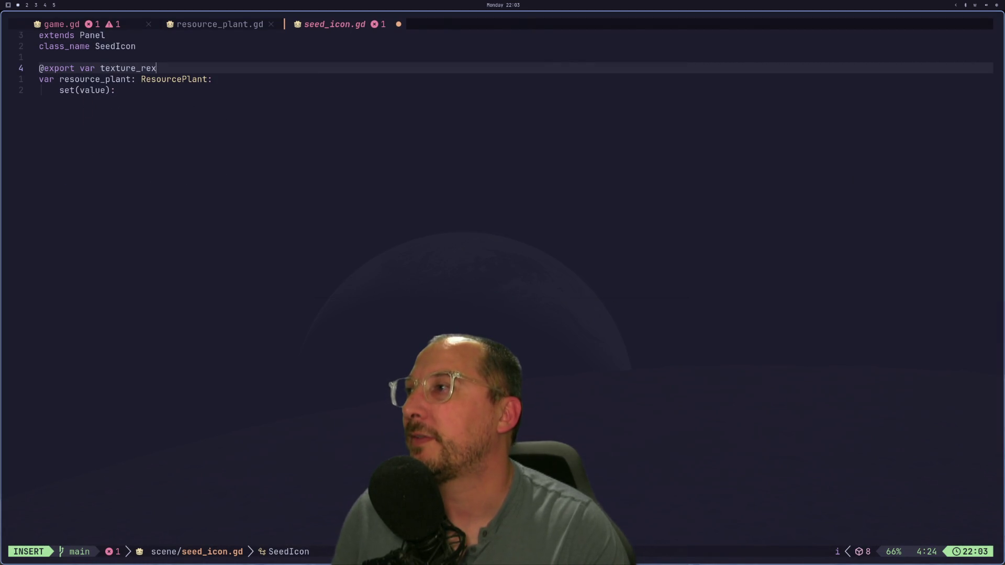
text(;)
text(exture)
text(Rect)
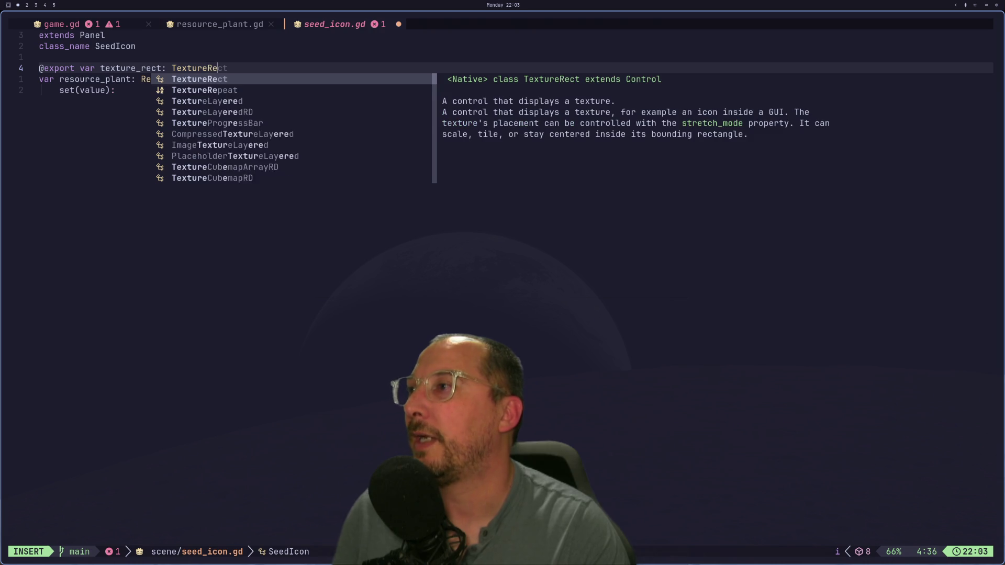
key(Return)
key(Escape)
key(ctrl+s)
Start the setter body with a texture_rect line under set(value):.
key(k)
key(j)
key(j)
key(j)
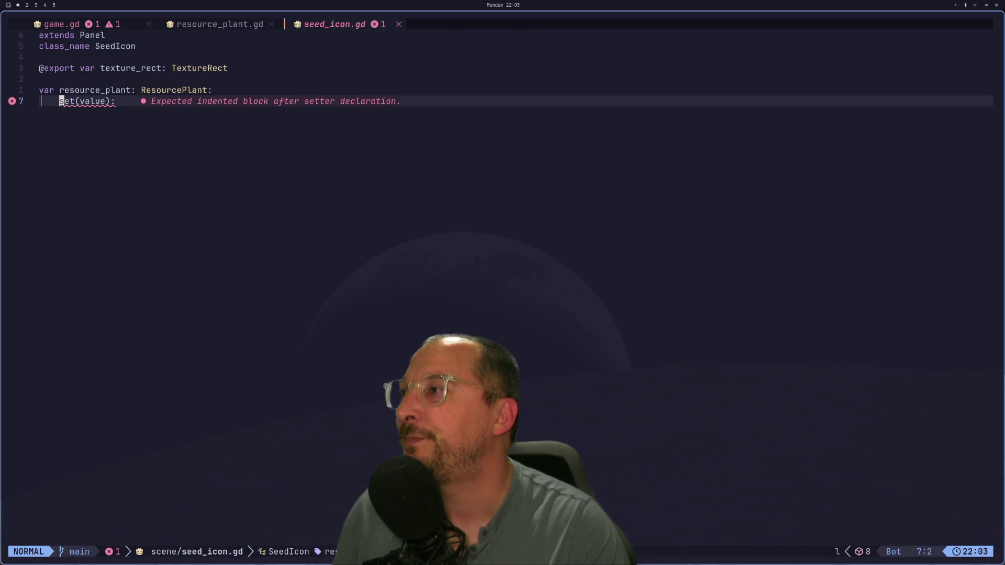
key(o)
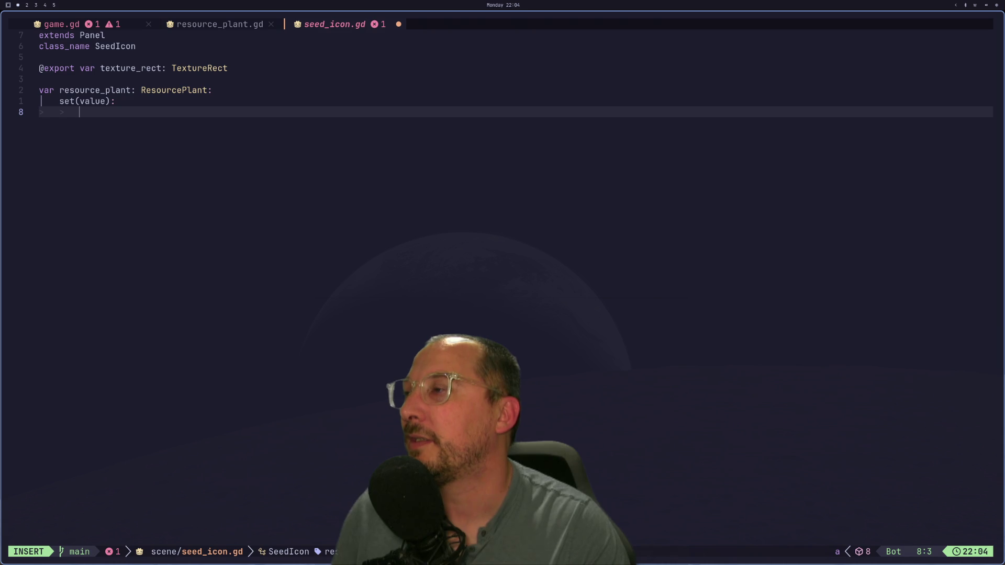
text(te)
key(Return)
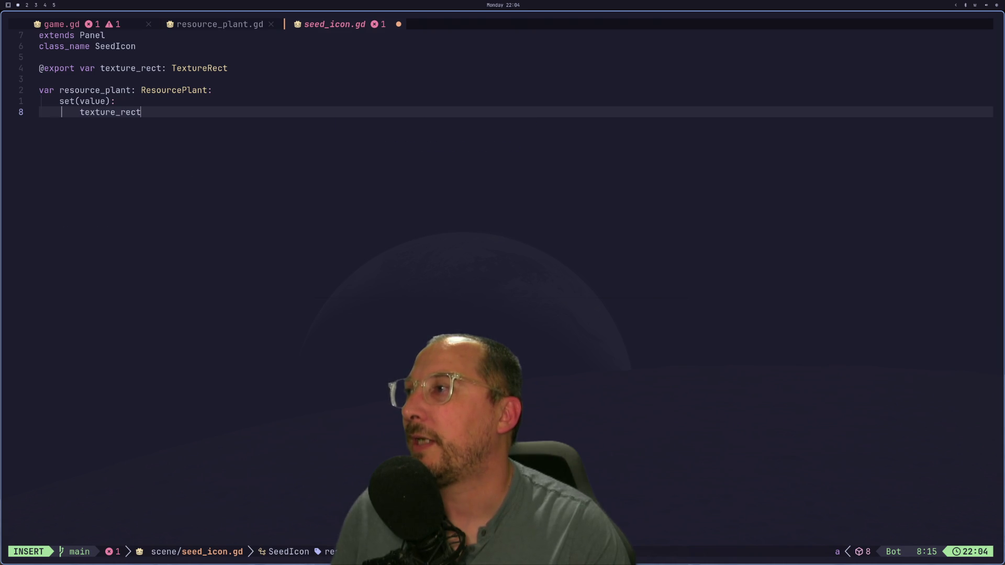
key(BackSpace)
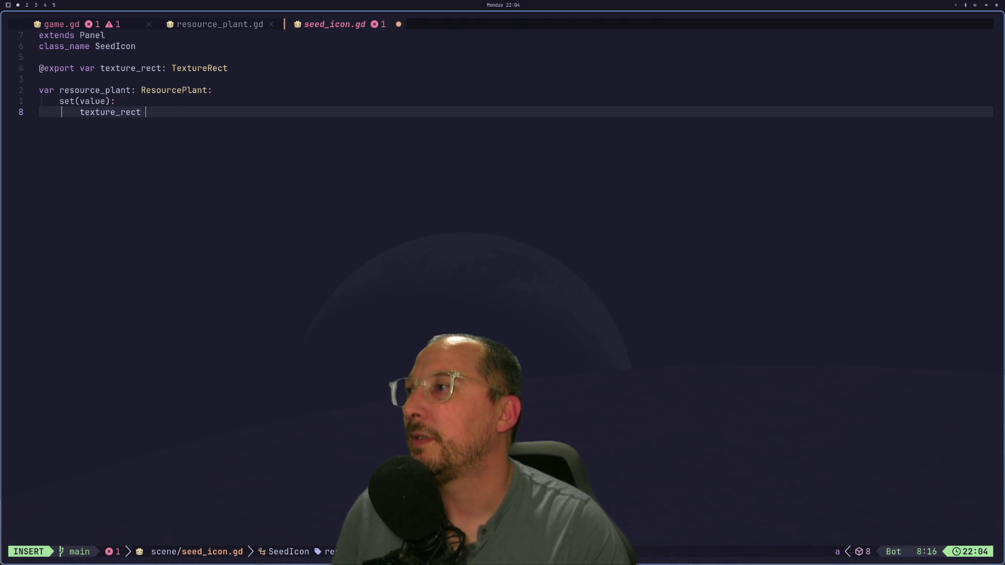
Write resource_plant.image on a new line above texture_rect using completion.
key(Escape)
text(O)
text(res)
key(Return)
text(.)
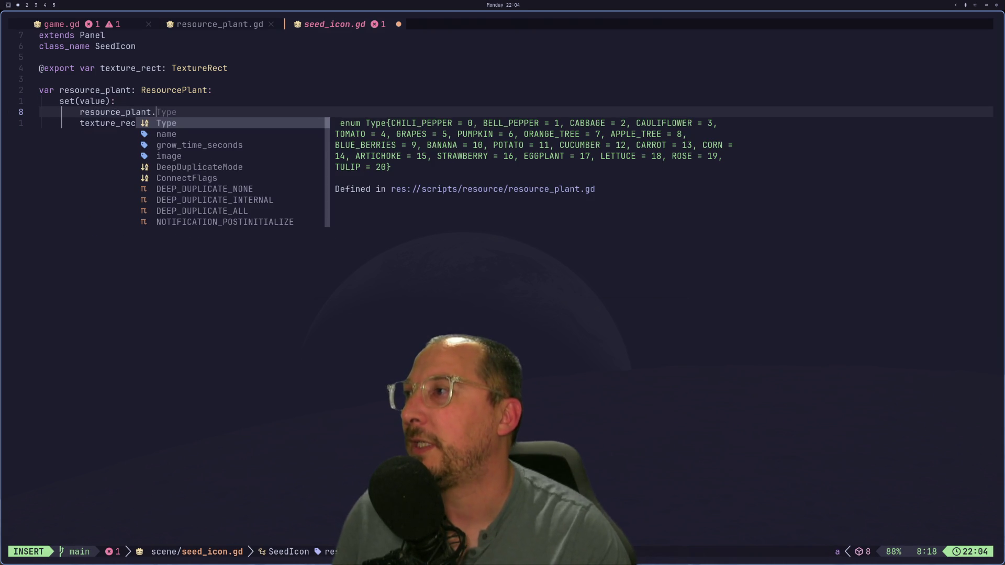
key(Down)
key(Down)
key(Down)
Cut resource_plant.image and remove the leftover empty line.
key(Escape)
key(h)
key(h)
key(h)
key(h)
key(v)
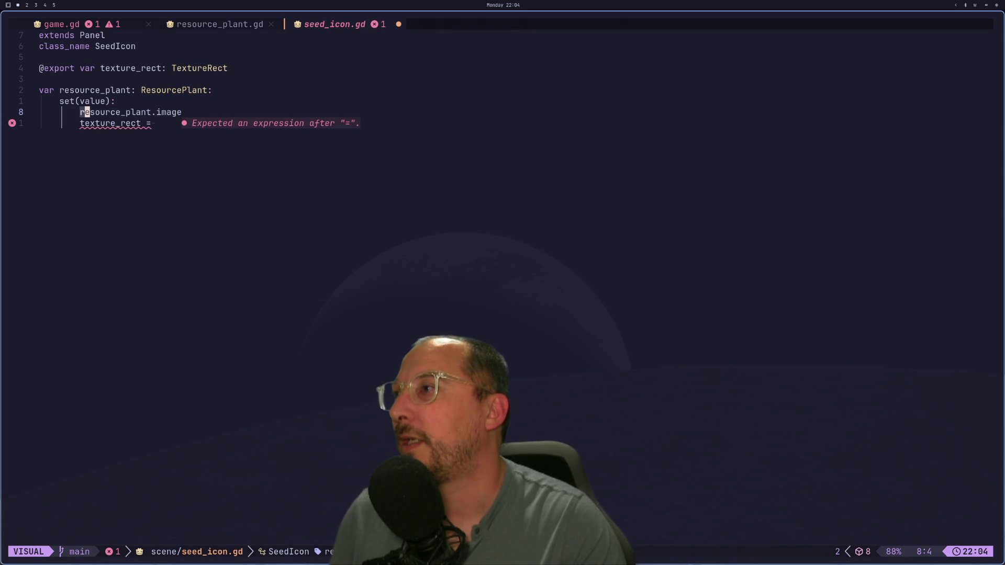
key(e)
key($)
key(d)
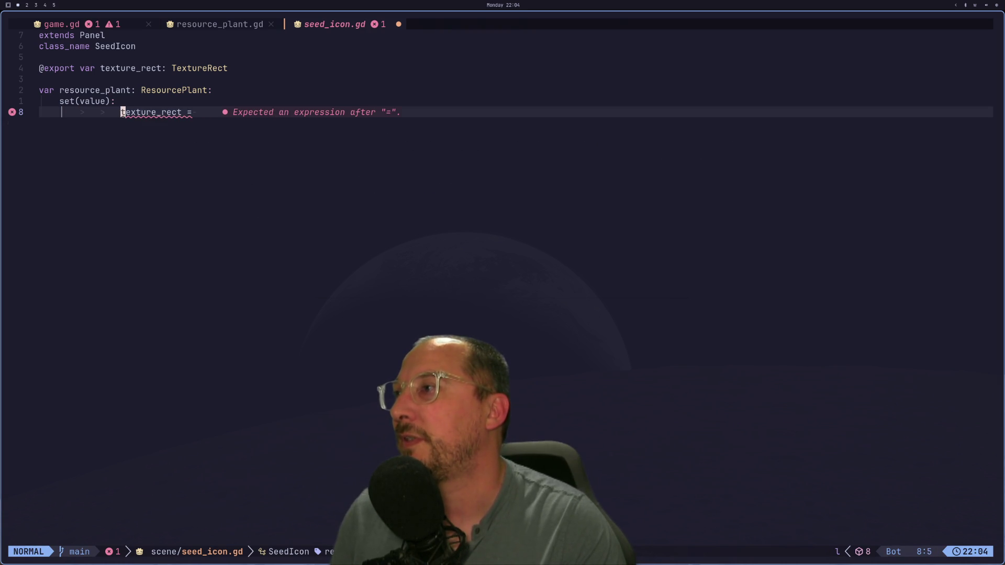
Complete the setter line as texture_rect = resource_plant.image, then bring up the AtlasTexture docs.
key(i)
key(BackSpace)
key(BackSpace)
key(Escape)
key(A)
key(Escape)
key(p)
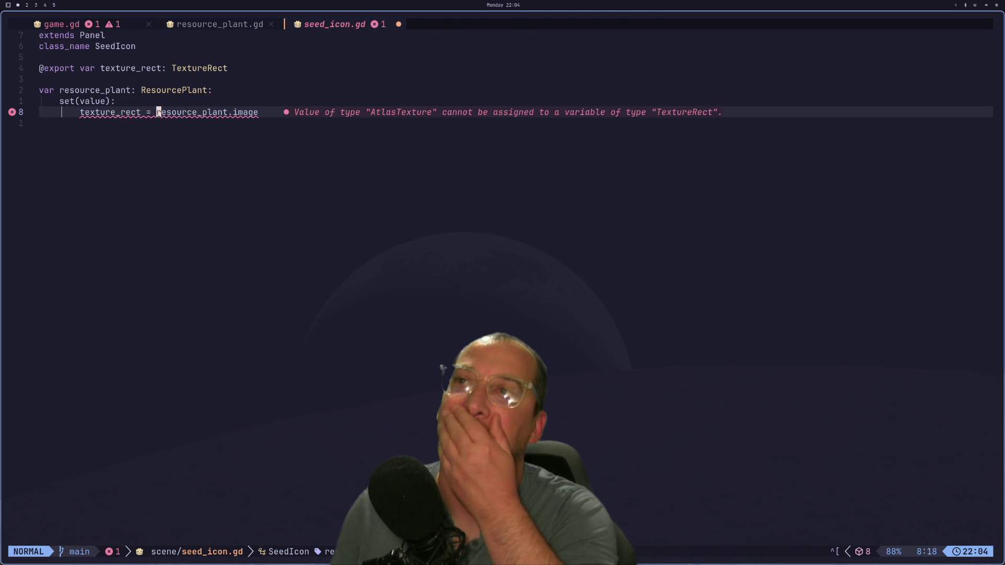
key(super+2)
key(super+3)
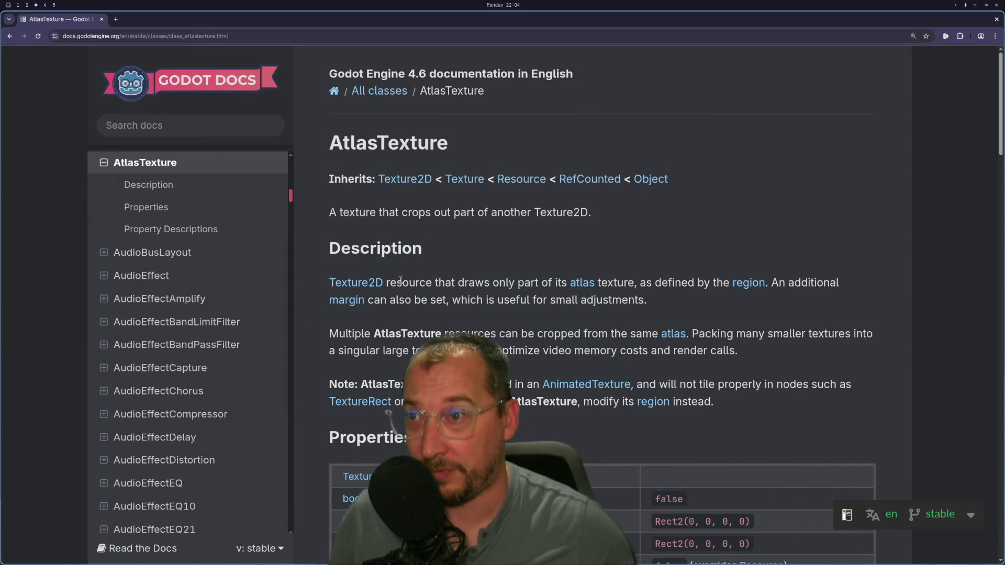
Scroll through the AtlasTexture docs page and glance back at seed_icon.gd.
scroll(403, 291, down, 1)
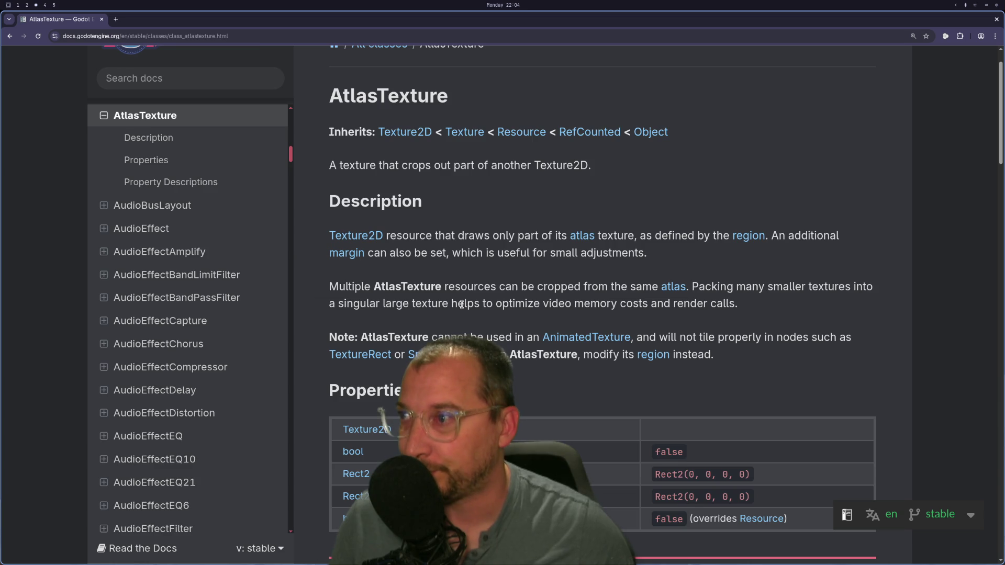
scroll(462, 304, down, 15)
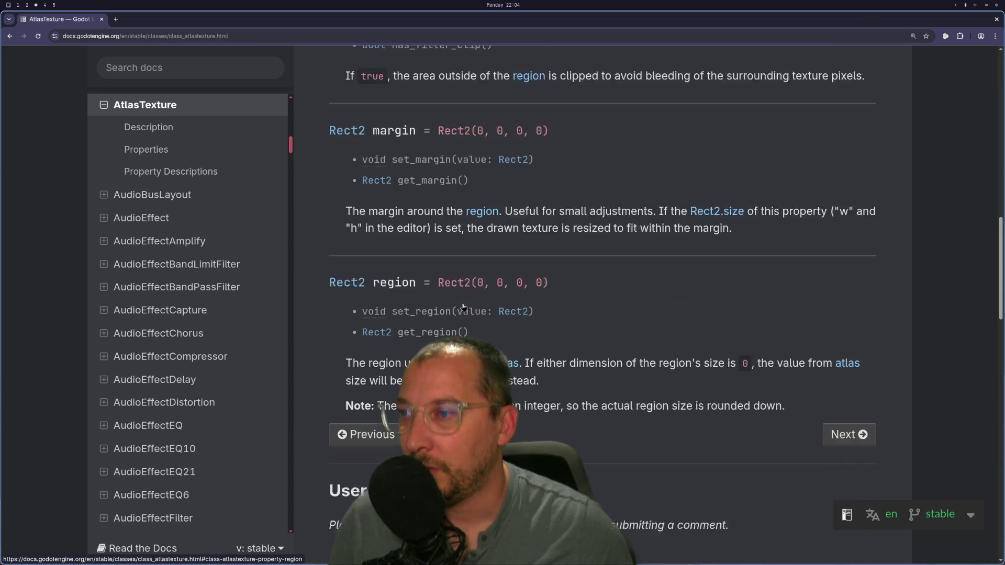
scroll(463, 308, up, 20)
scroll(463, 306, up, 2)
key(super+1)
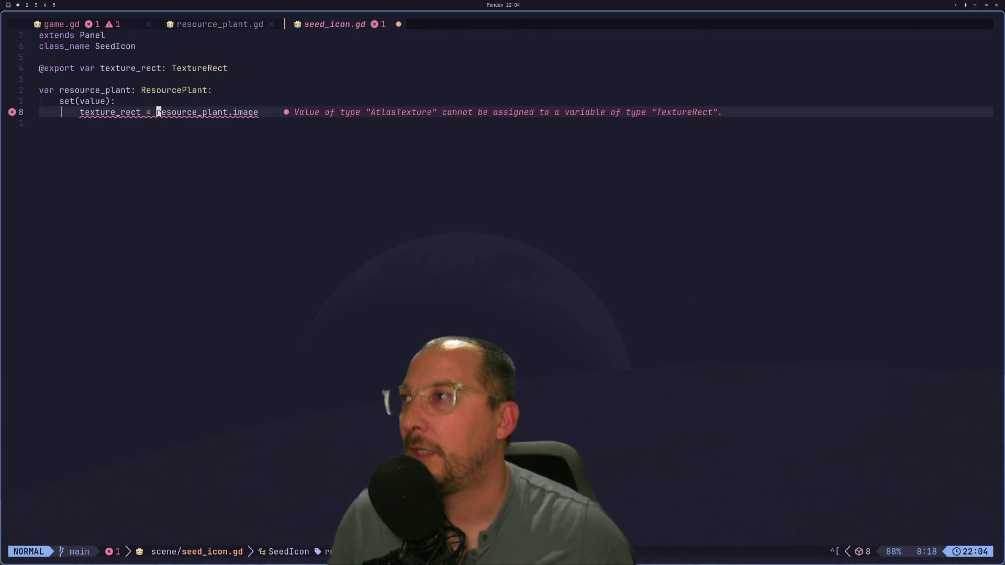
key(super+2)
key(super+3)
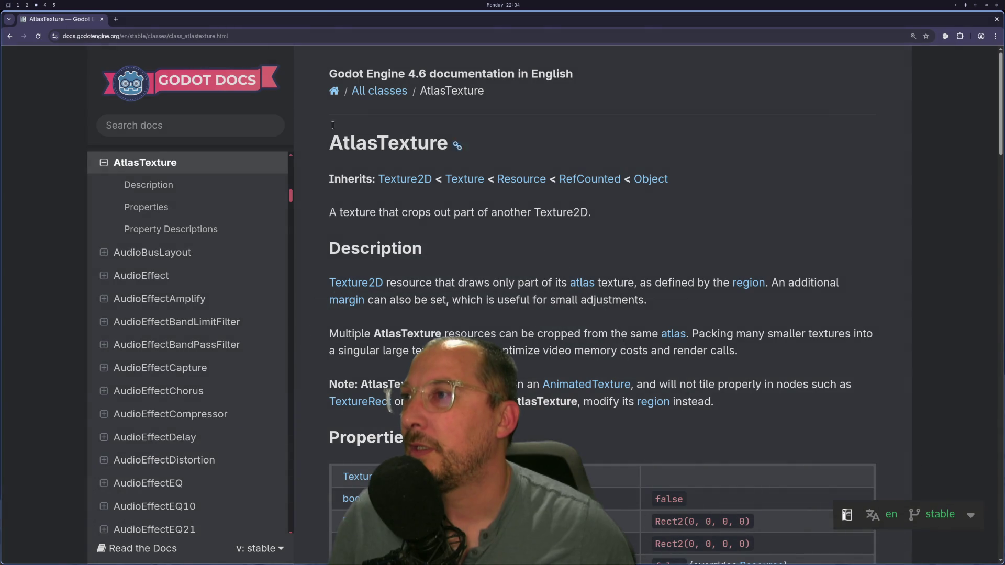
Search the docs for texturerect and open the TextureRect class page's properties.
click(235, 125)
text(tu)
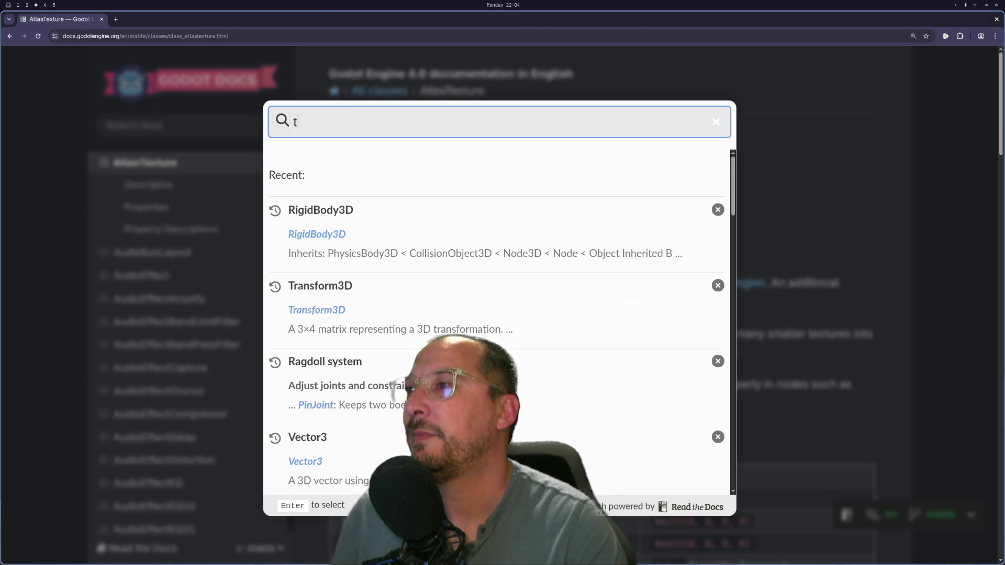
text(rerect)
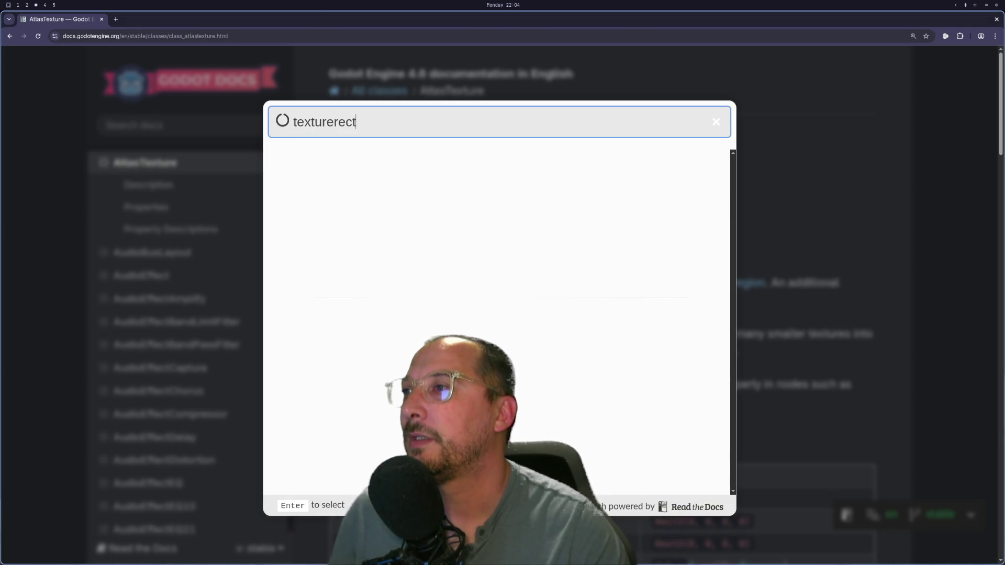
click(365, 184)
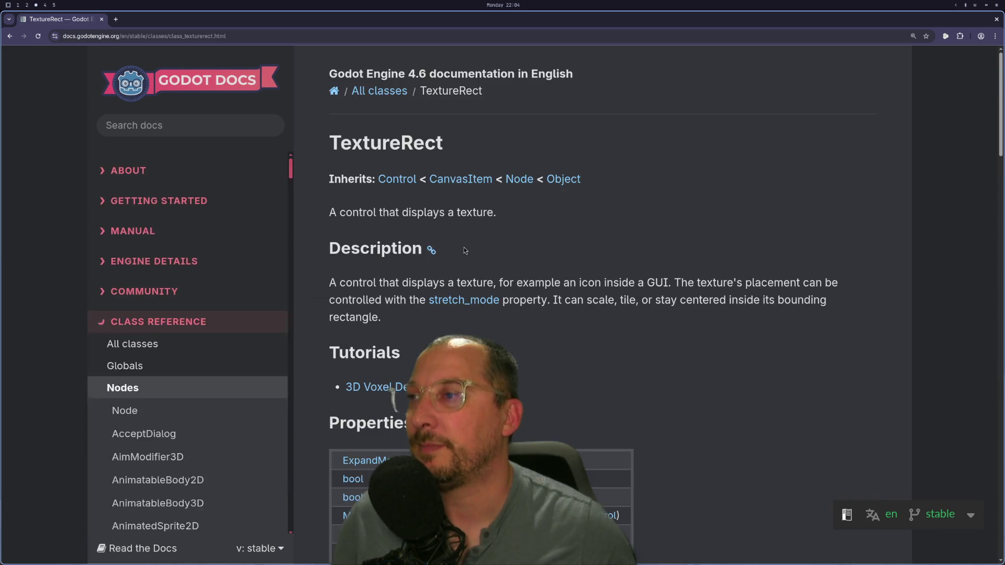
scroll(465, 249, down, 5)
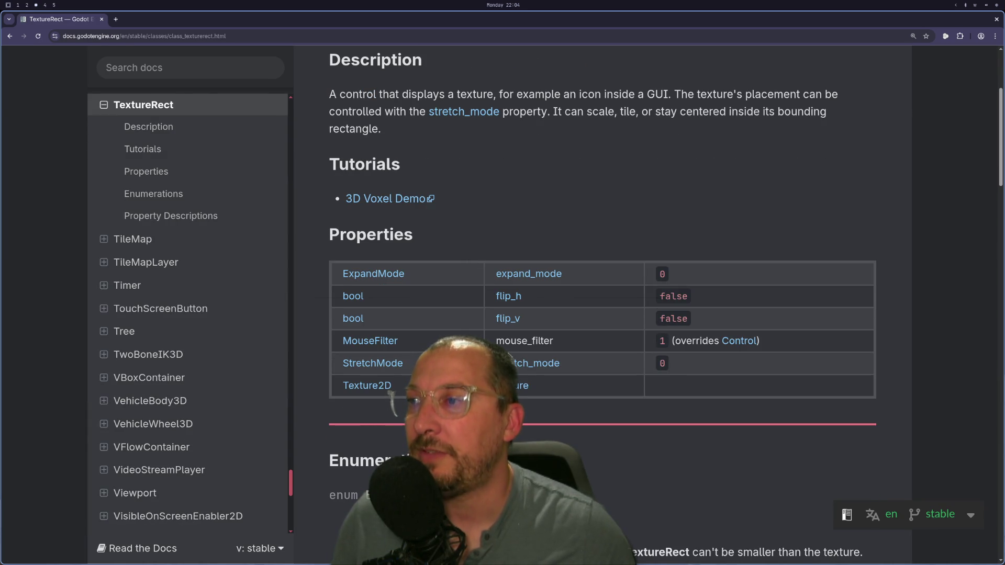
key(super+1)
Change line 8 to texture_rect.texture = resource_plant.image and save seed_icon.gd.
key(b)
key(b)
text(ea,te)
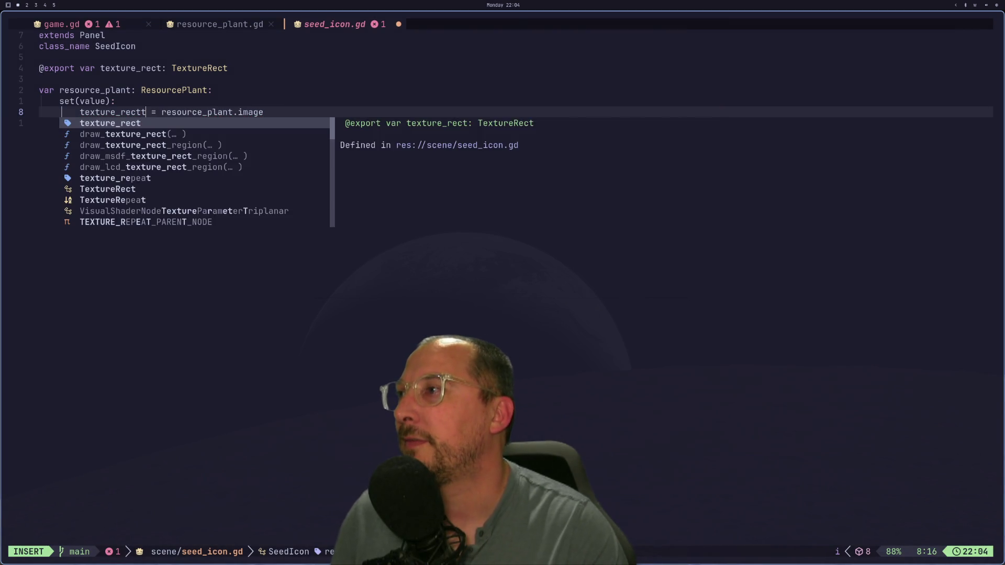
key(BackSpace)
key(BackSpace)
key(BackSpace)
text(.texture)
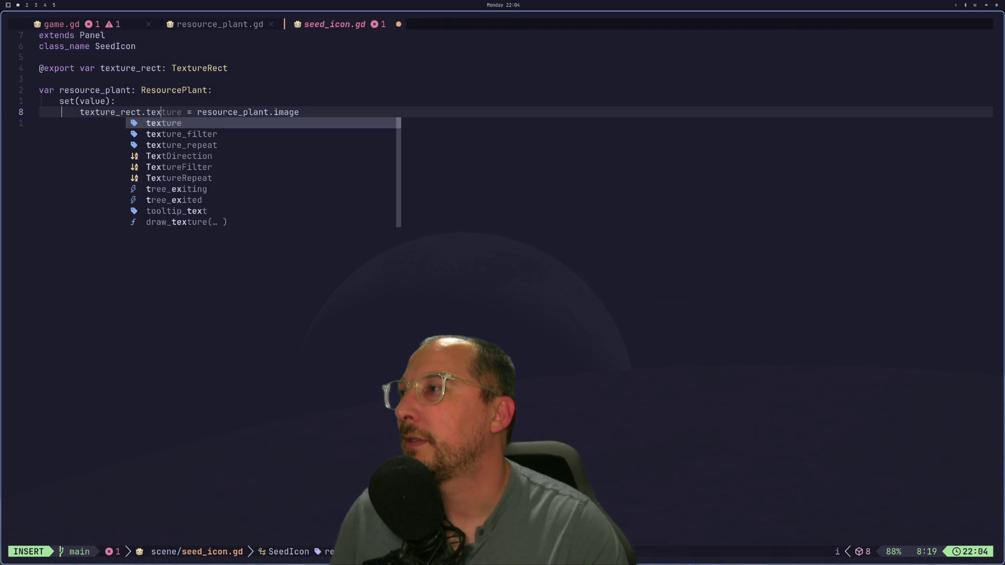
key(Escape)
text(:w)
key(Return)
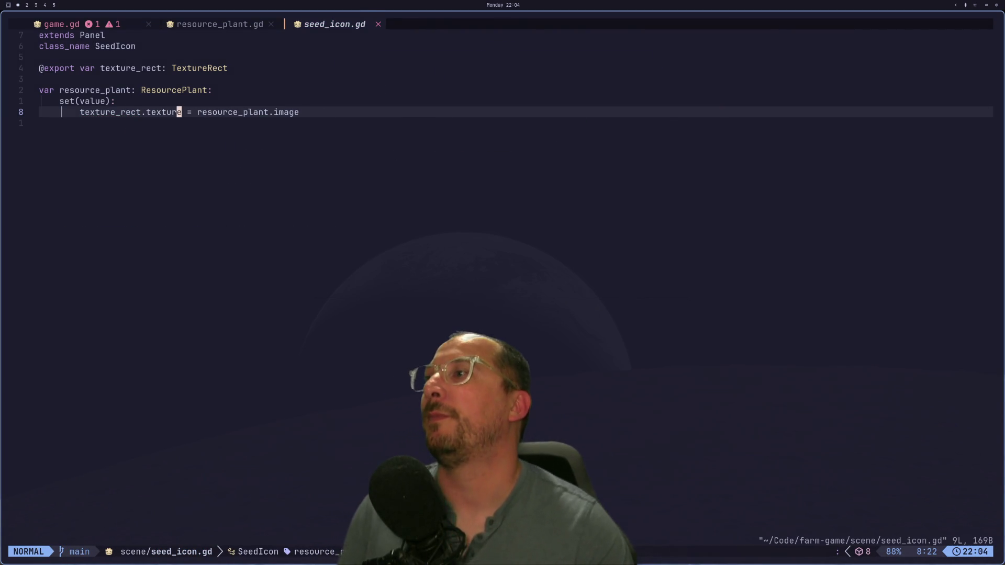
key(k)
key(k)
Assign the TextureRect node to SeedIcon's texture_rect export in Godot's Inspector.
key(k)
key(j)
key(j)
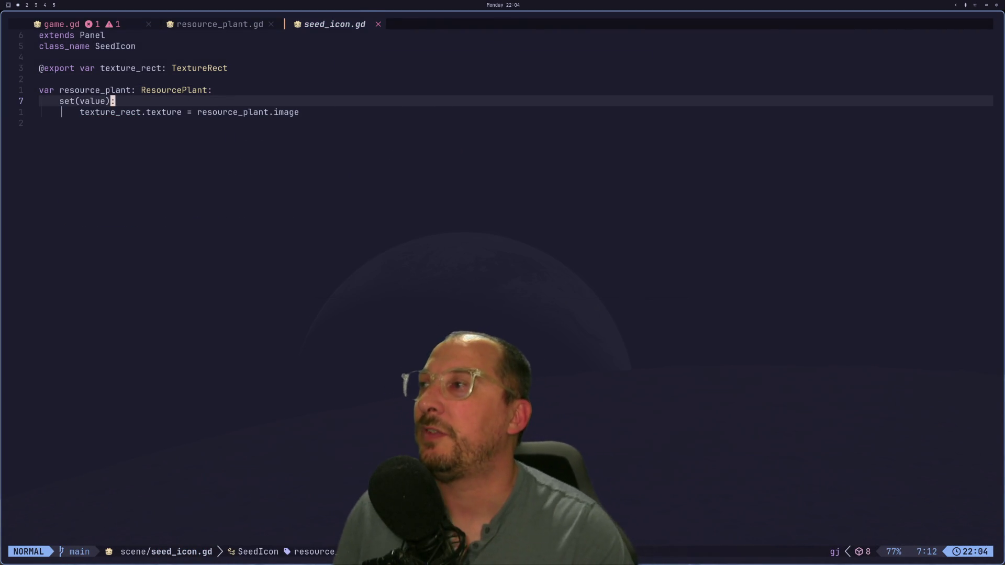
key(k)
key(j)
key(k)
key(k)
key(k)
key(j)
key(j)
key(j)
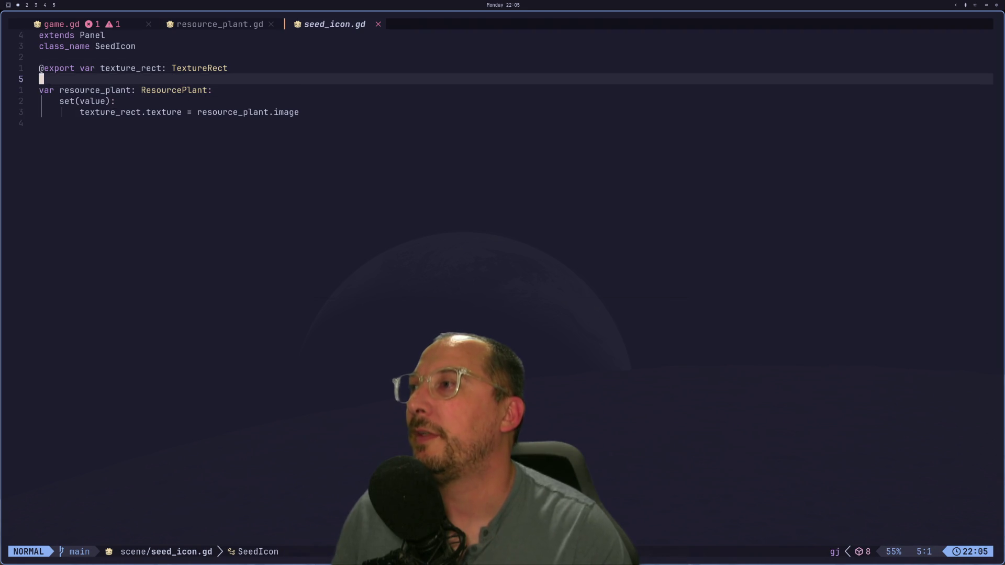
key(k)
key(k)
key(k)
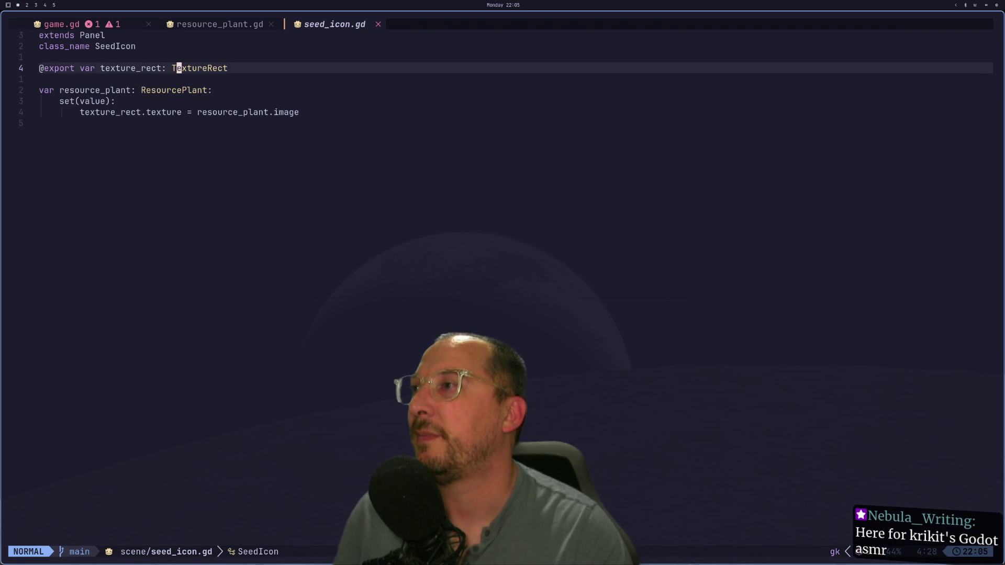
key(super+2)
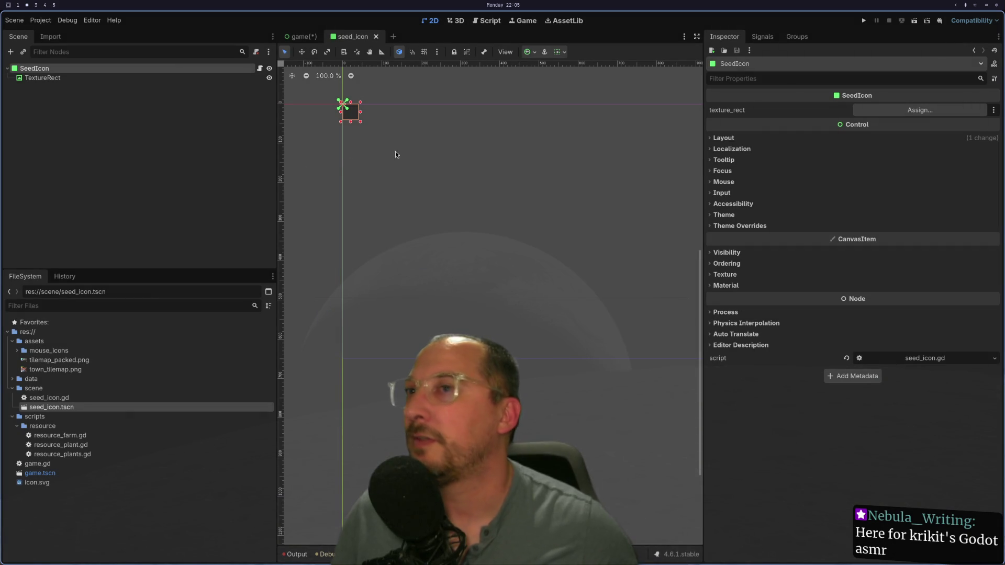
click(920, 110)
double_click(498, 206)
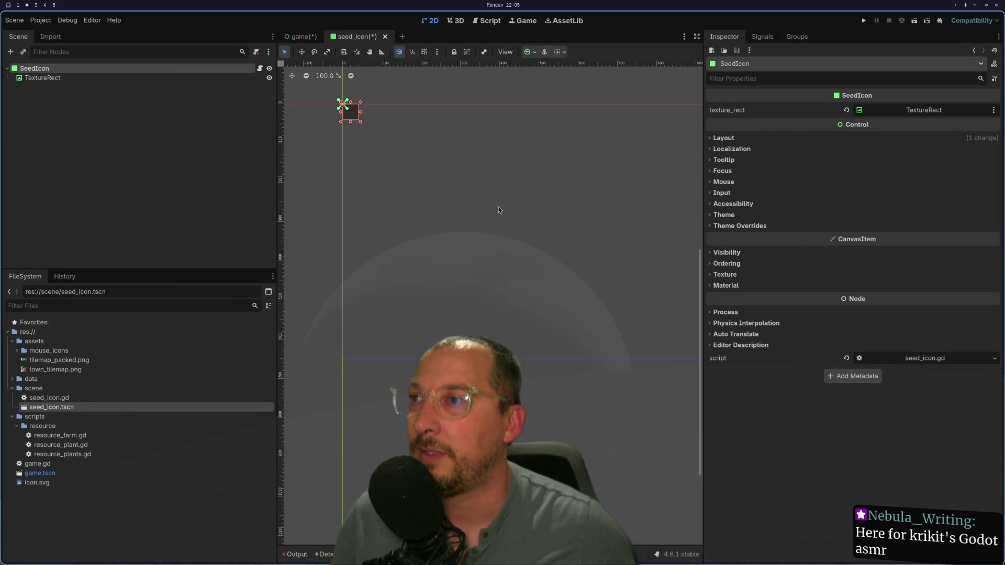
key(super+1)
key(shift+h)
key(shift+h)
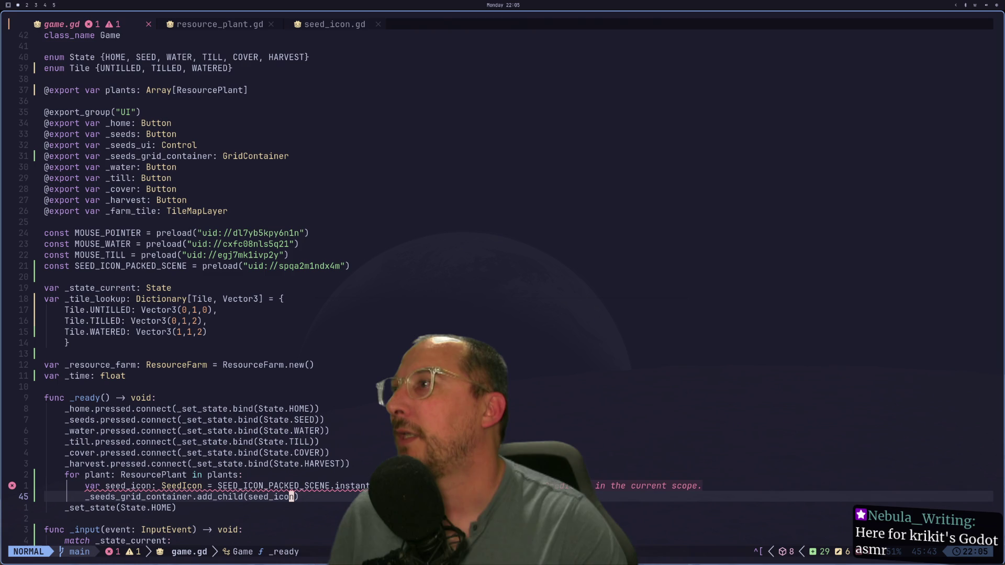
Finish the seed_icon argument edit in game.gd and save it.
key(a)
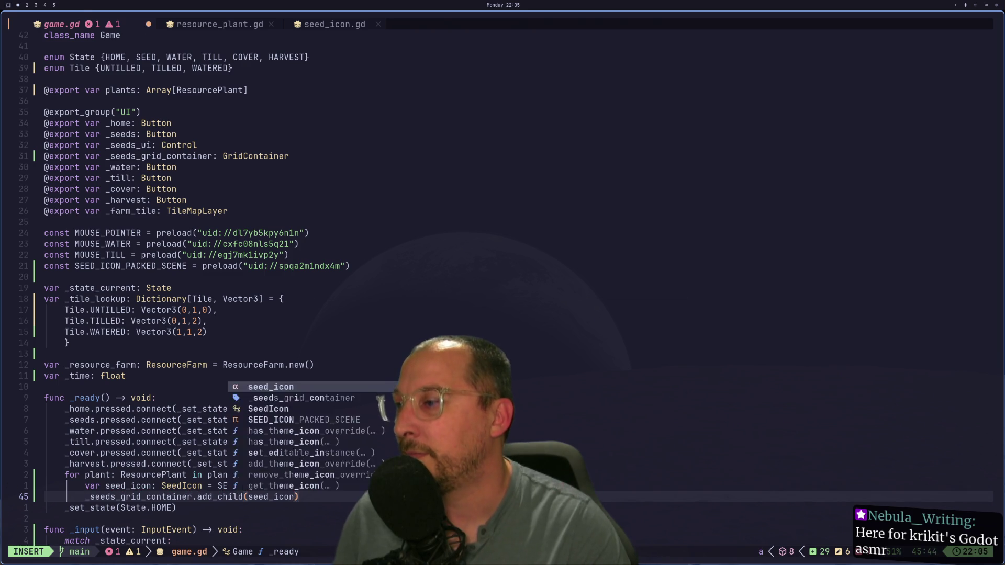
key(Escape)
text(:w)
key(Return)
Insert seed_icon.resource_plant = plant above the add_child call and save game.gd.
key(shift+o)
text(seed)
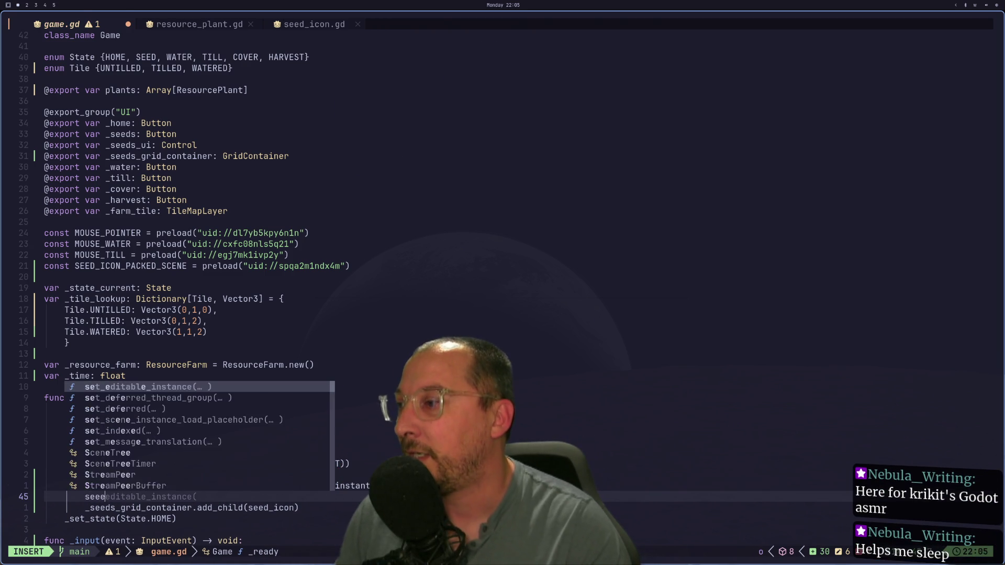
text(_icon.)
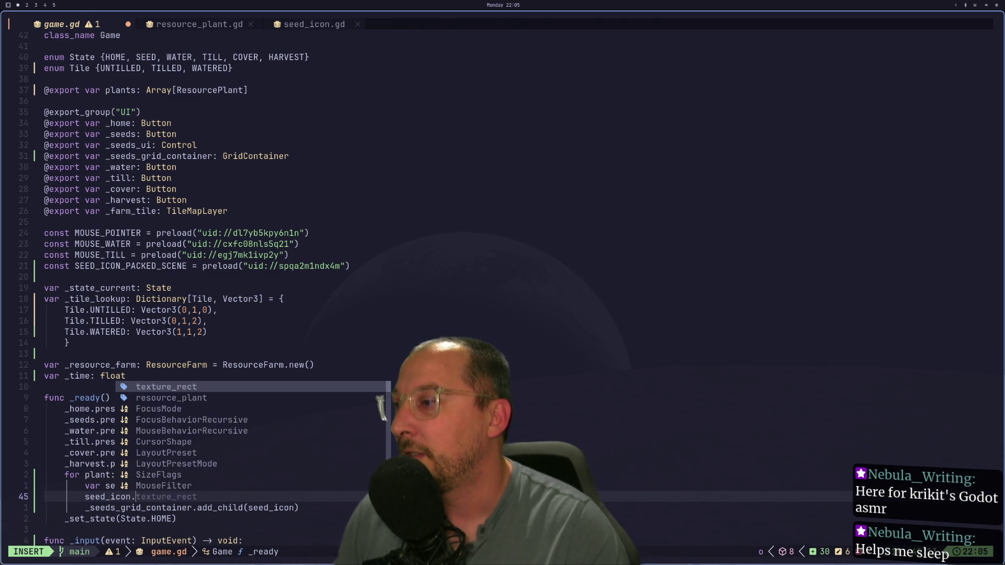
key(Down)
key(Return)
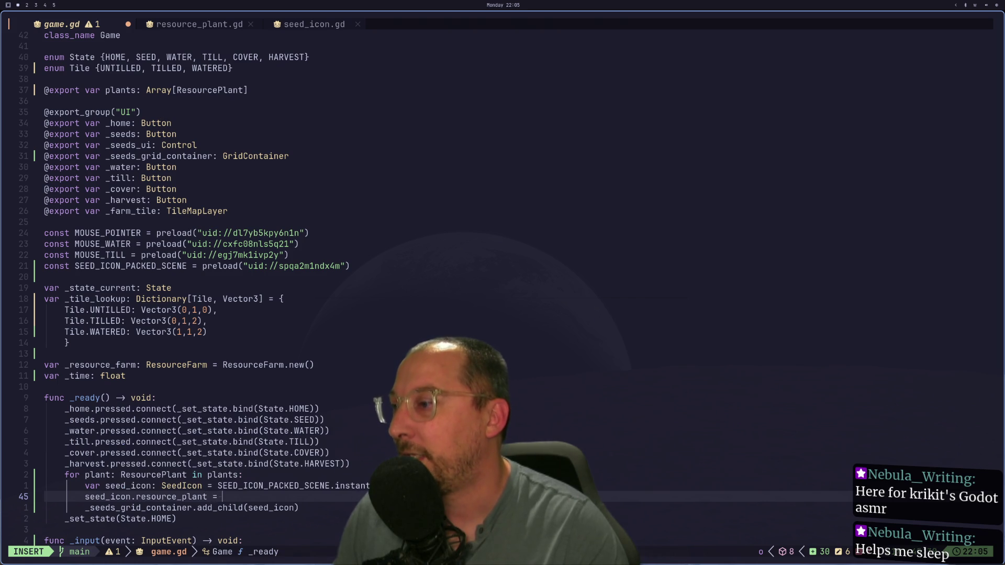
text(plant)
key(Escape)
text(:w)
key(Return)
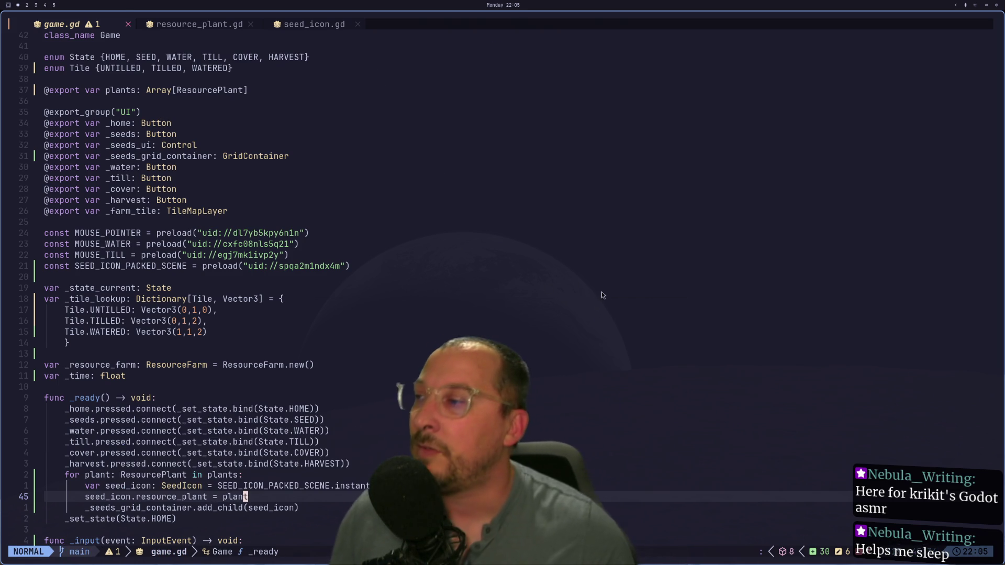
key(super+2)
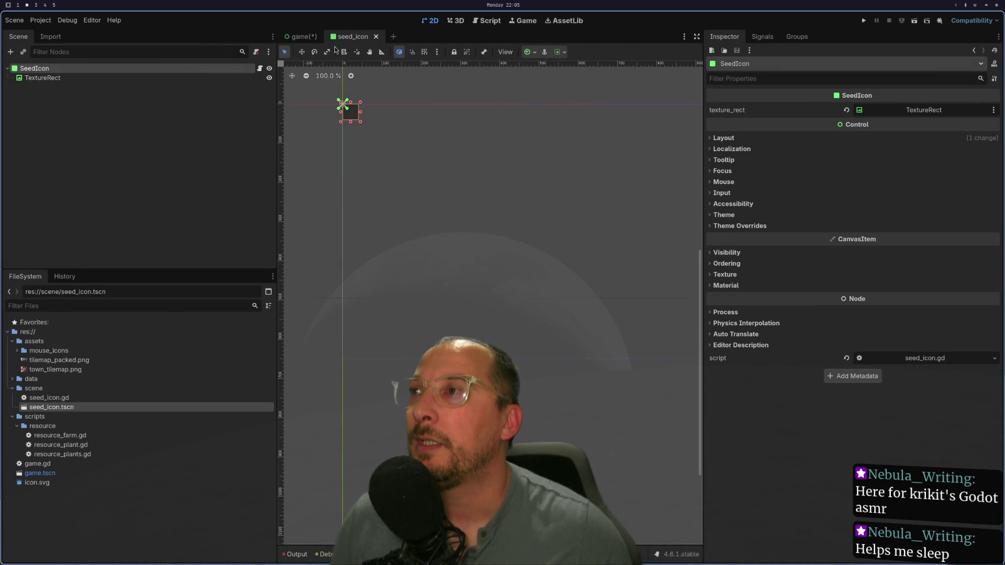
Select TextureRect, dismiss the anchor presets unchanged, and save the seed_icon scene.
click(43, 78)
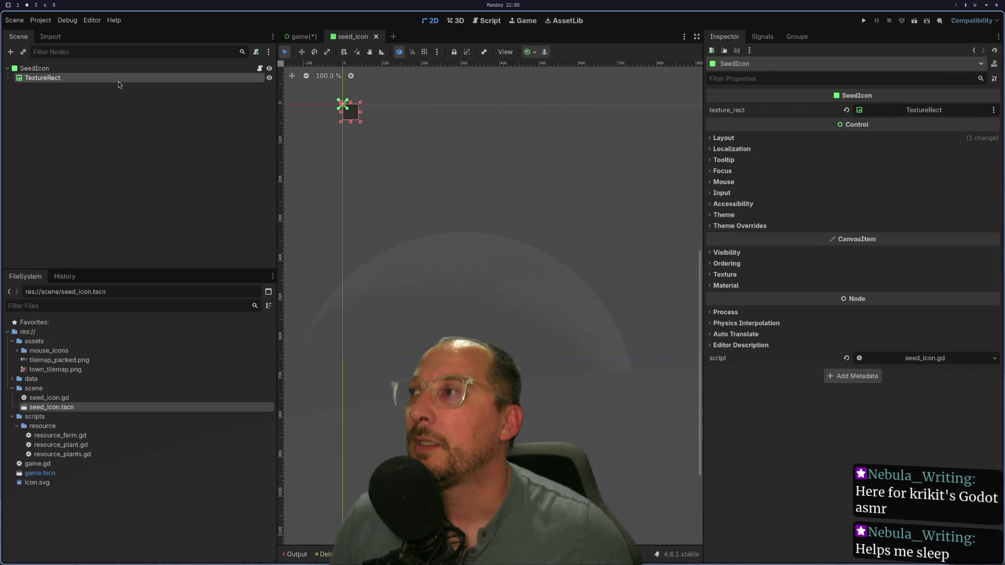
click(535, 53)
click(240, 139)
key(ctrl+s)
In the game scene, inspect the UI node's first plant entry, then run the project.
key(ctrl+Tab)
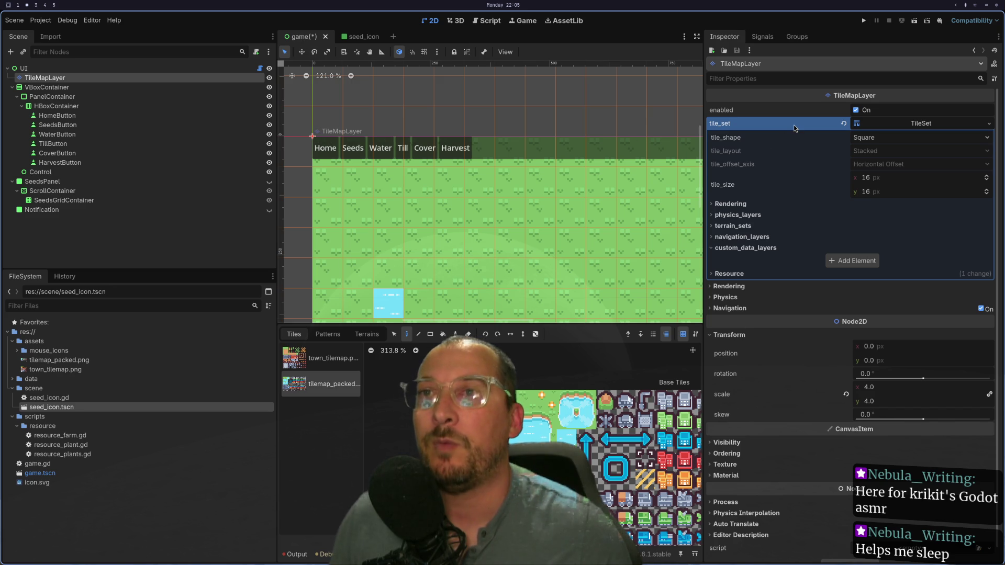
click(124, 69)
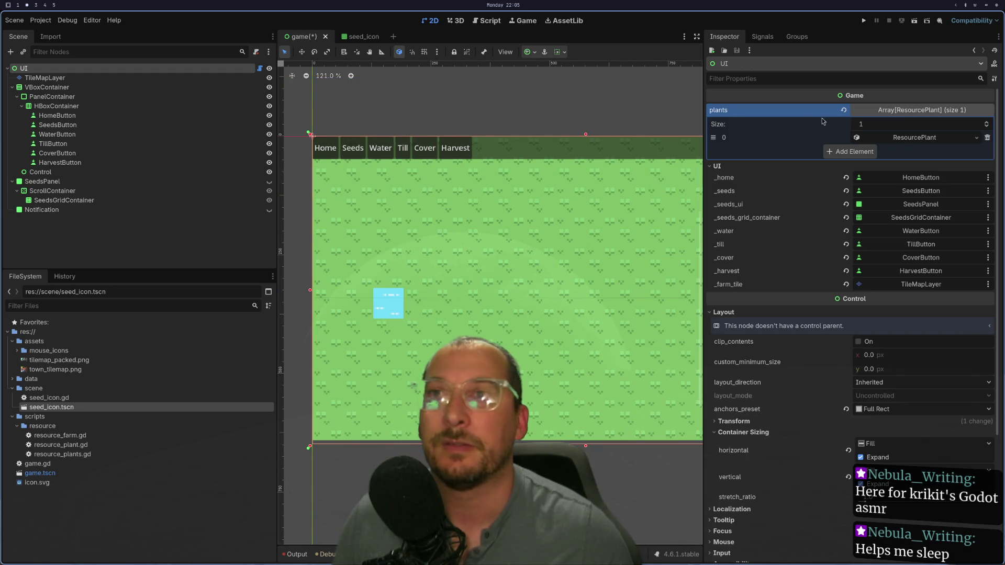
click(916, 141)
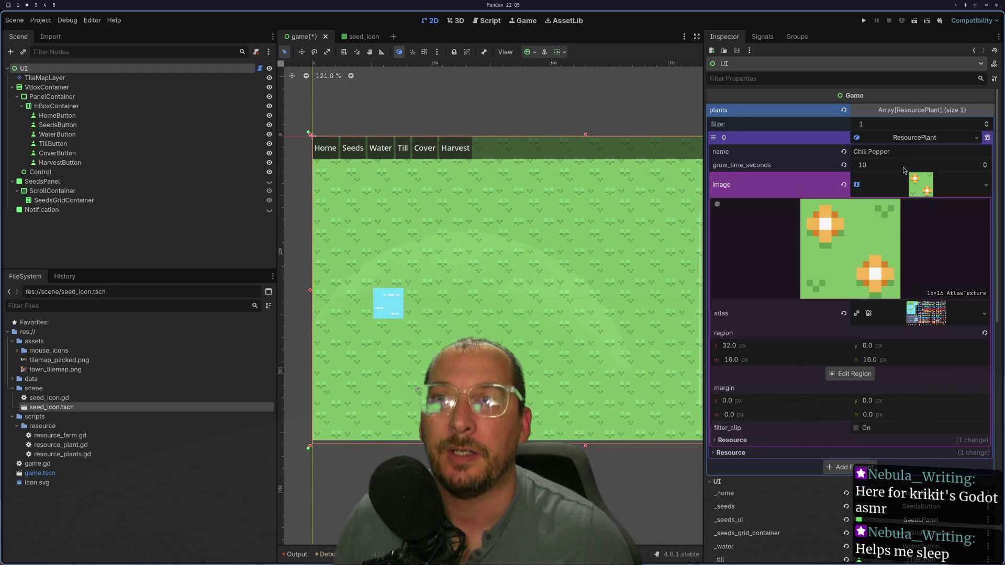
click(918, 192)
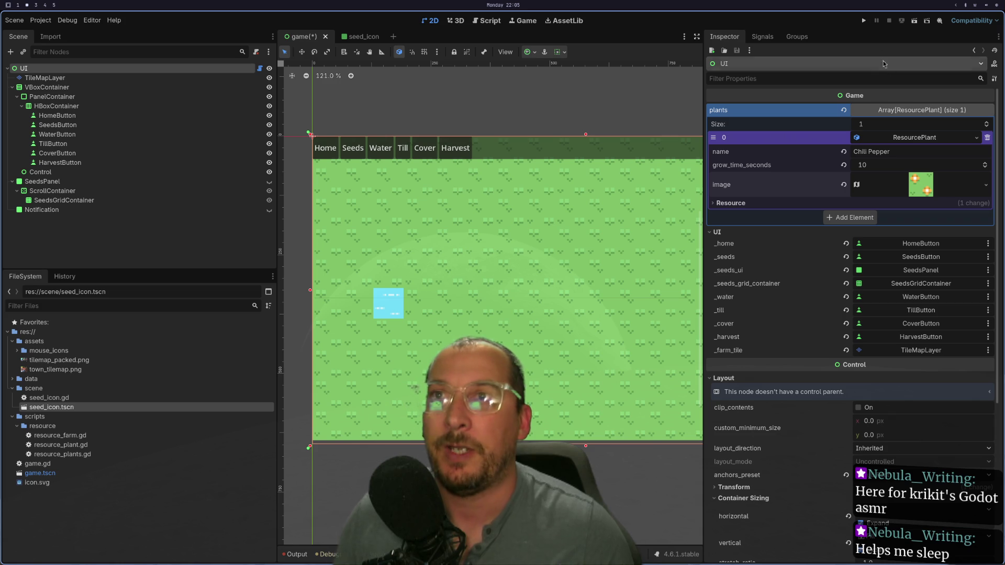
click(865, 24)
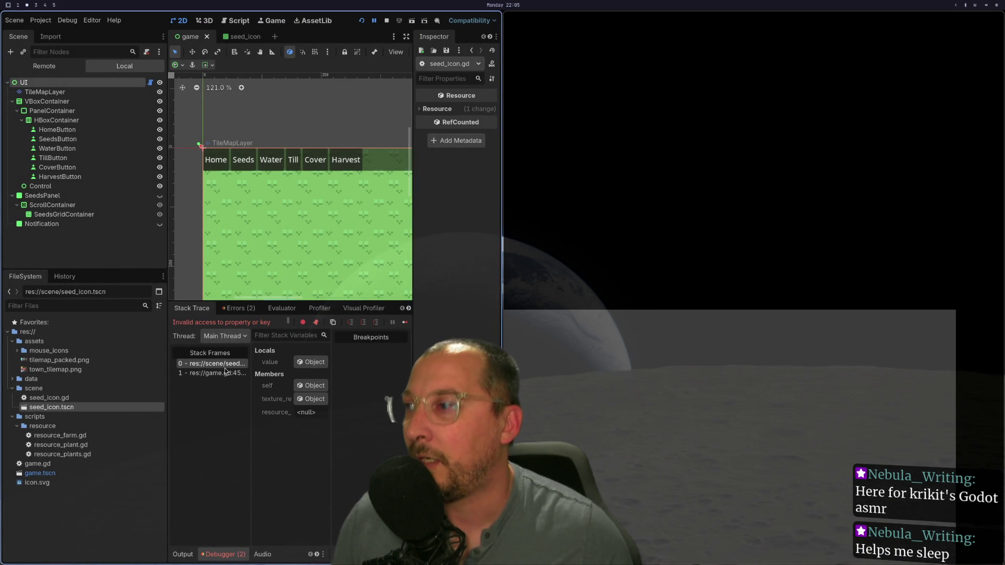
key(super+1)
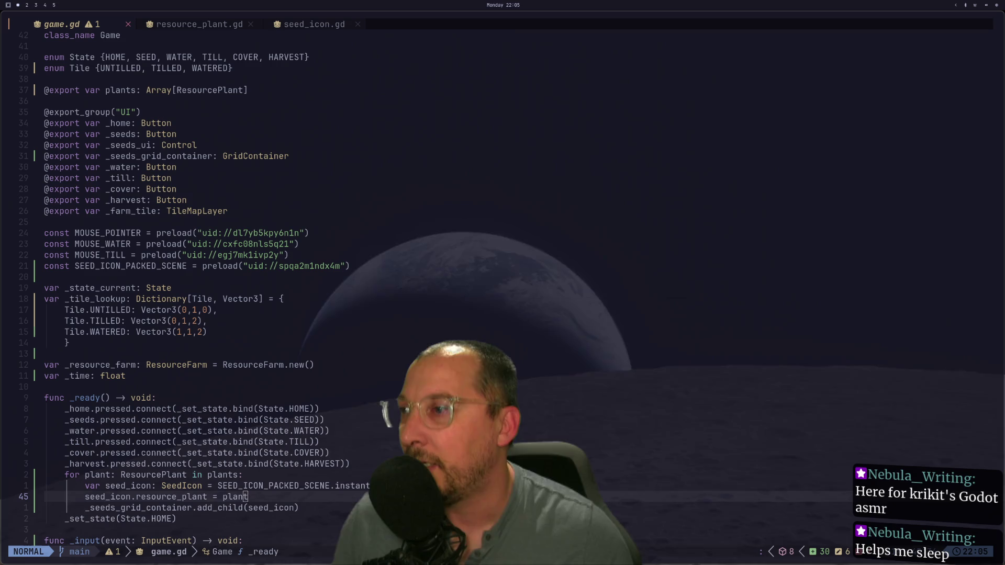
key(j)
key(j)
key(j)
key(l)
key(l)
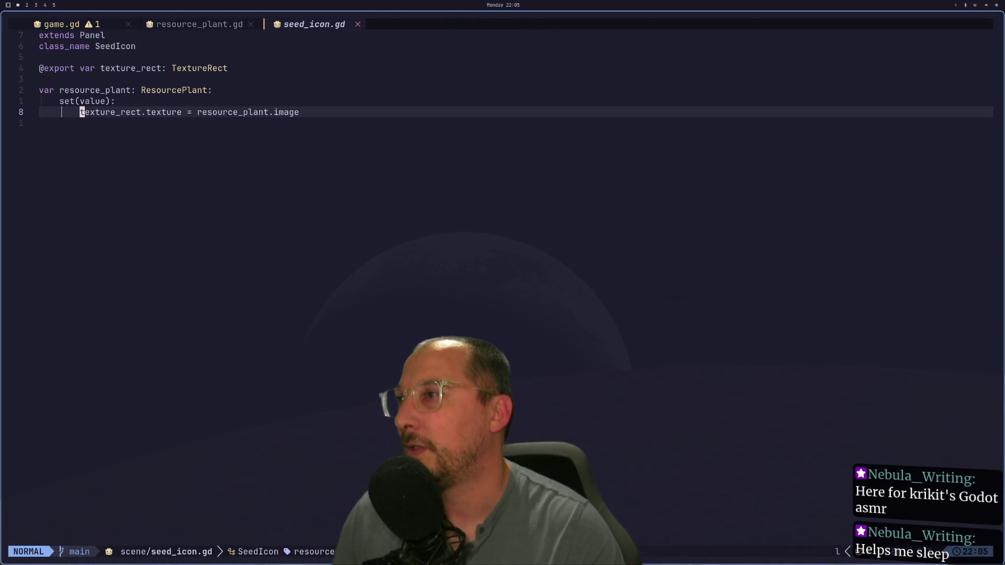
key(super+2)
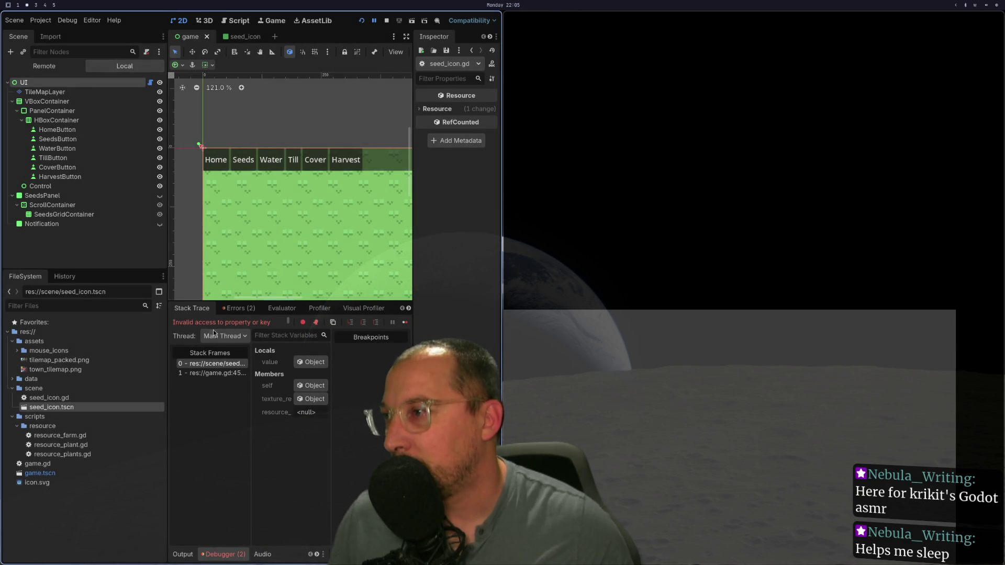
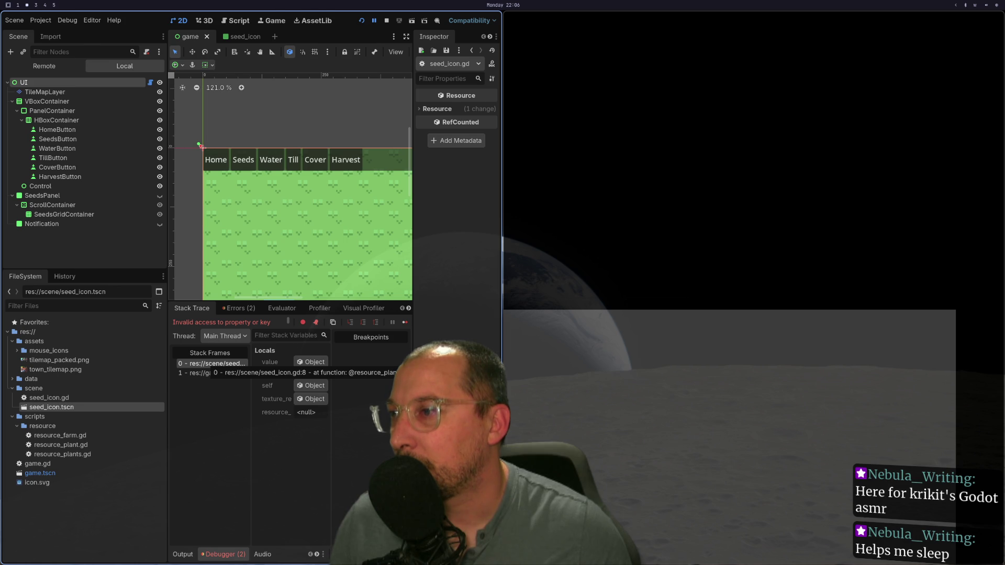
Insert a print(resource_plant.image) line above the texture assignment in seed_icon.gd's setter.
key(super+1)
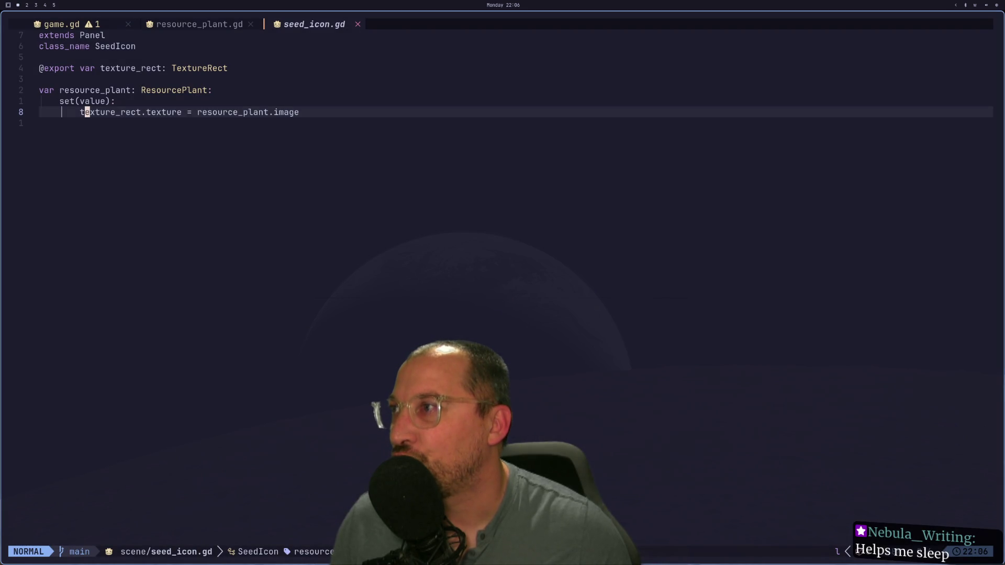
key(l)
key(l)
key(l)
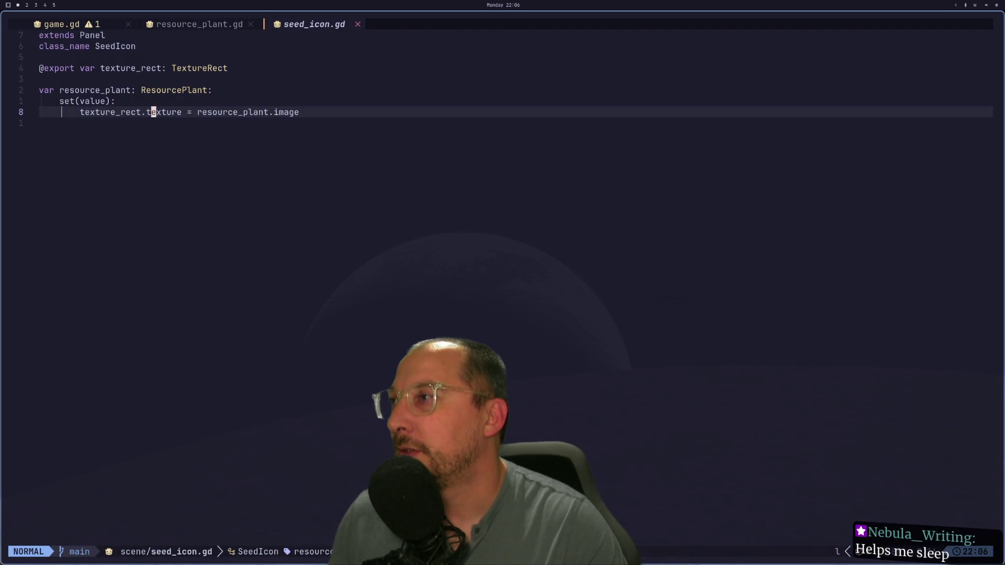
key(y)
key(dollar)
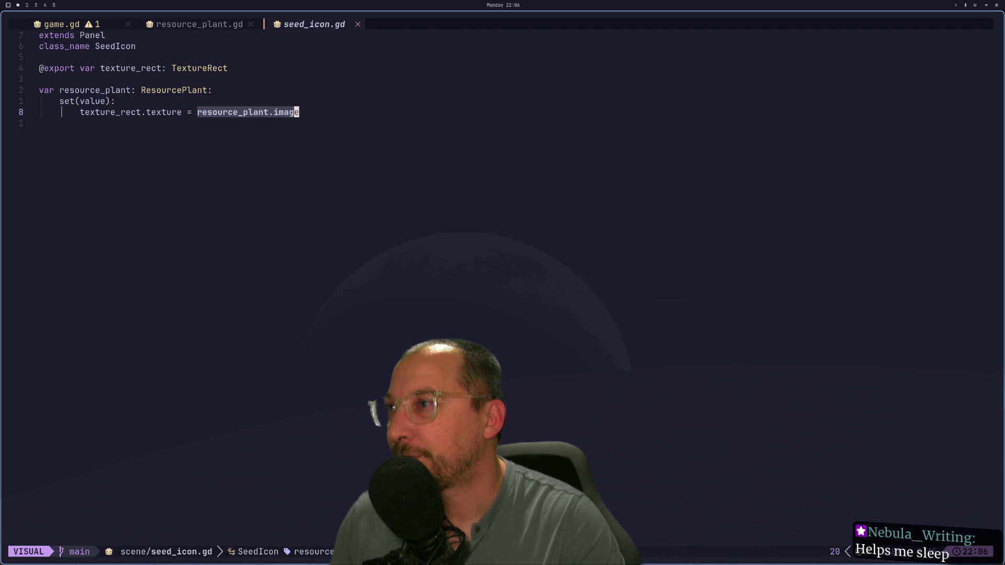
text(Oprint)
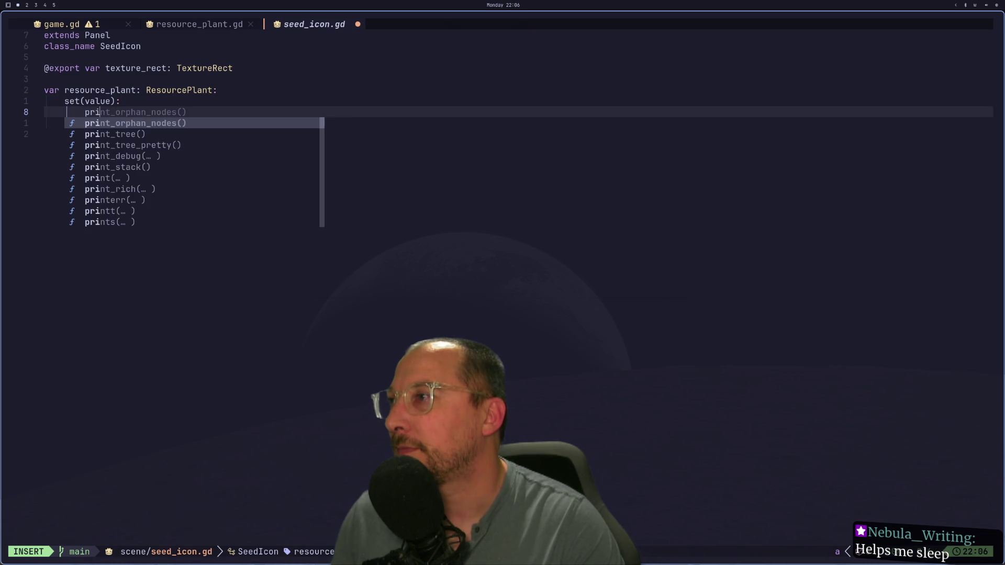
text(()
key(Escape)
key(p)
Join the closing parenthesis onto the print line and save seed_icon.gd.
key(k)
key(j)
key(j)
key(i)
key(BackSpace)
key(Escape)
key(colon)
key(super+2)
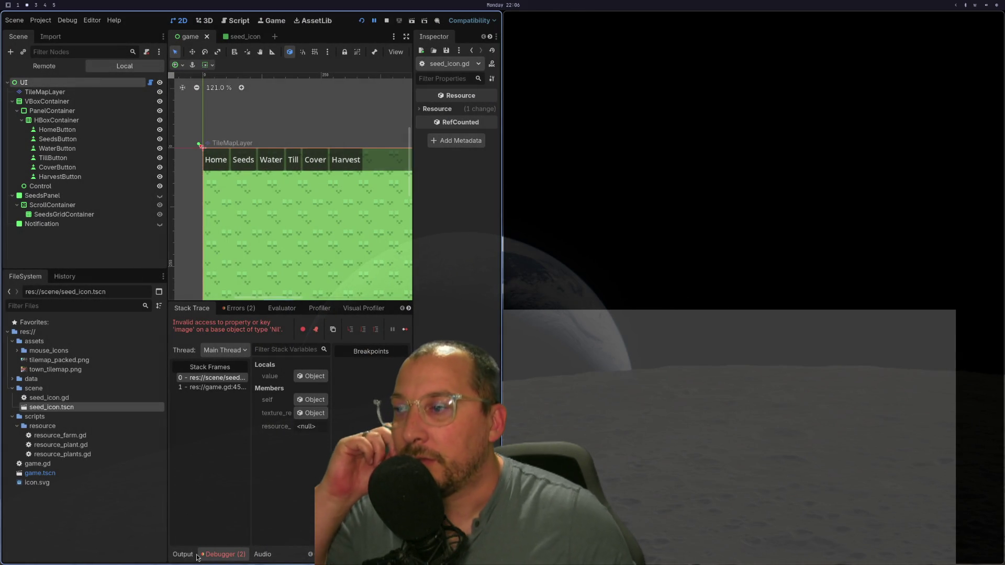
Stop the farm game and read the two errors, including the Nil 'image' access stack trace.
click(198, 556)
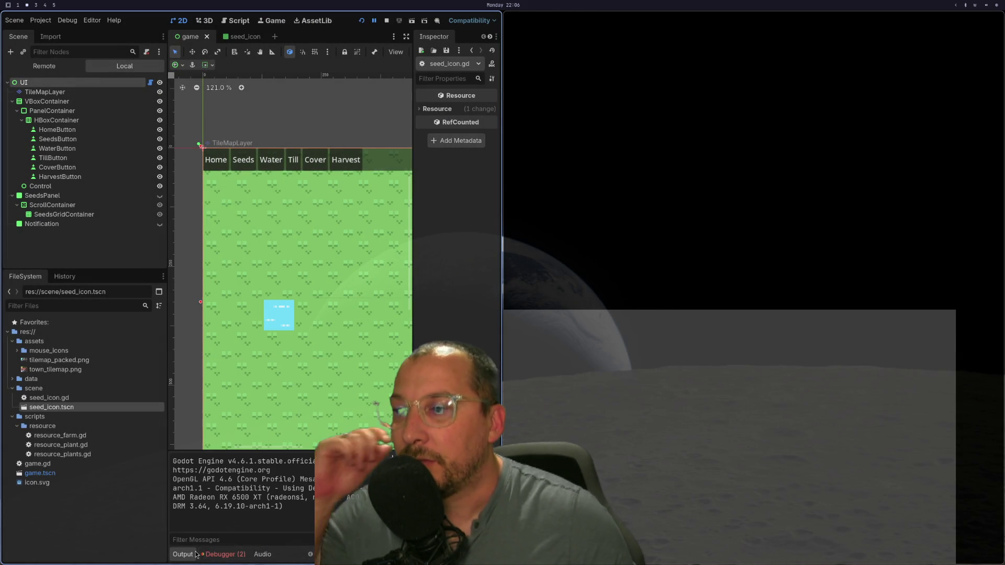
click(386, 21)
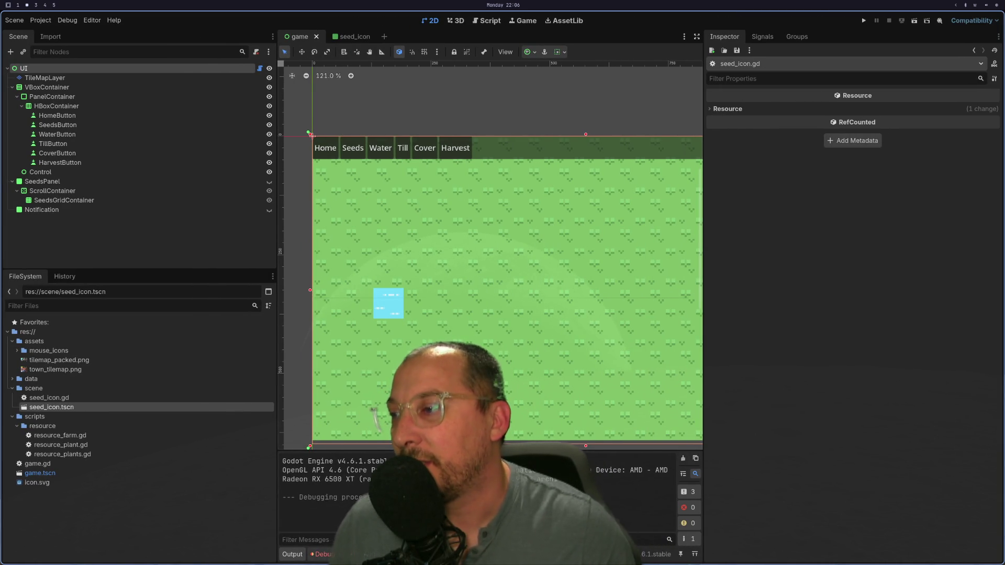
click(321, 555)
click(329, 308)
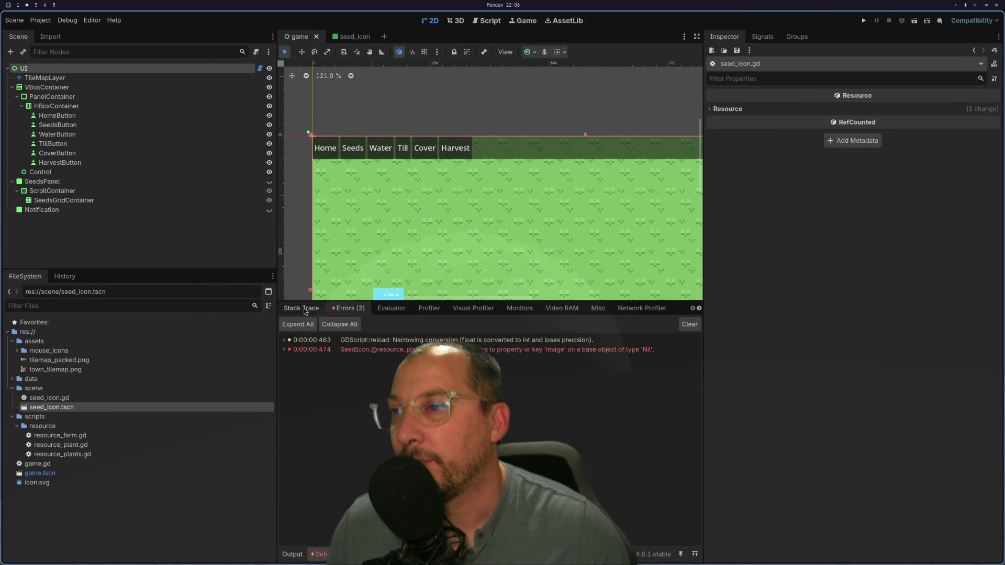
click(306, 309)
Check the TextureRect documentation, then bring up the game.gd script.
key(super+1)
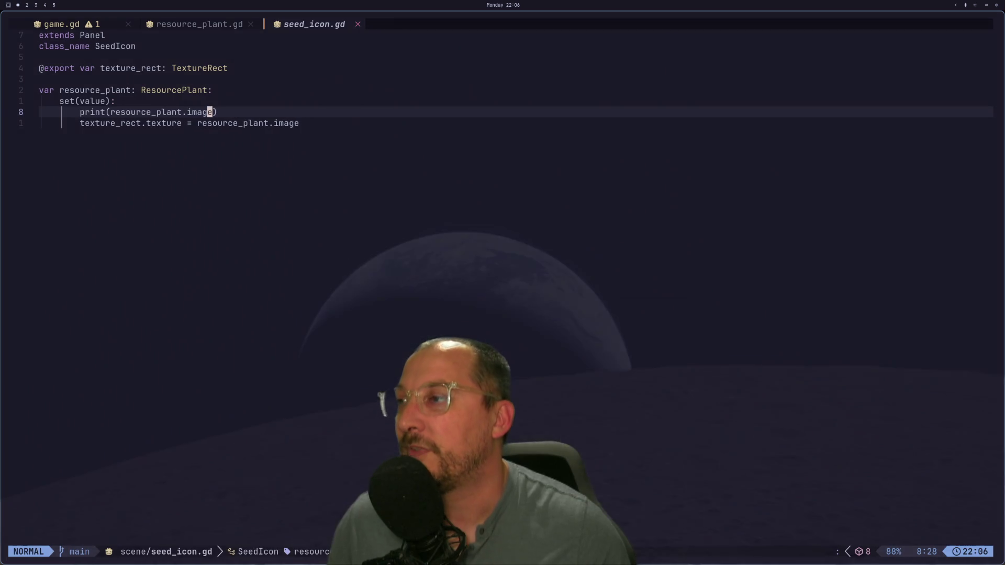
key(super+2)
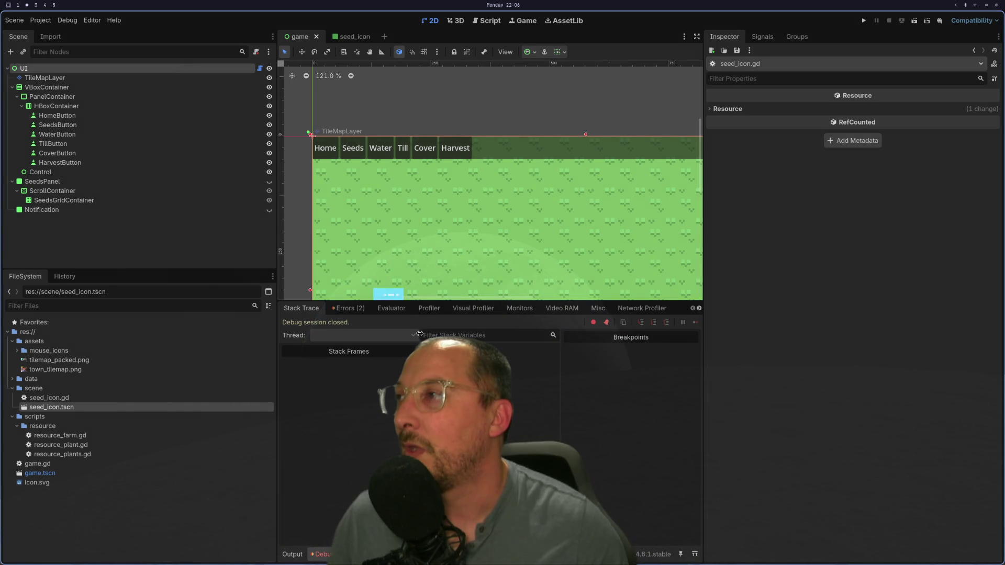
key(super+3)
key(super+2)
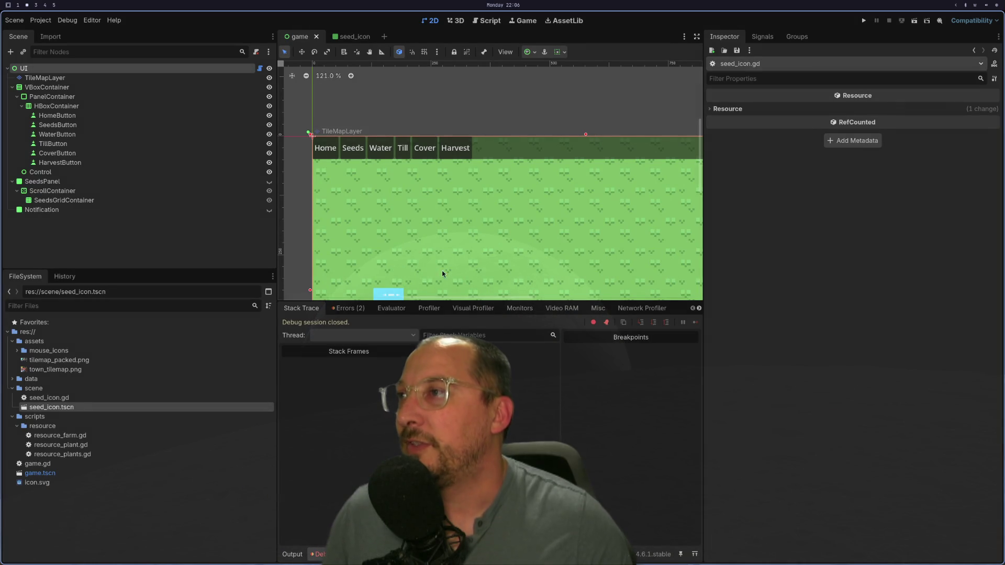
key(super+1)
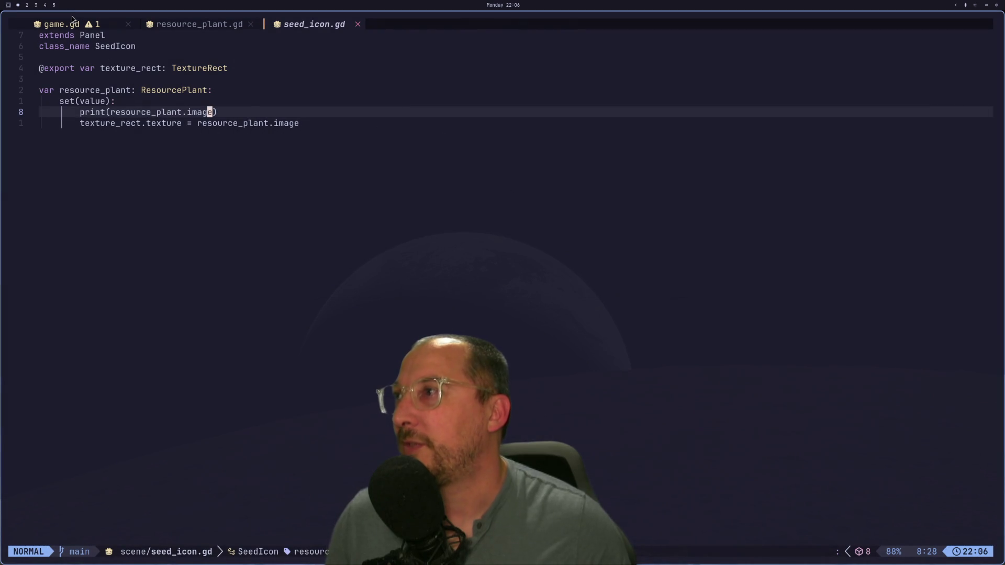
click(75, 24)
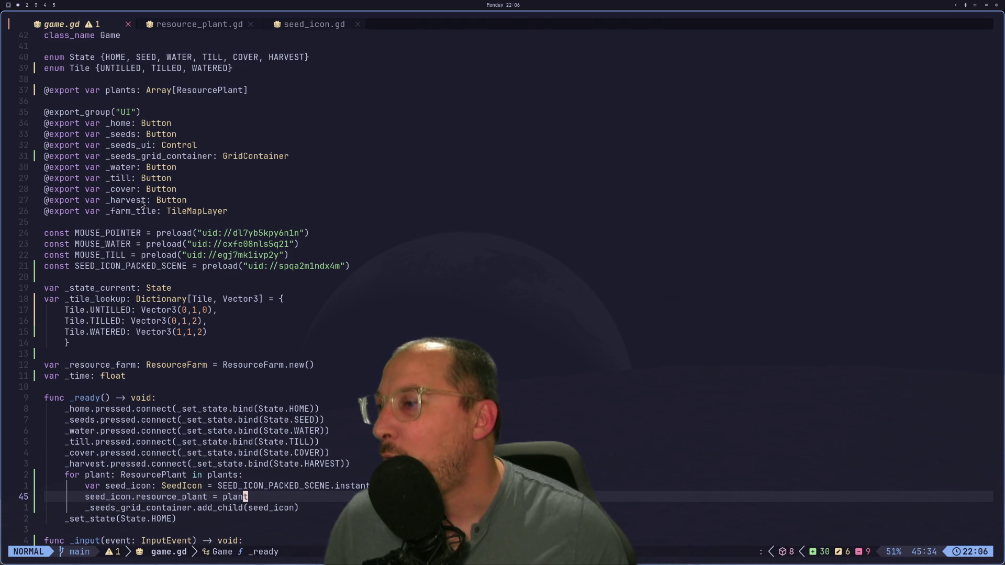
Move from game.gd's seed-icon loop in _ready up to the exported _till and _water variables.
key(k)
key(k)
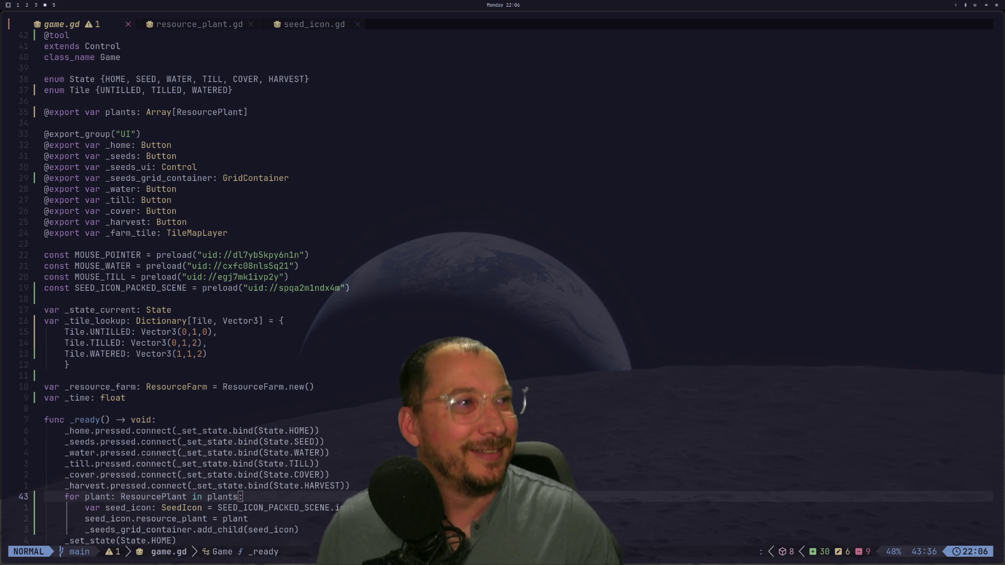
key(super+1)
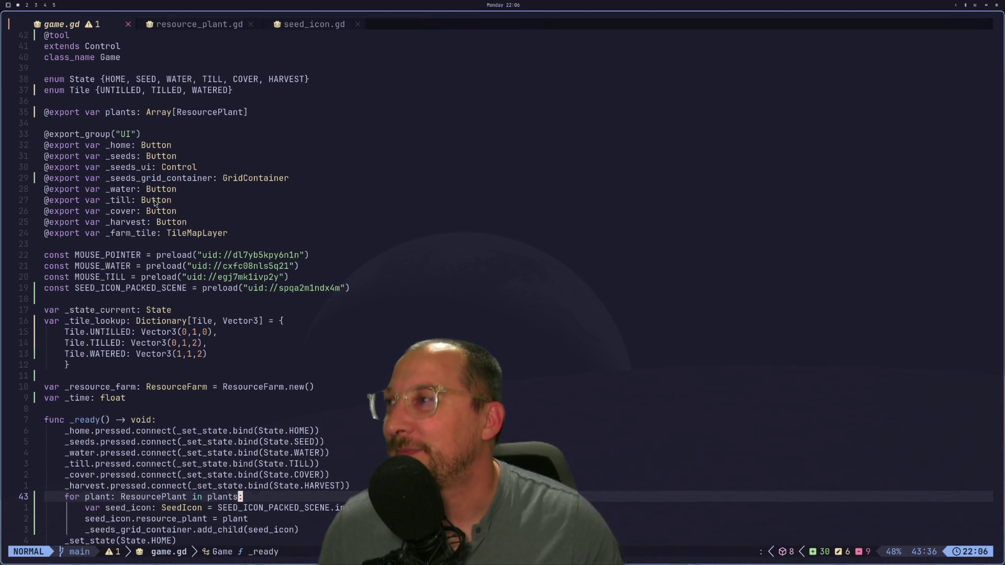
click(168, 200)
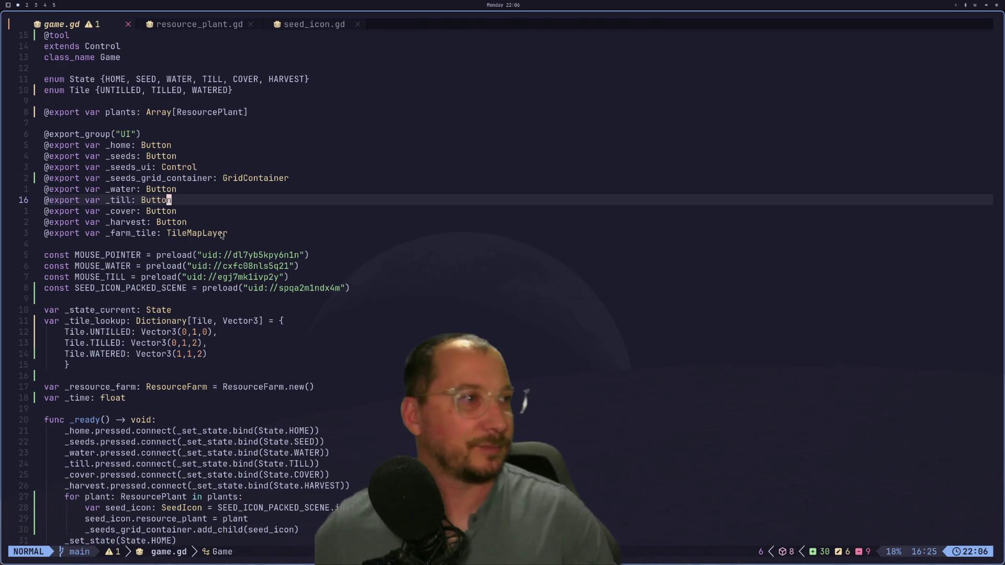
click(117, 189)
Look over the UI export group's _seeds_ui and _seeds_grid_container lines.
key(k)
key(k)
key(k)
key(j)
key(j)
key(j)
key(k)
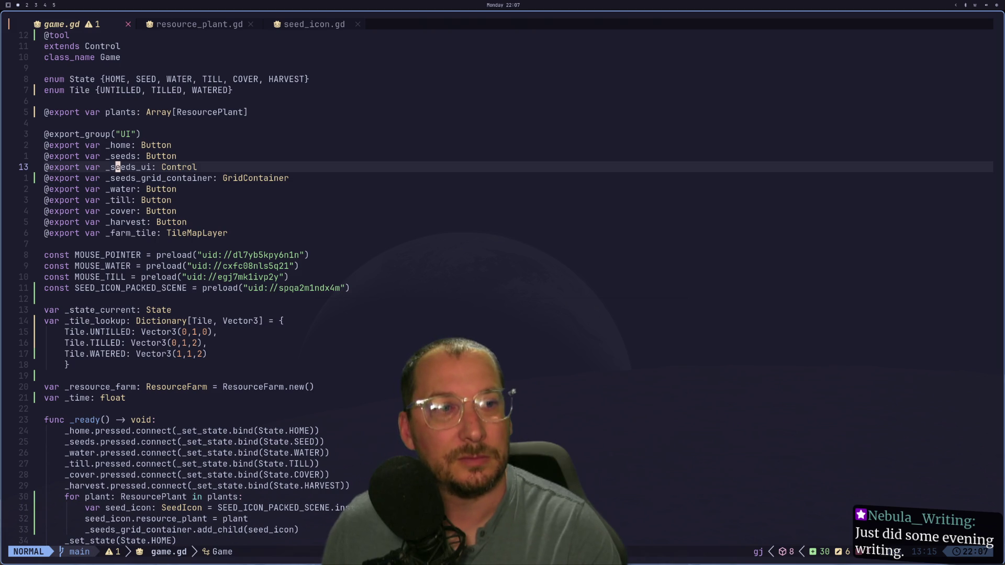
key(j)
key(h)
key(h)
key(g)
key(k)
key(j)
key(k)
key(j)
key(j)
key(k)
key(k)
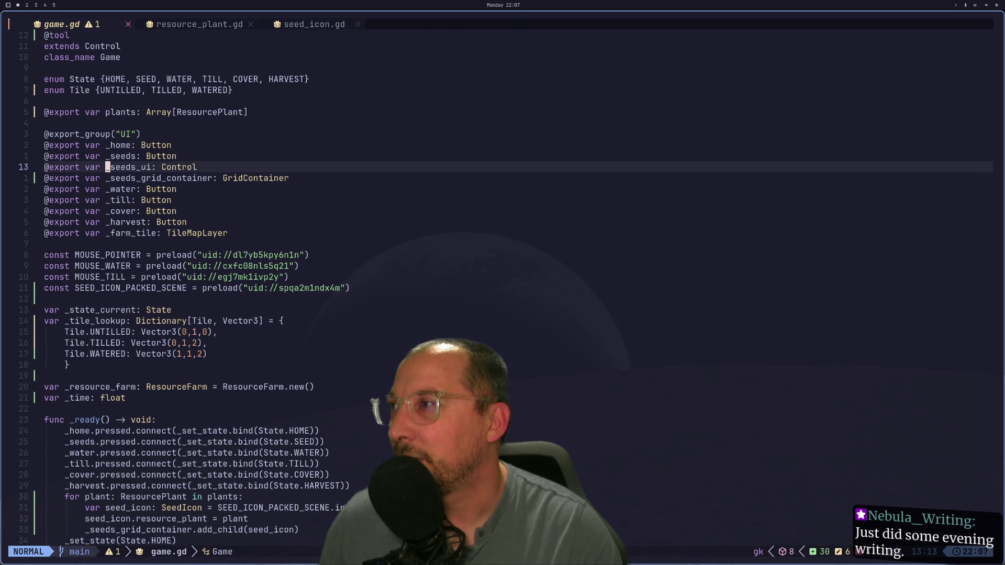
key(k)
key(k)
key(k)
key(k)
key(j)
key(7)
key(j)
key(j)
key(j)
key(k)
key(k)
key(k)
key(k)
key(k)
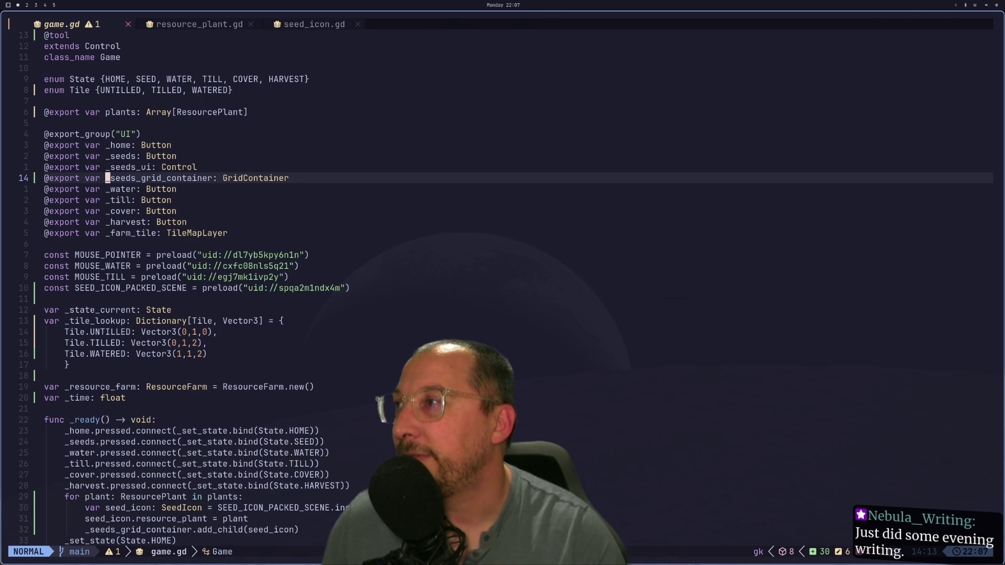
Follow the _ready loop down to the seed icon's resource_plant assignment line.
key(alt+Tab)
key(alt+Tab)
key(j)
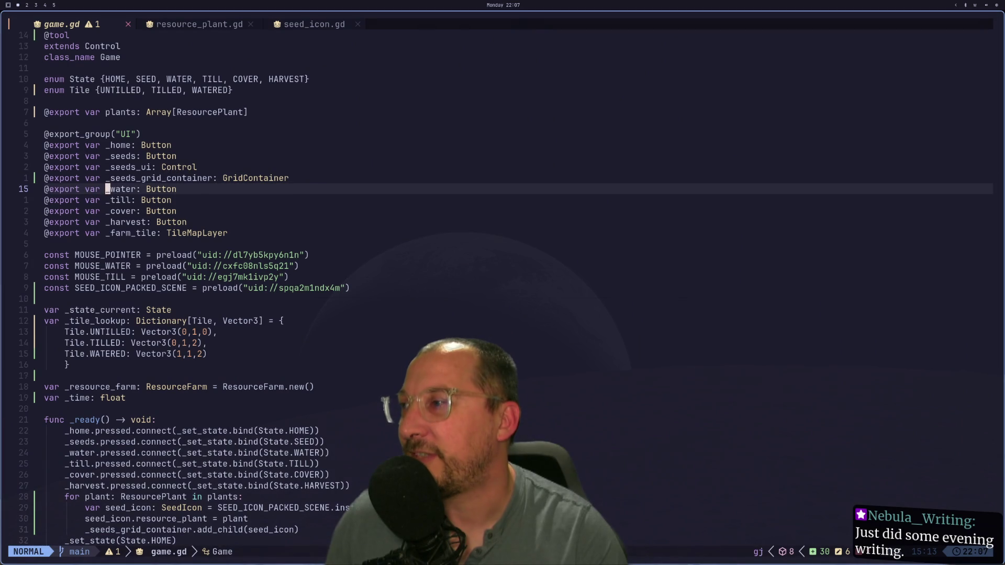
key(j)
key(j)
key(j)
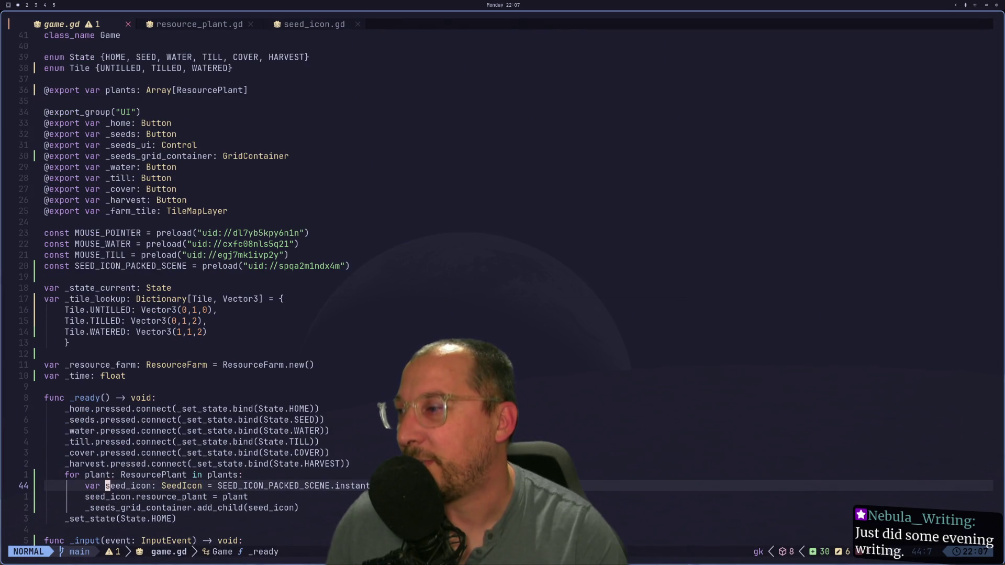
key(j)
key(l)
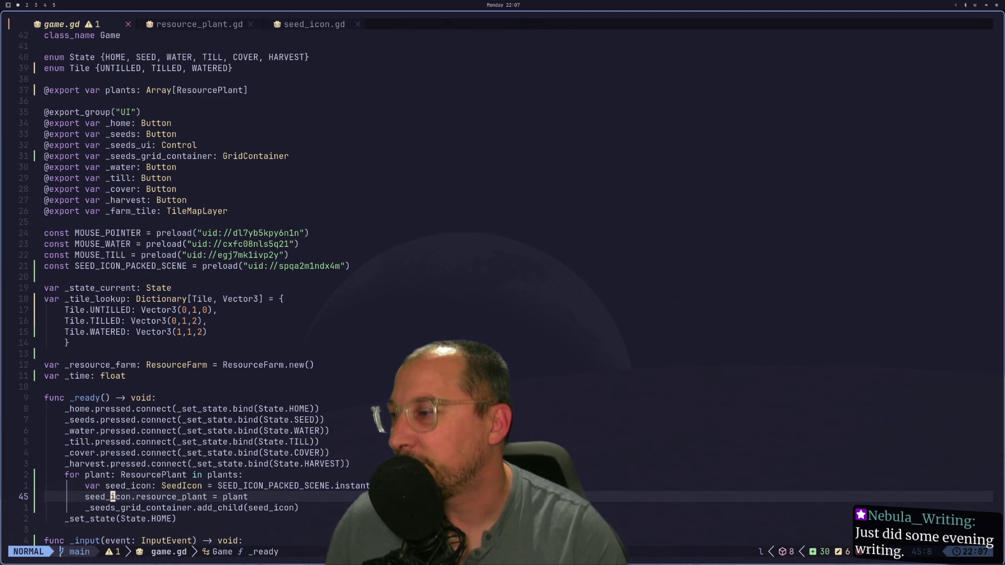
key(super+2)
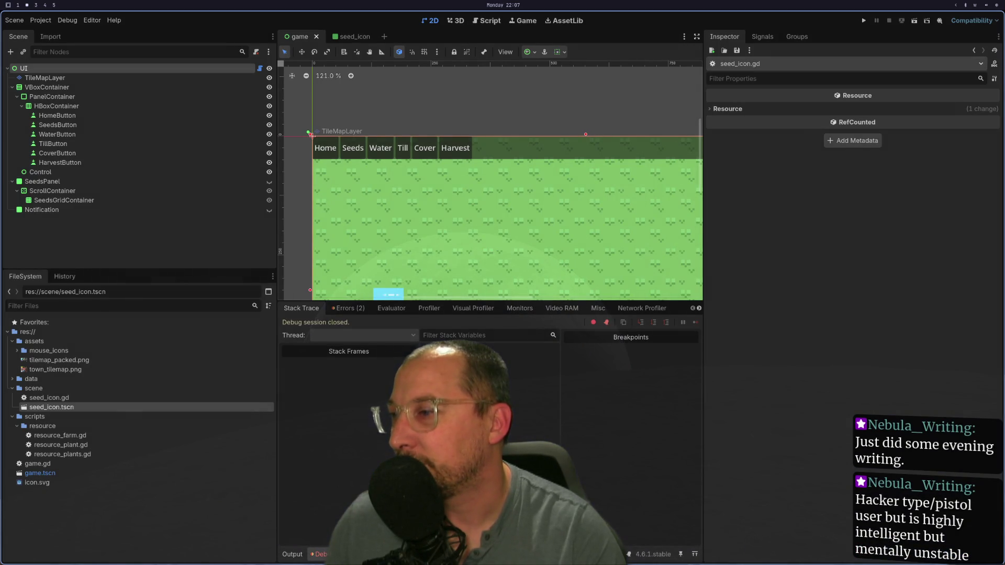
Change seed_icon.gd's print call to output resource_plant.name and save it.
key(super+1)
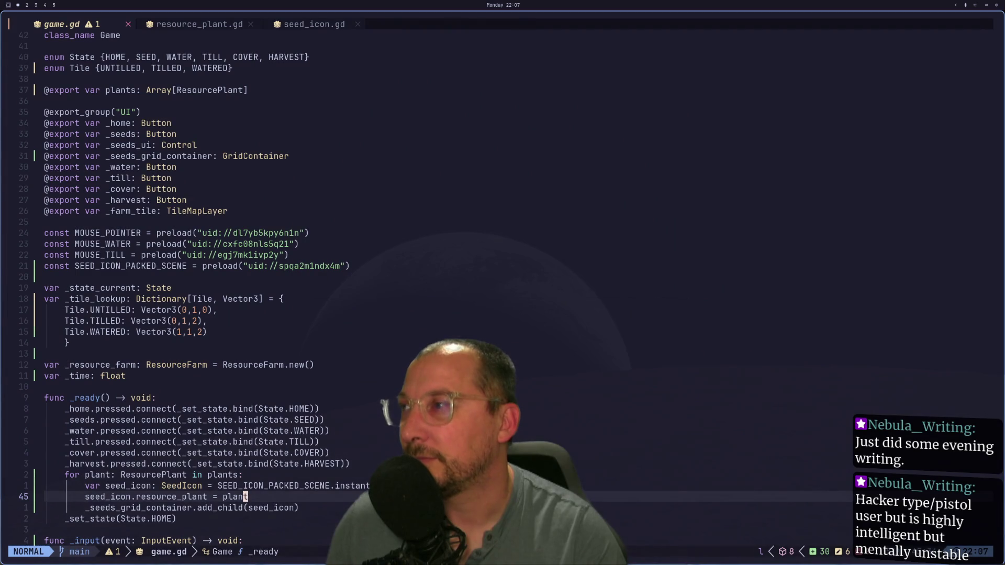
key(shift+l)
key(shift+l)
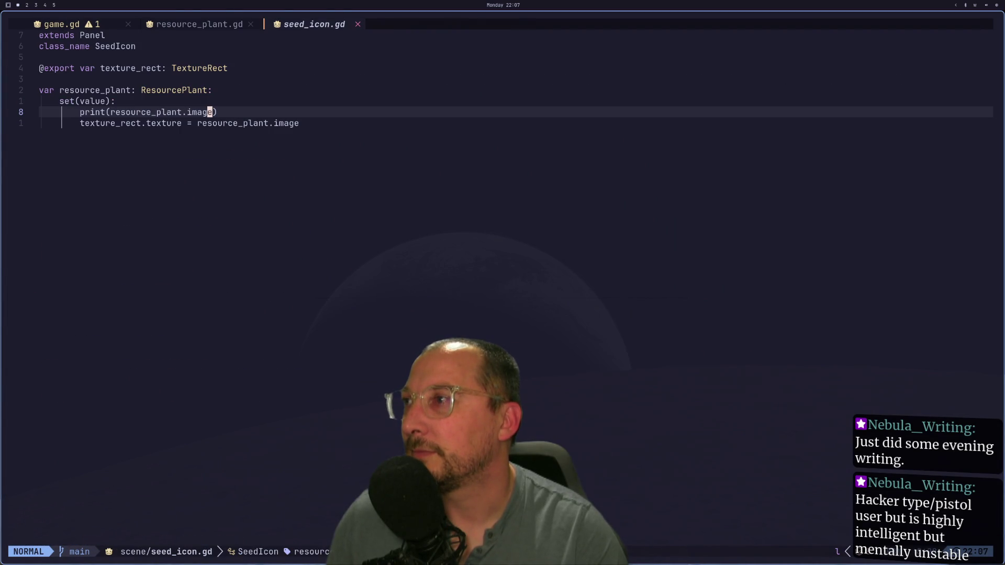
key(shift+h)
key(shift+l)
key(h)
key(h)
text(ciw)
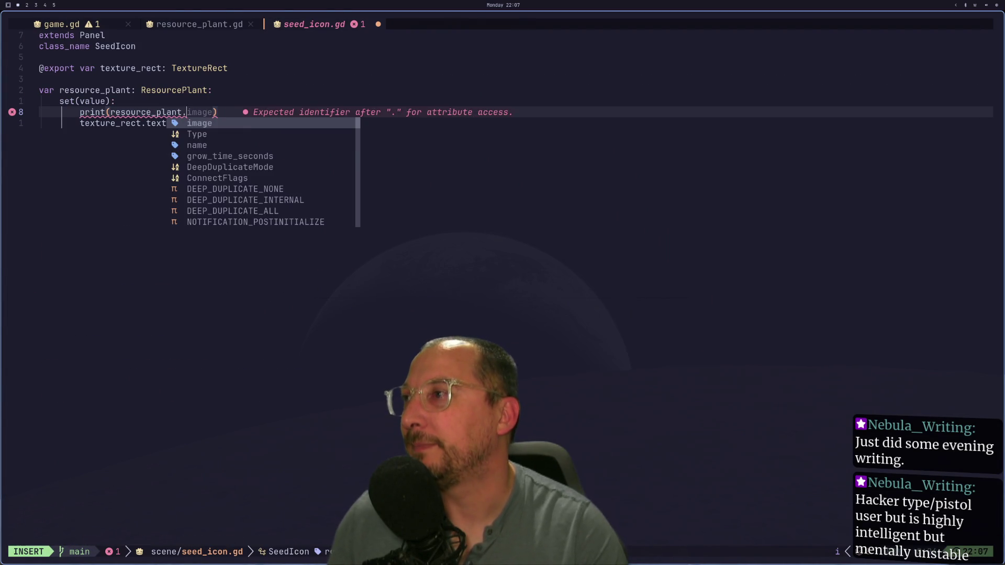
text(name)
key(Escape)
key(shift+h)
key(shift+h)
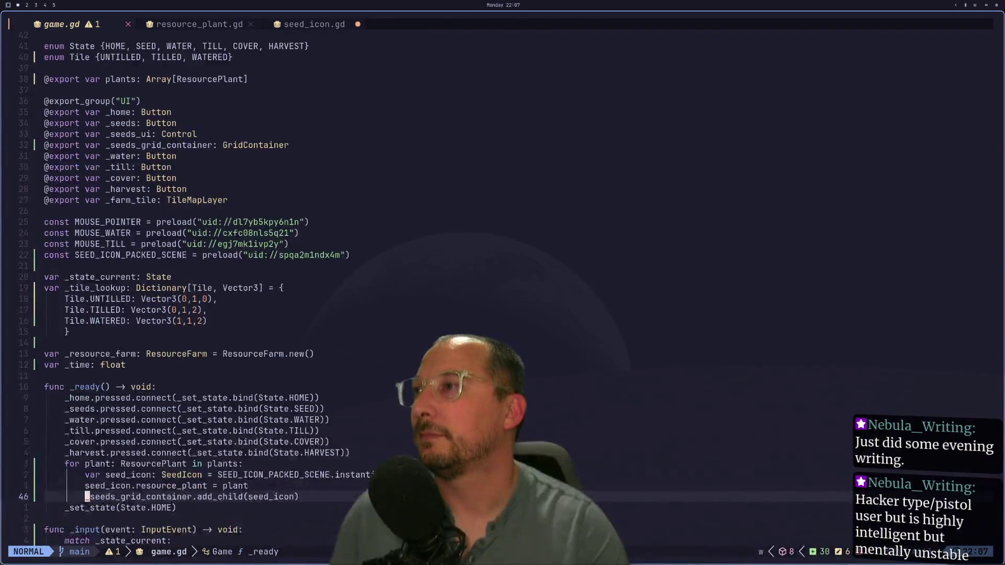
key(shift+l)
key(shift+l)
Rerun the farm game and open the failing seed_icon.gd line from the debugger error.
key(super+2)
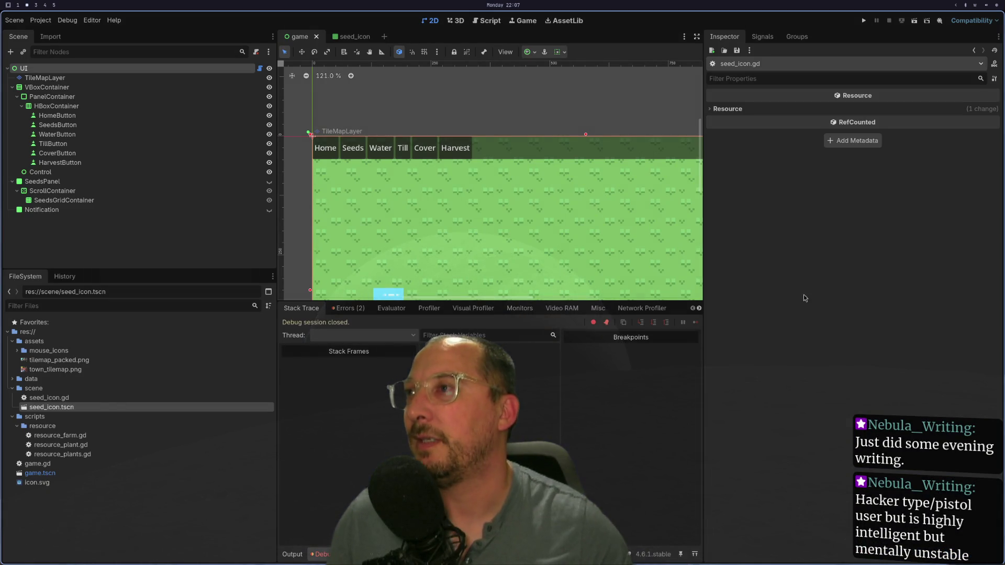
click(863, 20)
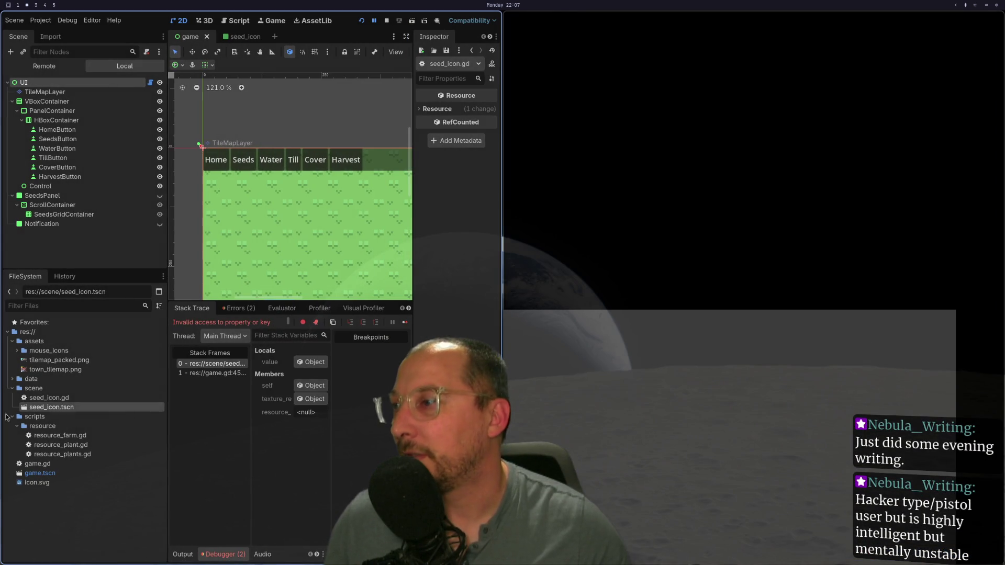
click(181, 554)
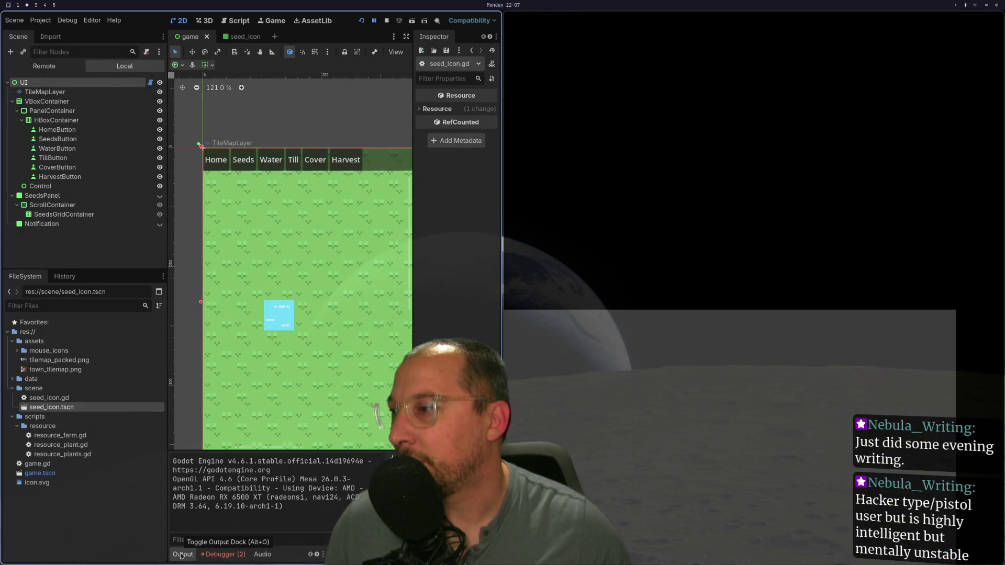
click(203, 557)
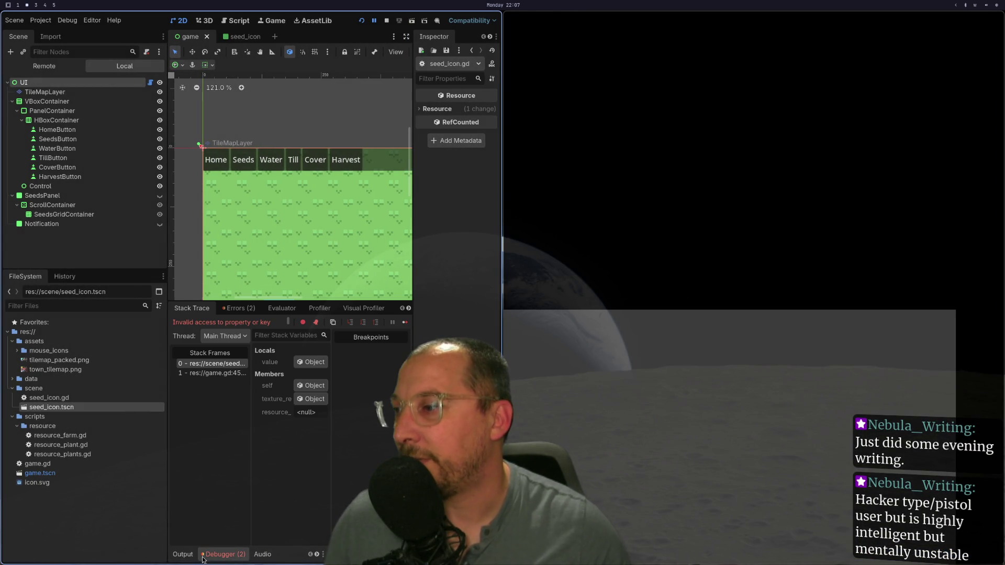
click(238, 366)
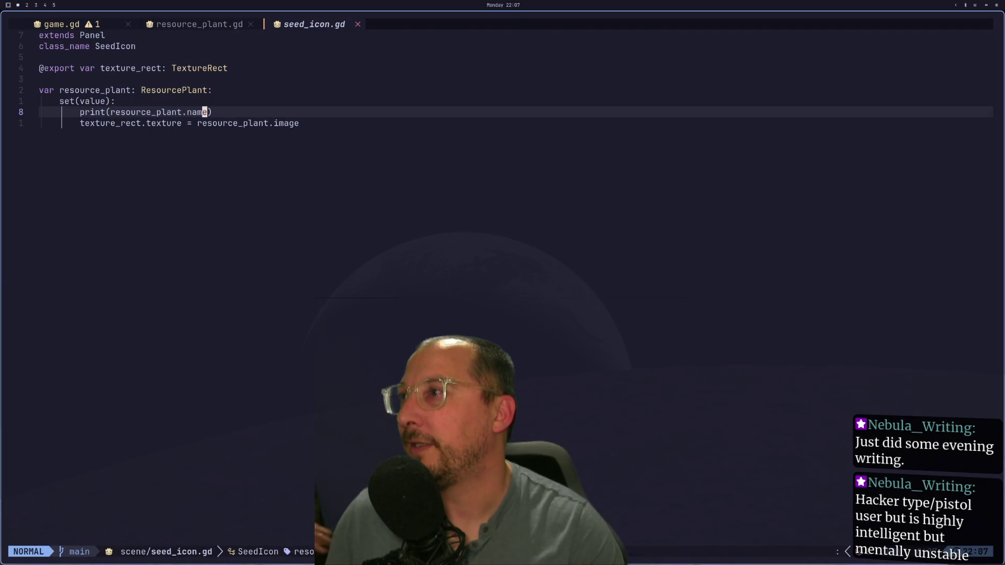
Replace resource_plant with value in the setter's print and texture lines.
key(j)
key(k)
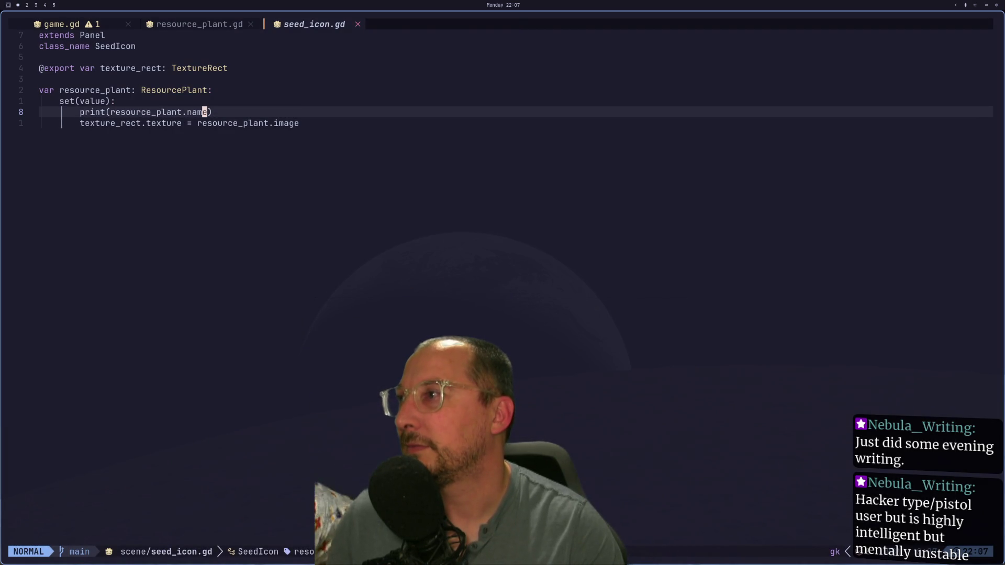
key(h)
key(h)
key(h)
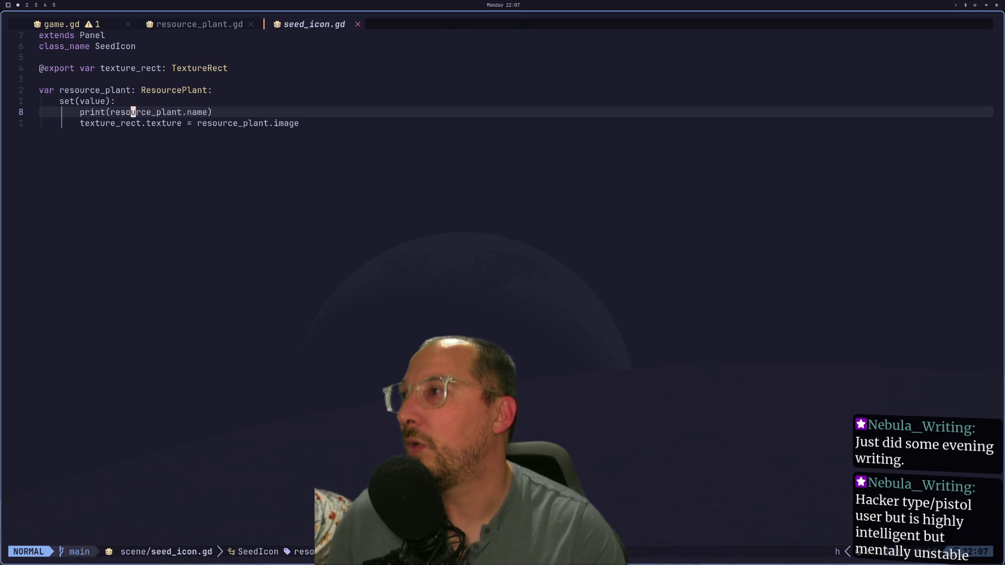
text(bcwvale)
key(Escape)
key(j)
text(l)
text(kiu)
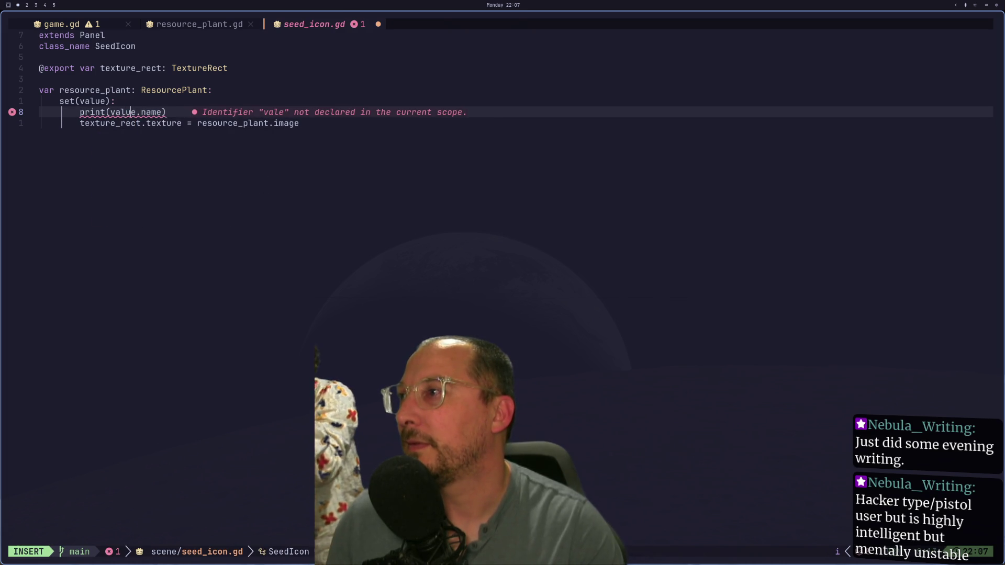
key(Escape)
key(j)
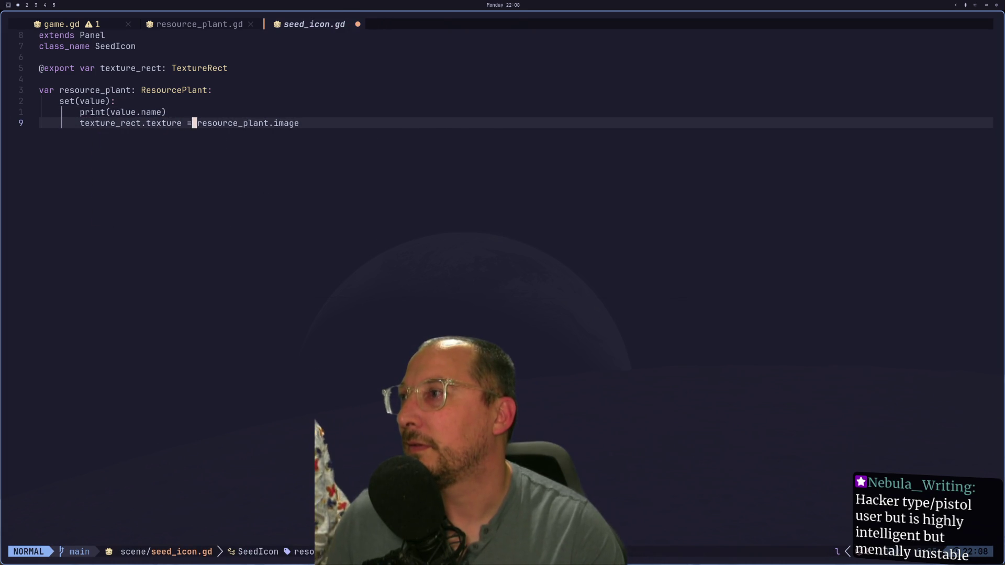
text(cwvalue)
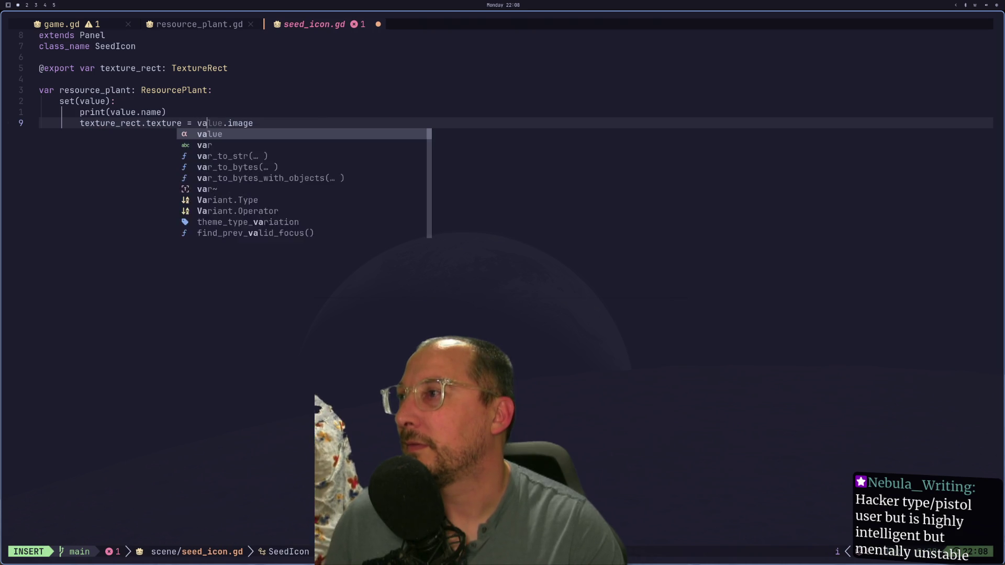
key(Escape)
Add 'resource_plant = value' below the texture line and save seed_icon.gd.
text(o)
text(esou)
key(Return)
text(vale)
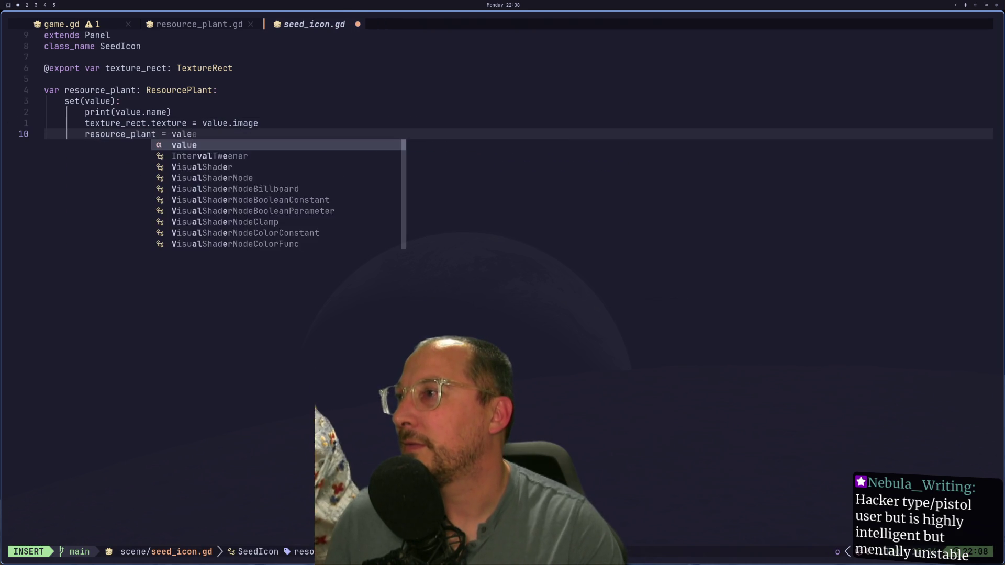
key(Escape)
text(iu)
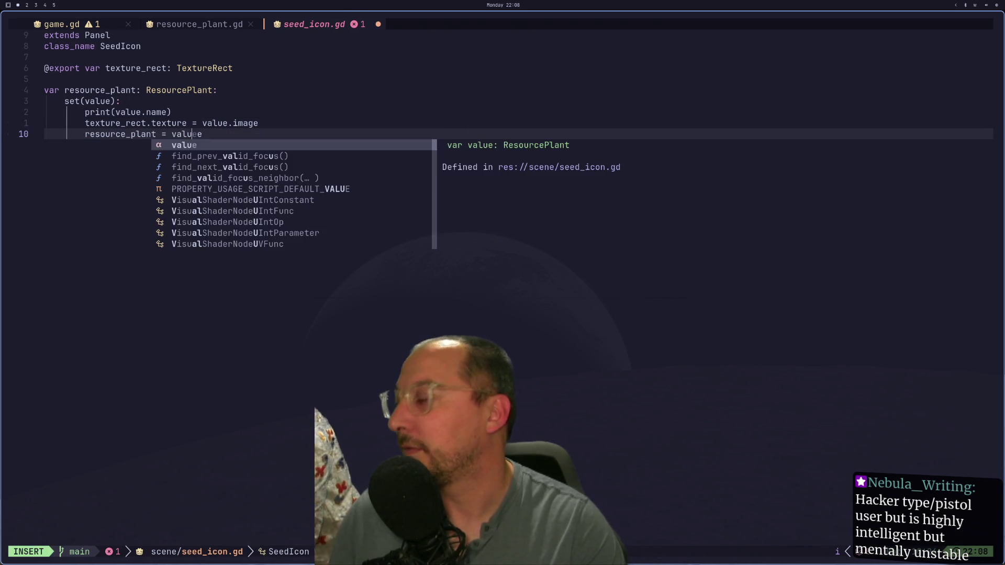
key(Escape)
text(:w)
key(Return)
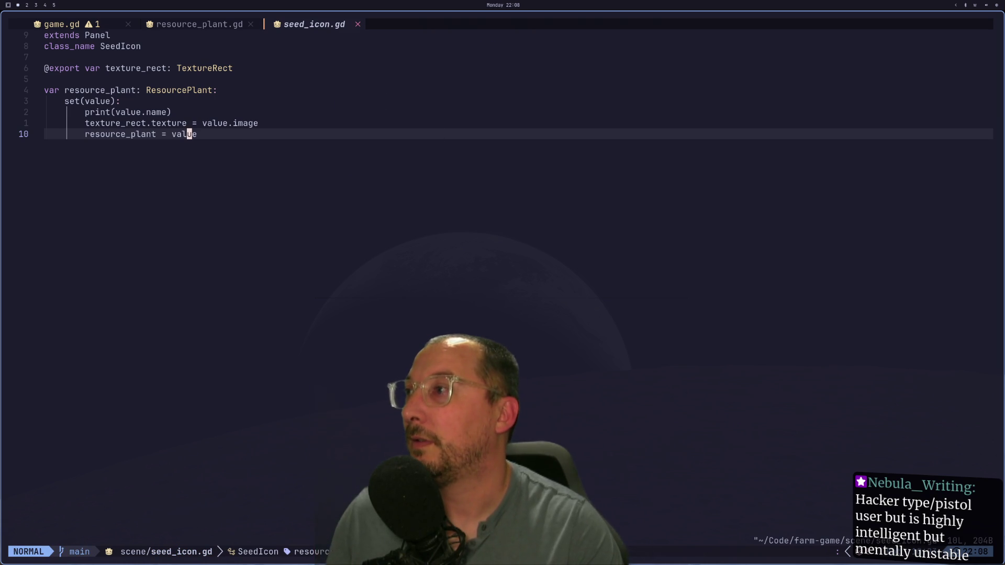
key(super+2)
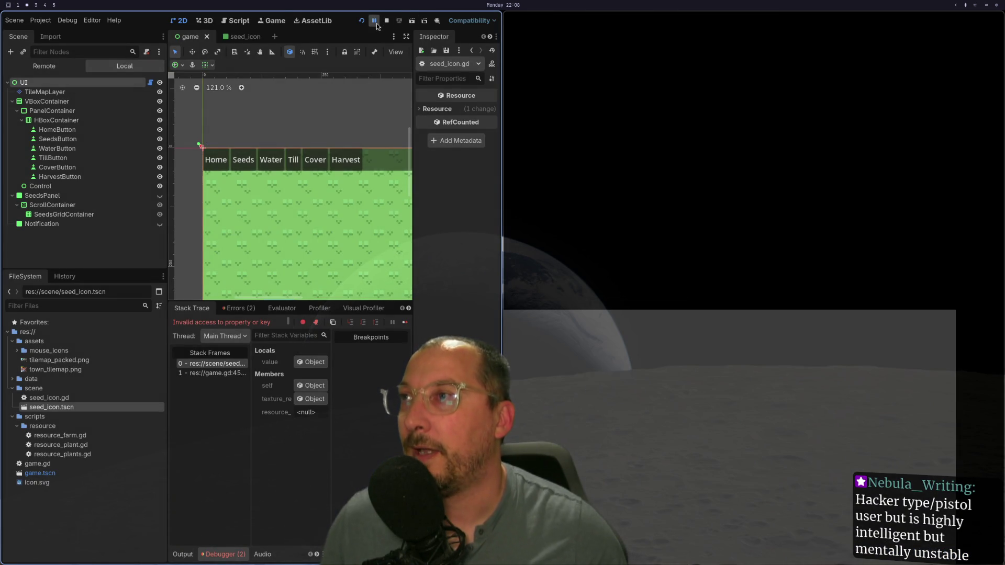
Rerun the farm game, open its Seeds panel, then switch to the seed_icon scene tab.
click(362, 20)
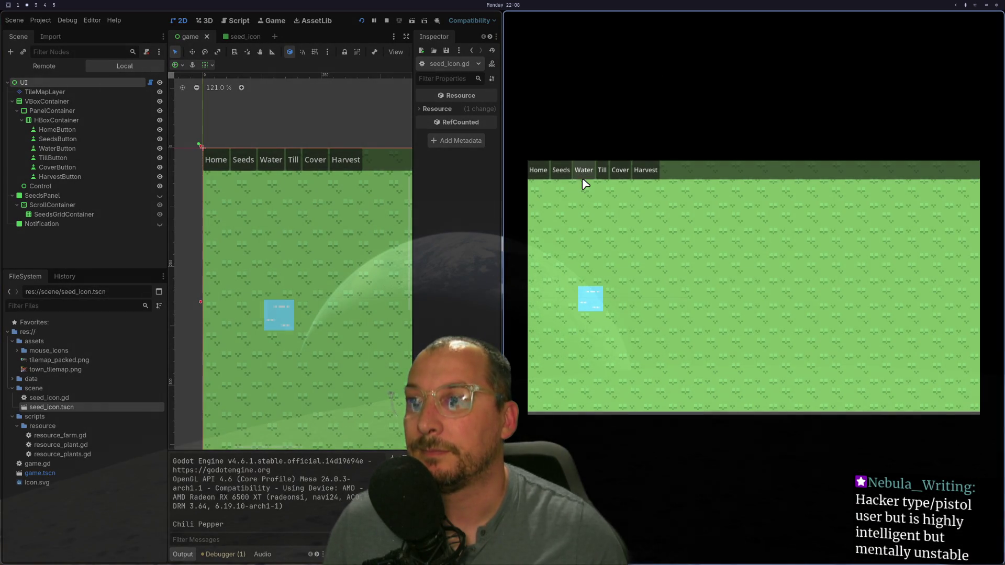
click(563, 169)
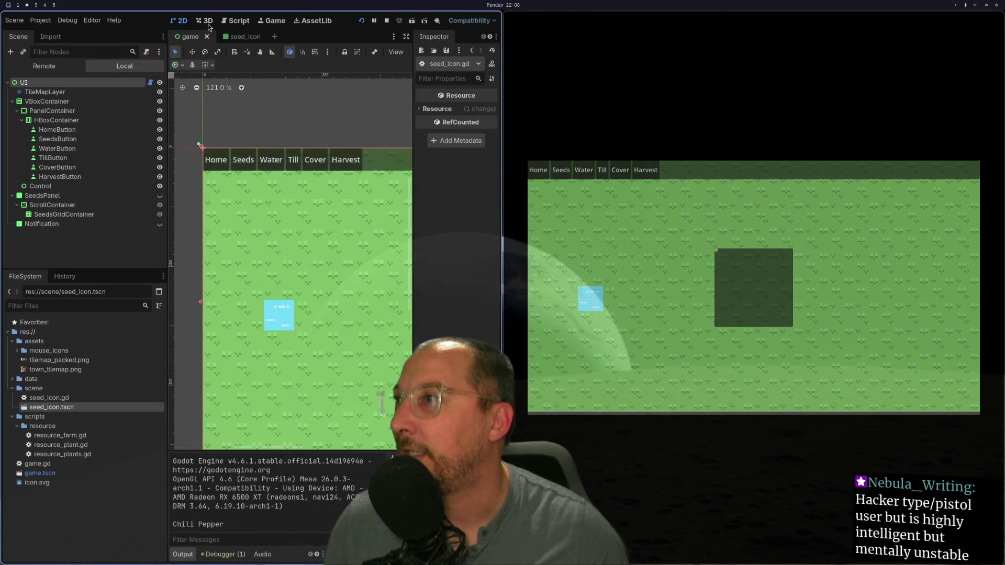
click(241, 36)
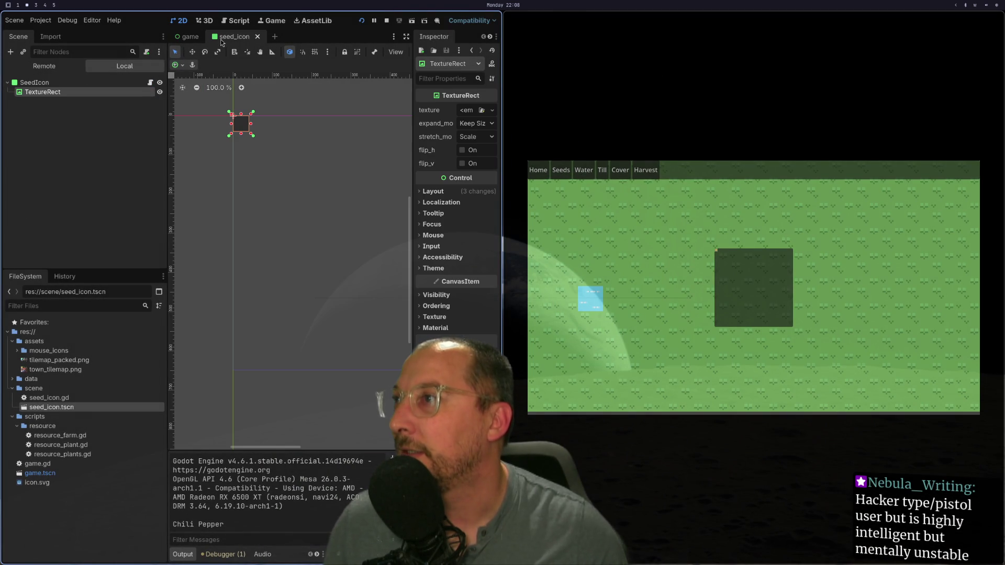
click(42, 84)
click(47, 93)
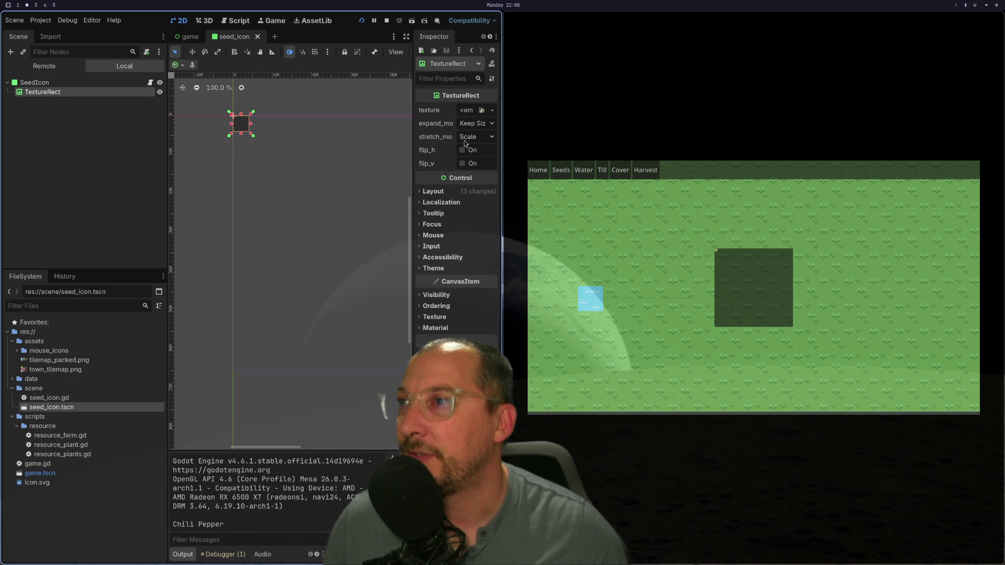
click(39, 86)
click(39, 85)
click(45, 91)
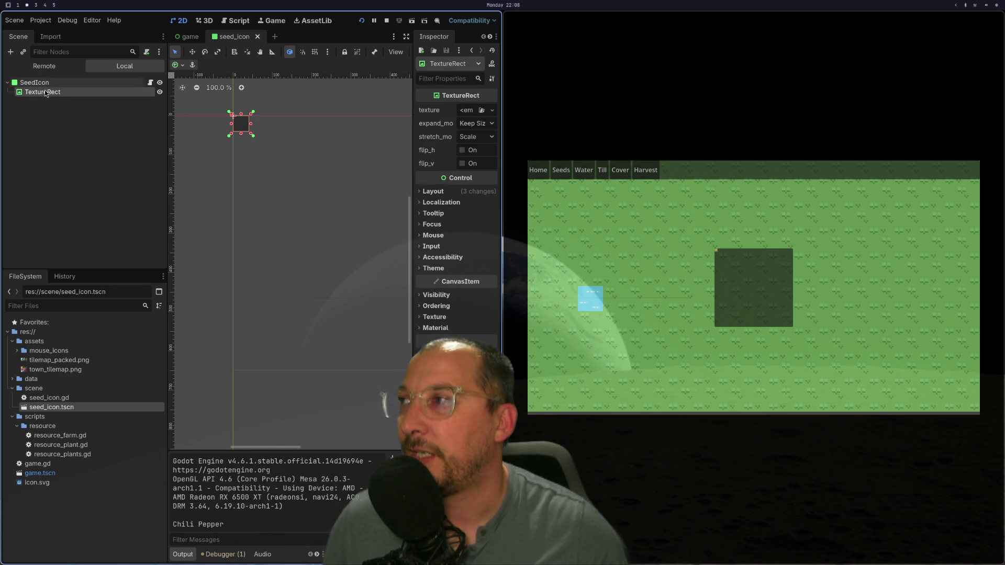
click(466, 137)
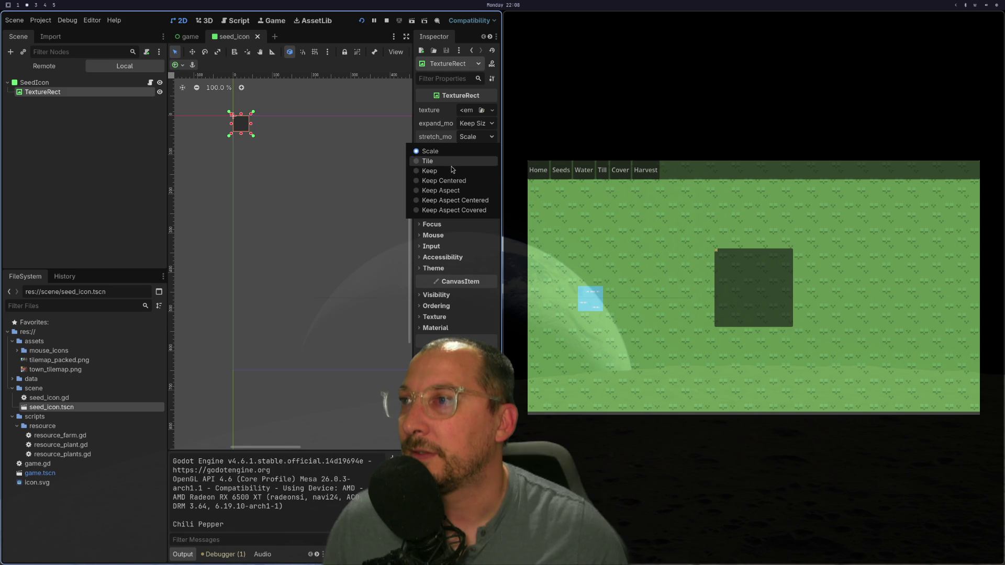
click(455, 198)
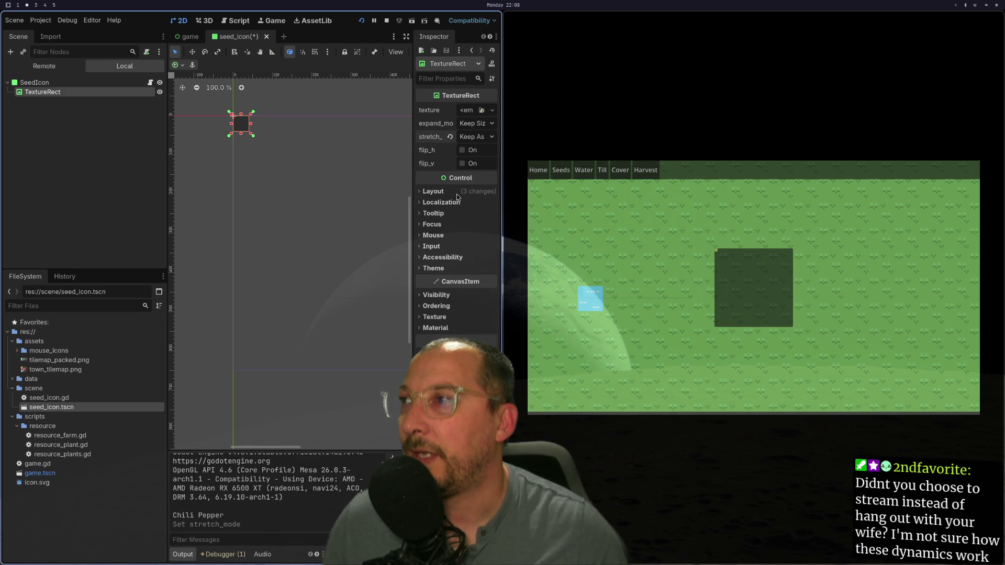
click(471, 124)
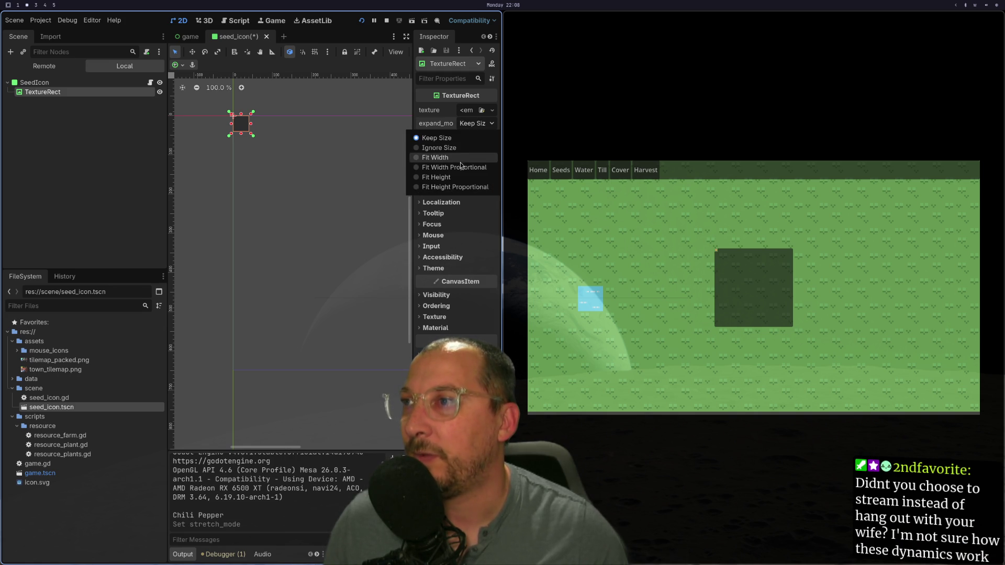
click(435, 158)
key(ctrl+s)
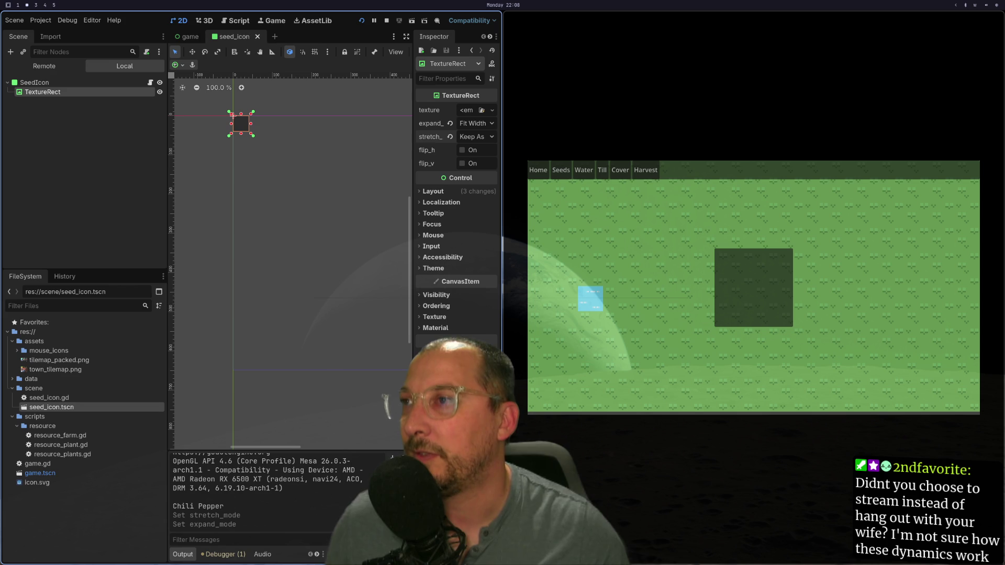
click(387, 20)
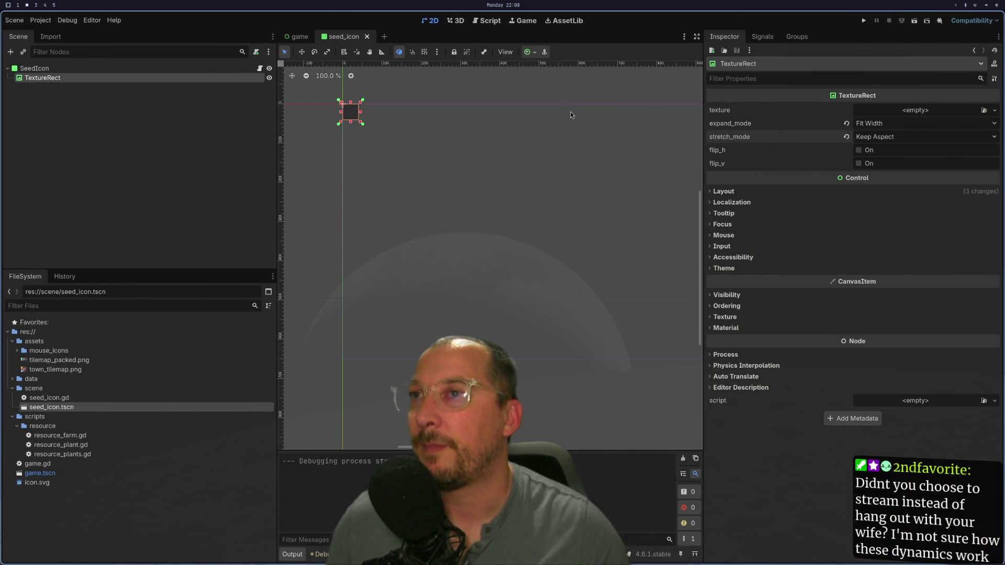
click(866, 21)
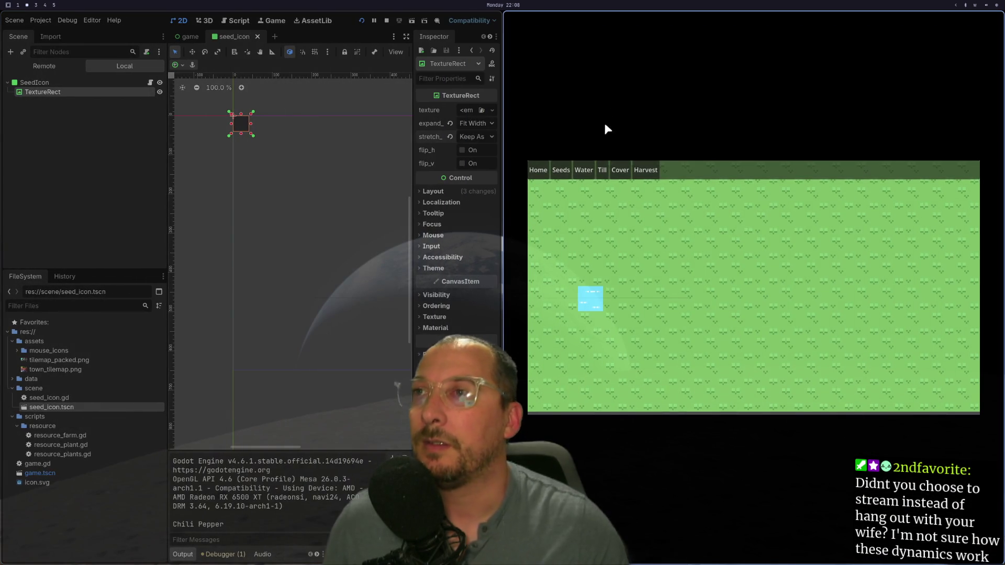
click(563, 168)
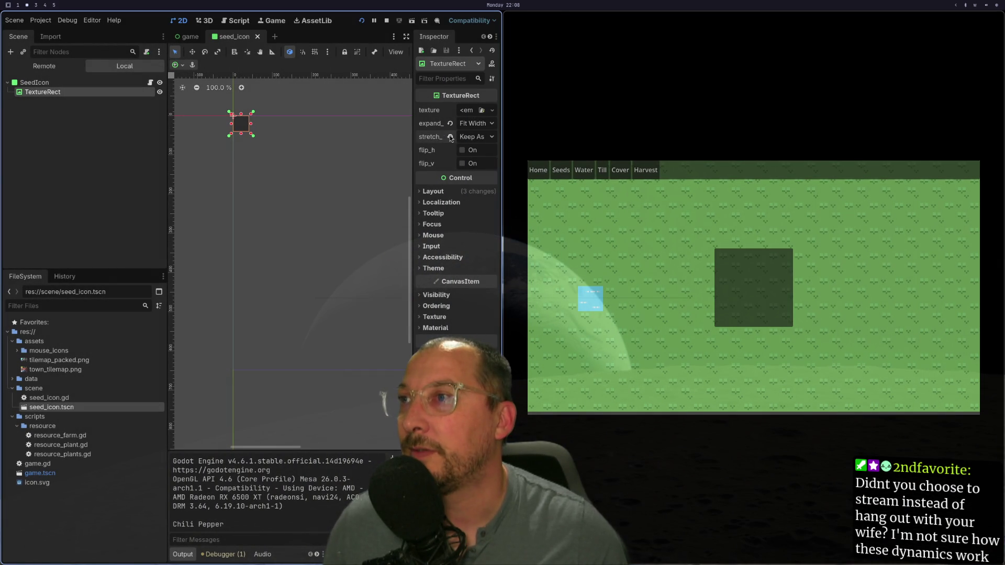
click(450, 137)
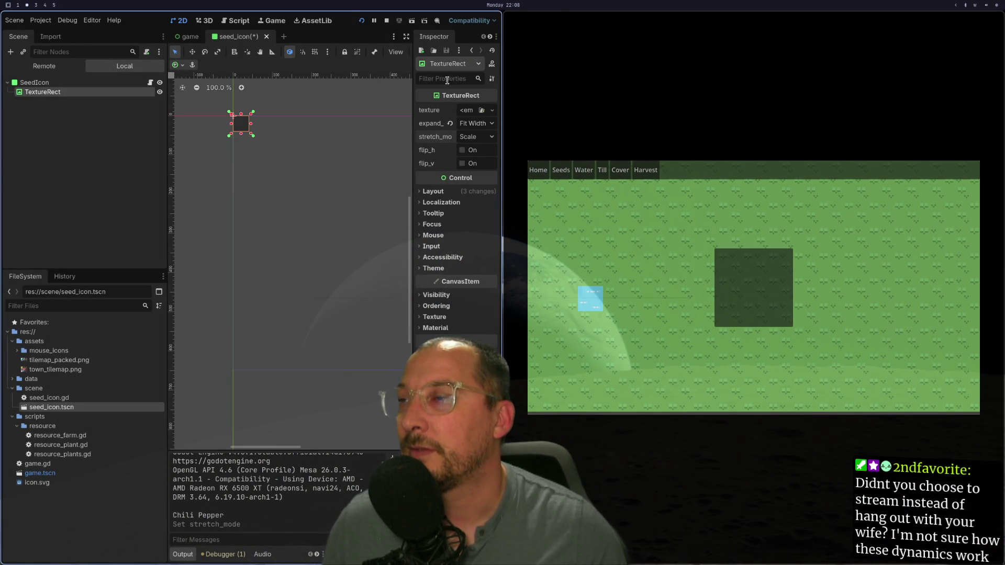
click(360, 20)
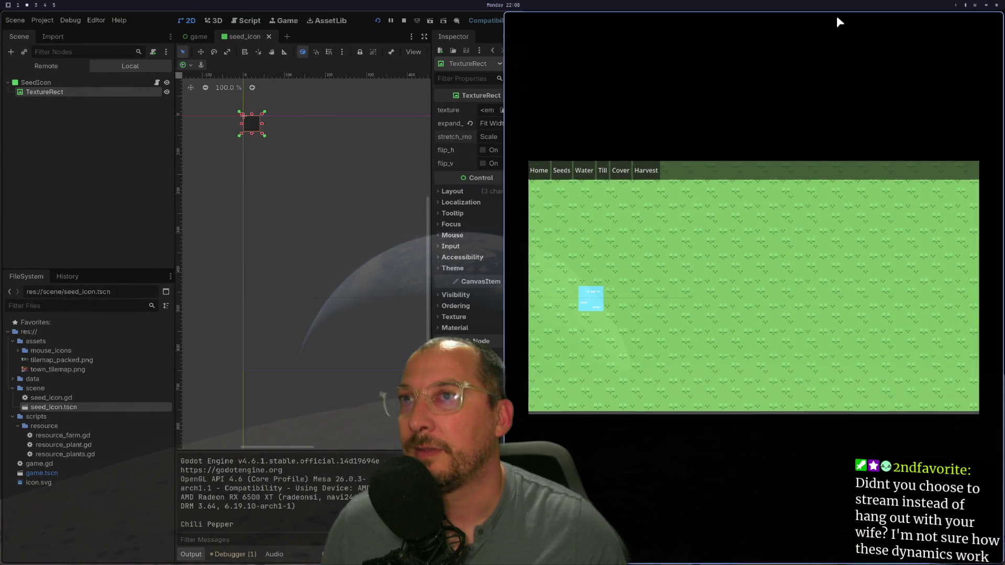
click(565, 173)
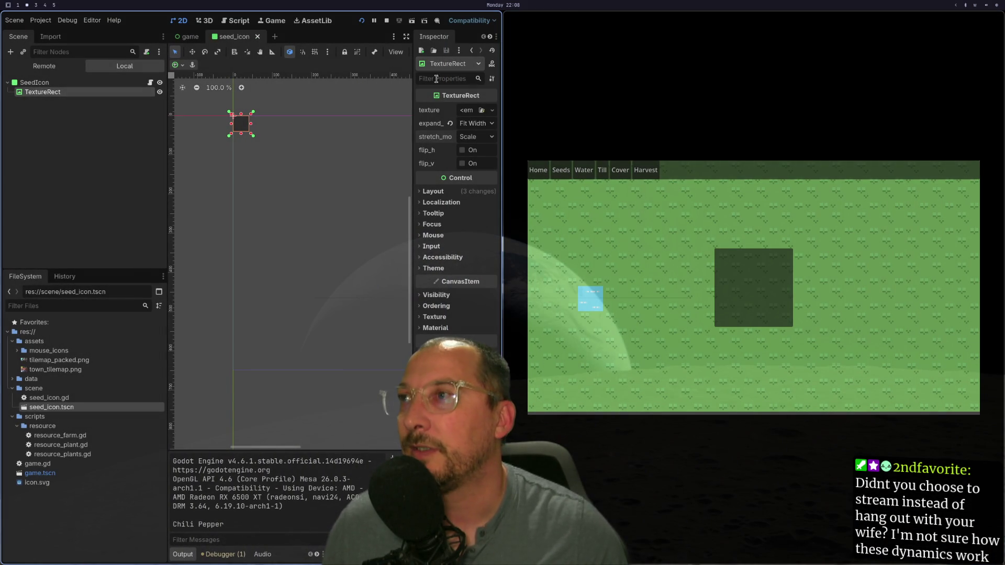
click(450, 124)
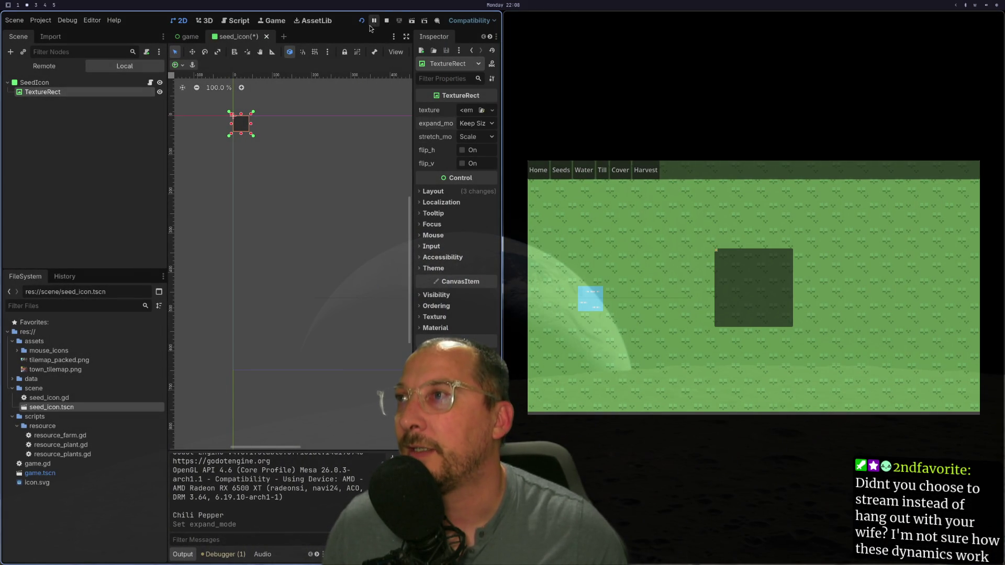
click(361, 20)
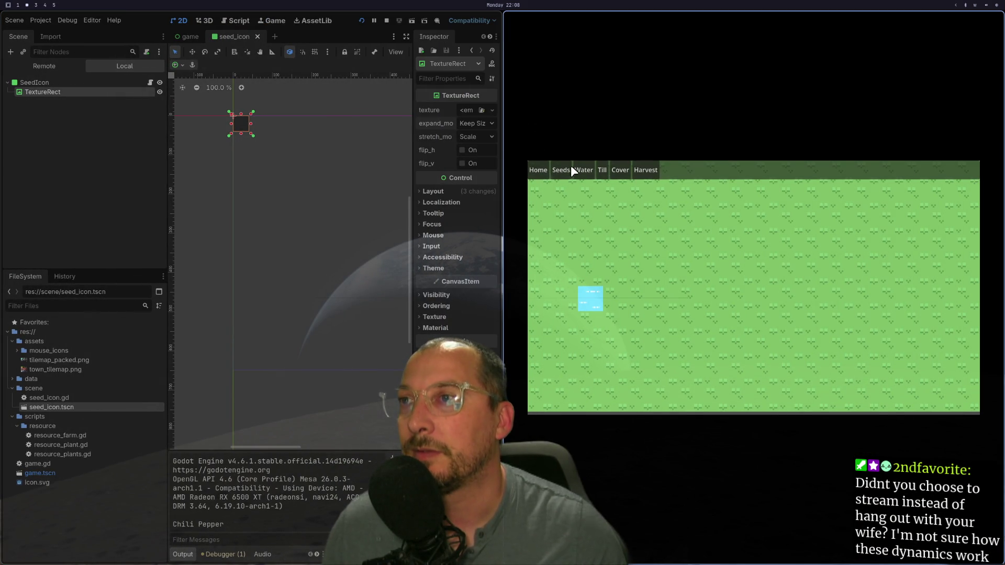
click(569, 168)
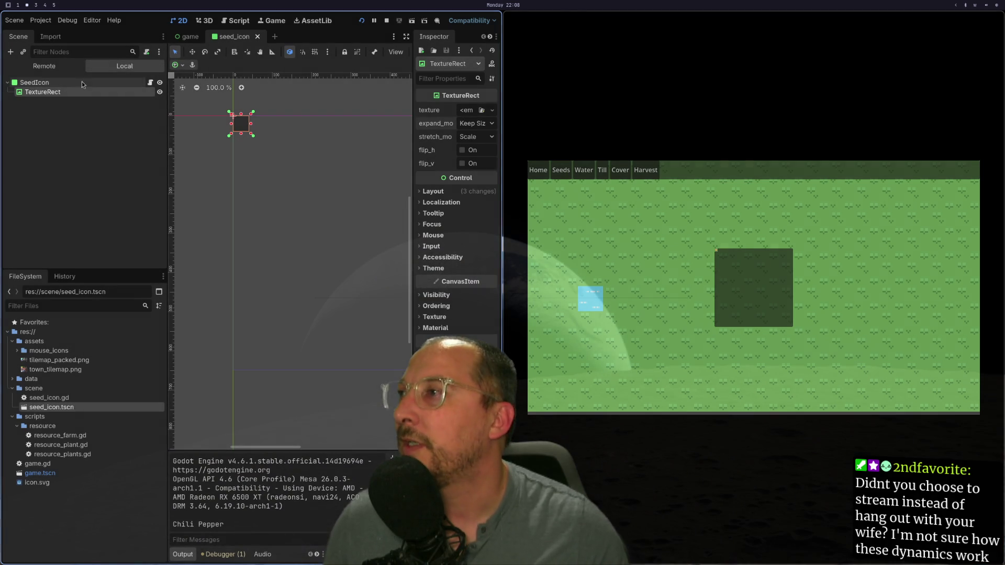
click(57, 68)
click(12, 92)
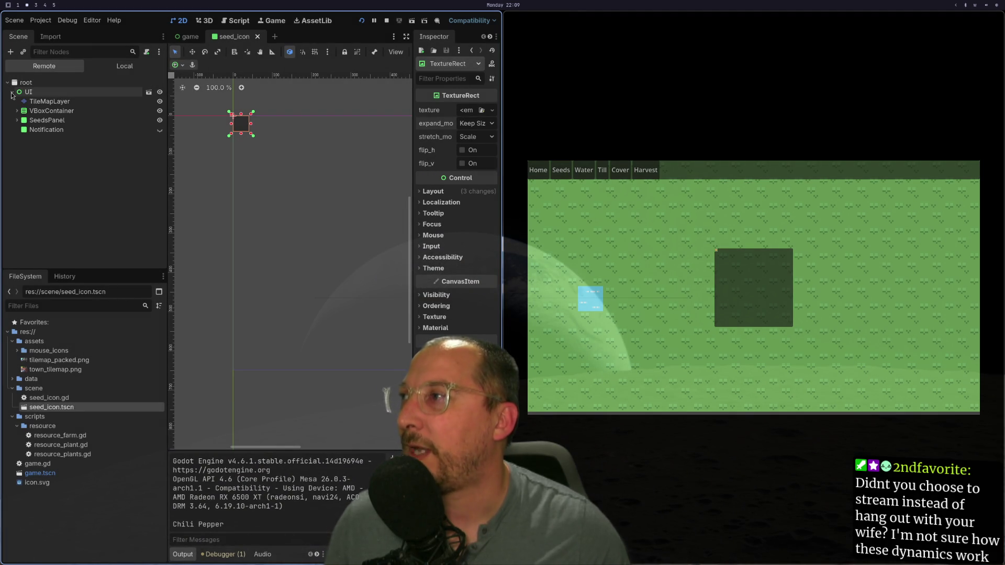
Expand the Remote tree down to SeedIcon and inspect its TextureRect's expand mode.
click(16, 110)
click(17, 139)
click(21, 148)
click(26, 157)
click(31, 167)
click(58, 178)
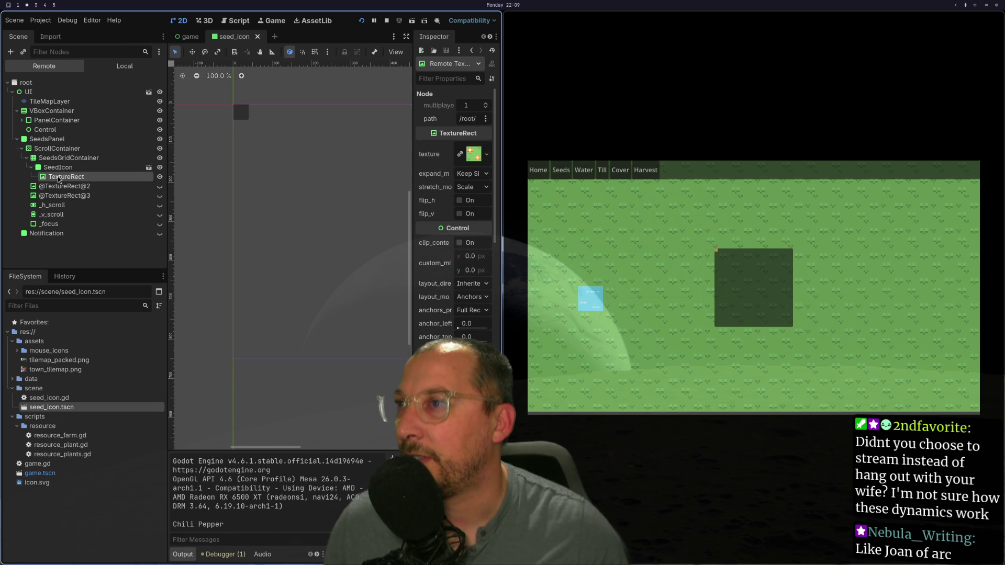
click(471, 178)
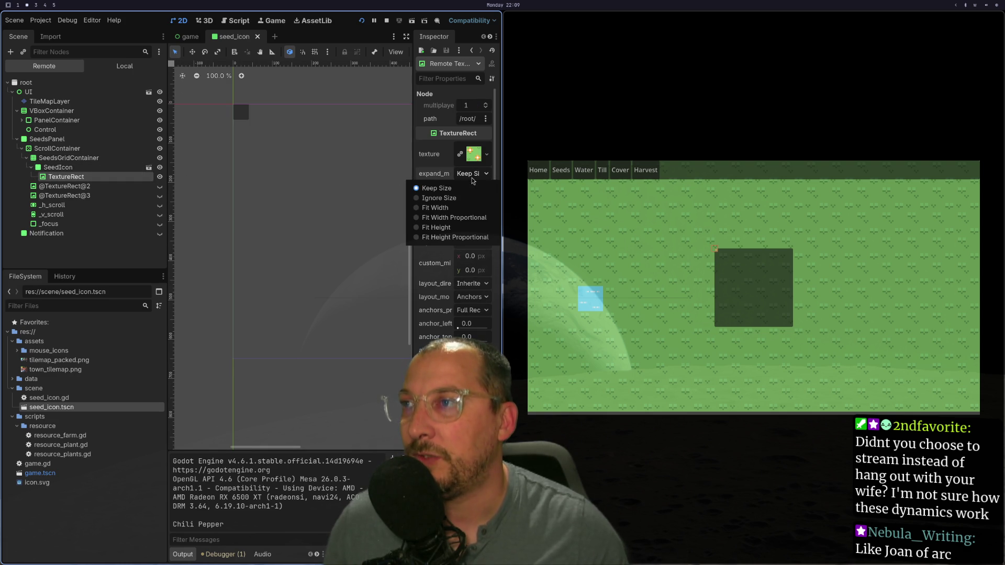
Compare the live SeedsGridContainer, SeedIcon and ScrollContainer properties, then open the game scene.
click(426, 176)
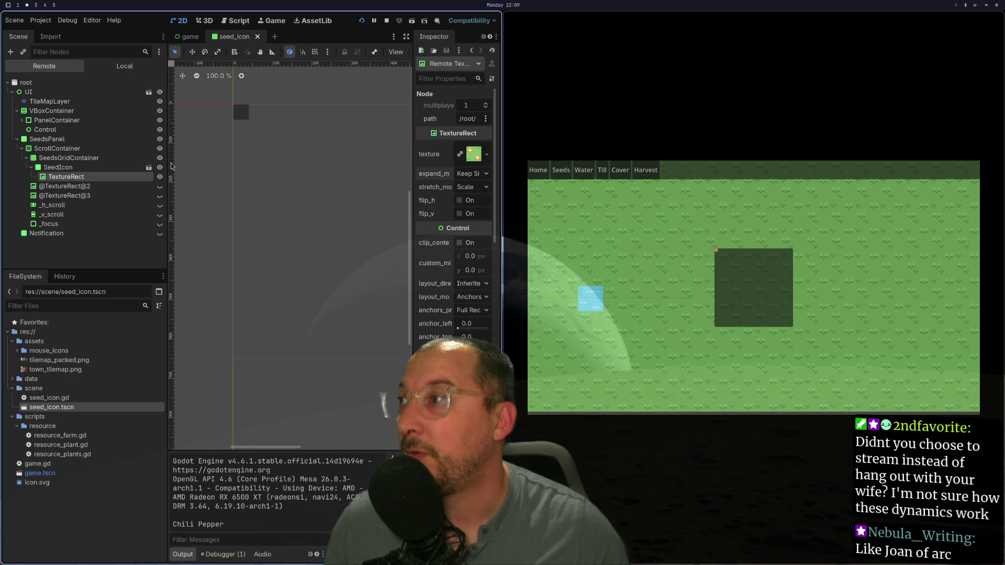
click(104, 161)
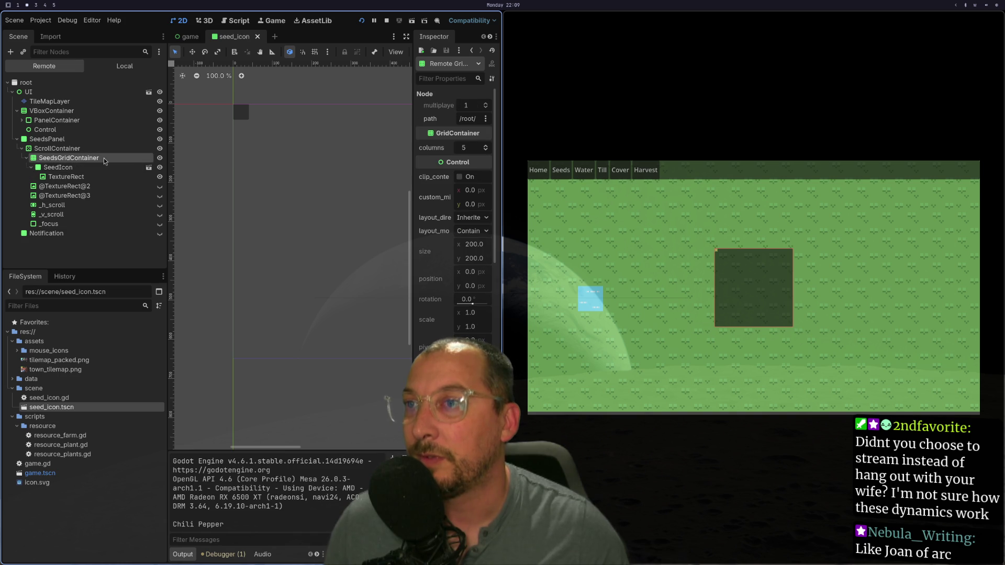
click(106, 164)
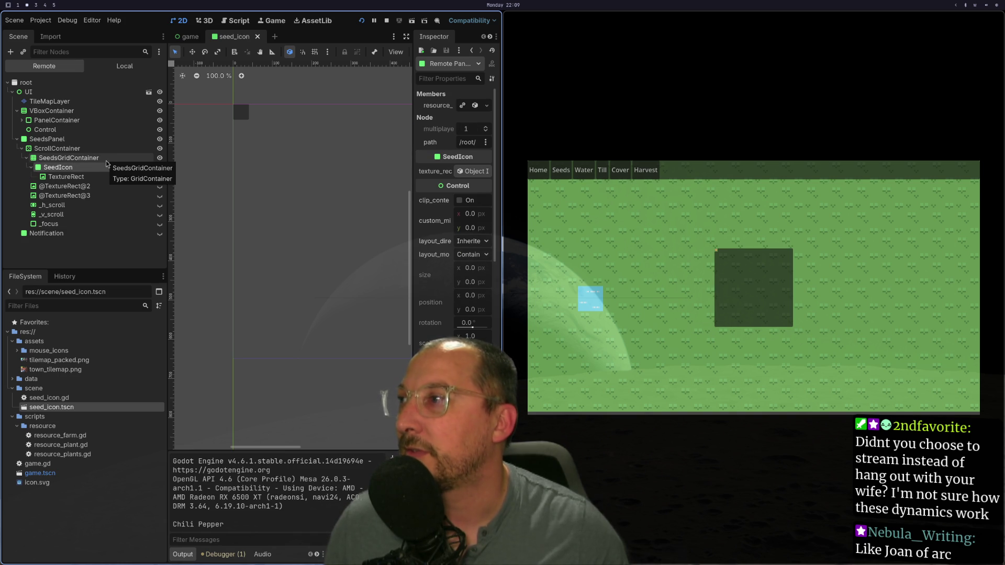
click(95, 161)
click(98, 152)
click(103, 159)
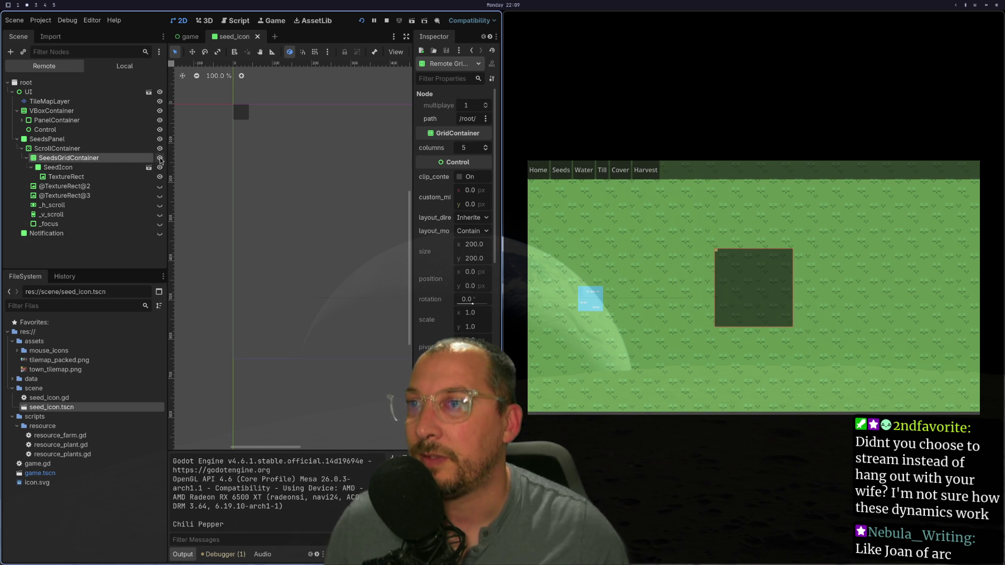
click(180, 37)
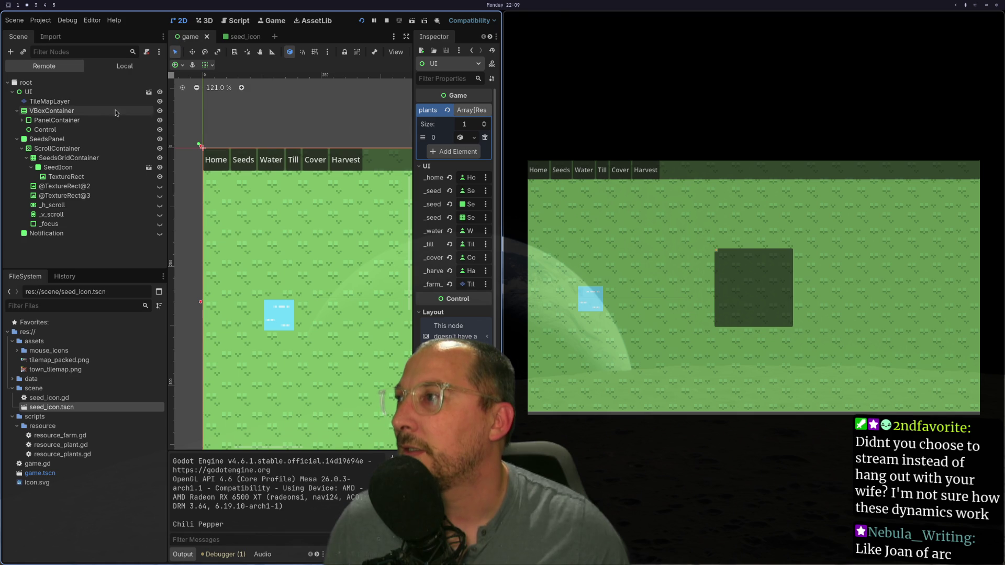
Make SeedsPanel visible in the Local tree and give ScrollContainer the Full Rect anchor preset.
click(124, 66)
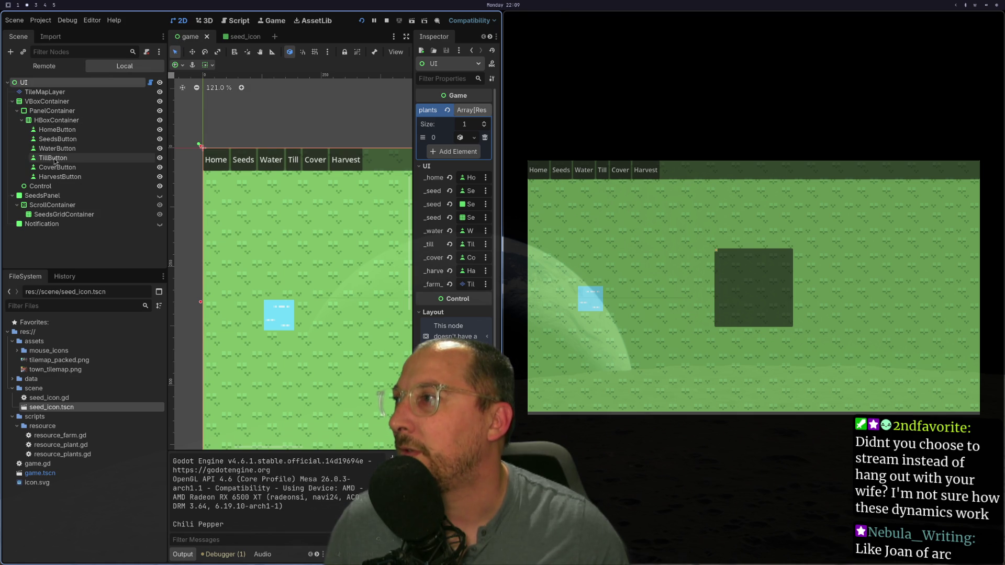
click(52, 205)
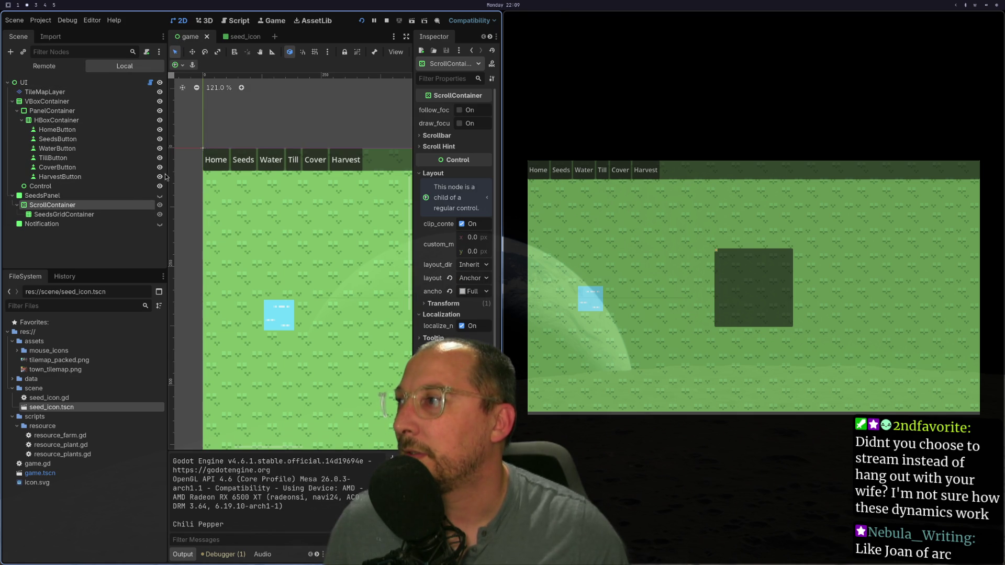
click(159, 195)
scroll(316, 247, down, 5)
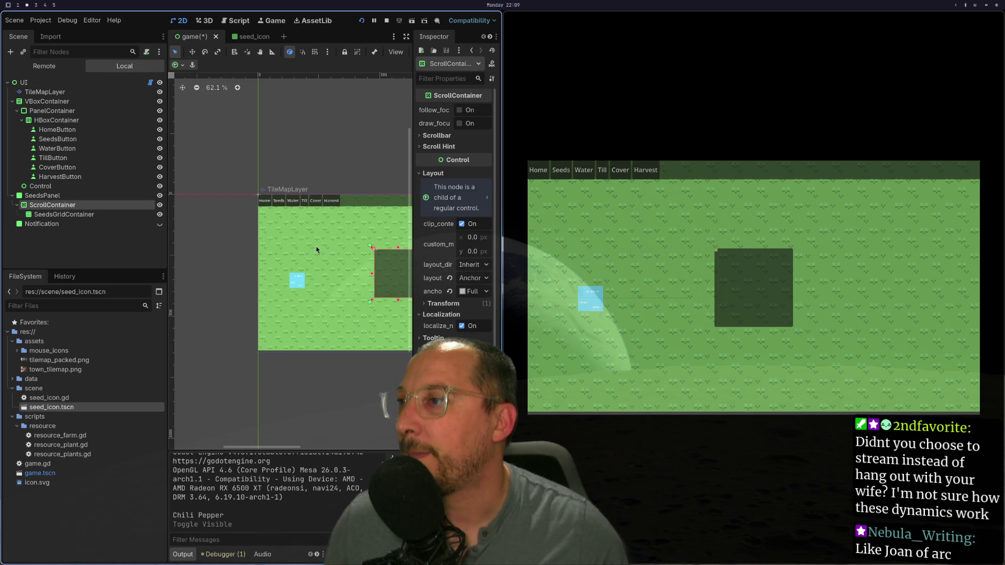
scroll(316, 249, up, 1)
scroll(225, 232, up, 3)
scroll(225, 232, up, 5)
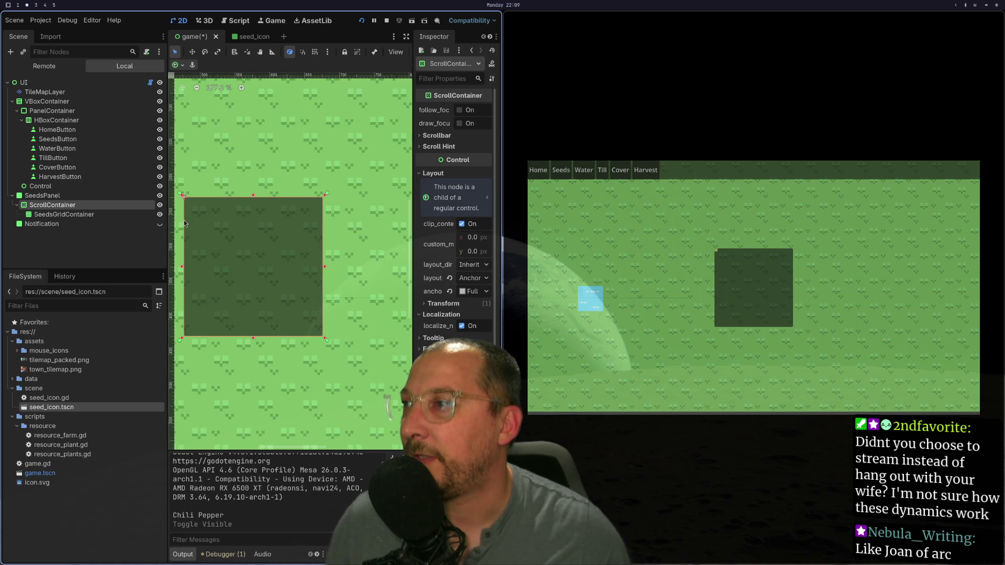
click(179, 64)
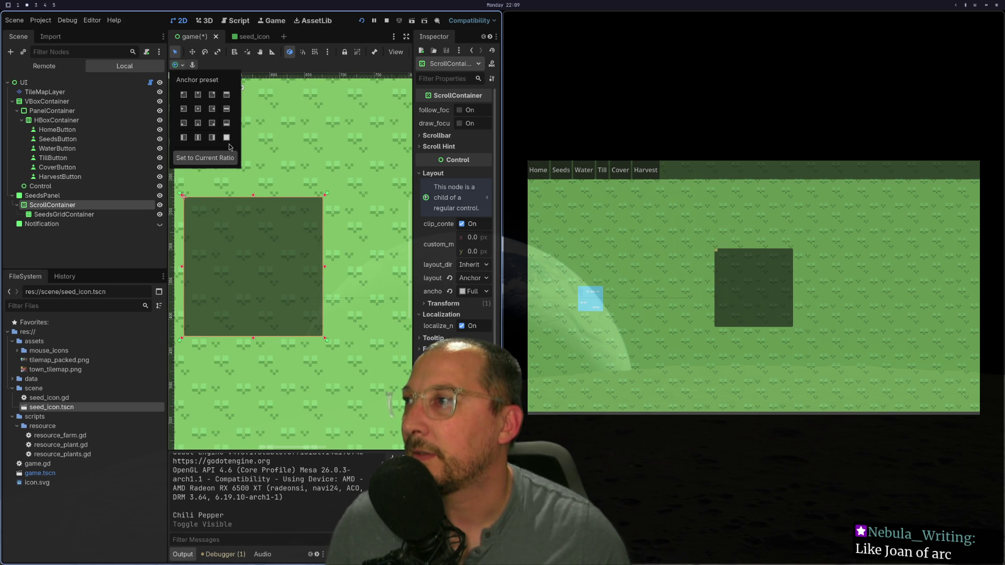
click(227, 137)
Check SeedsGridContainer's container sizing options, then return to the Remote tree.
click(74, 214)
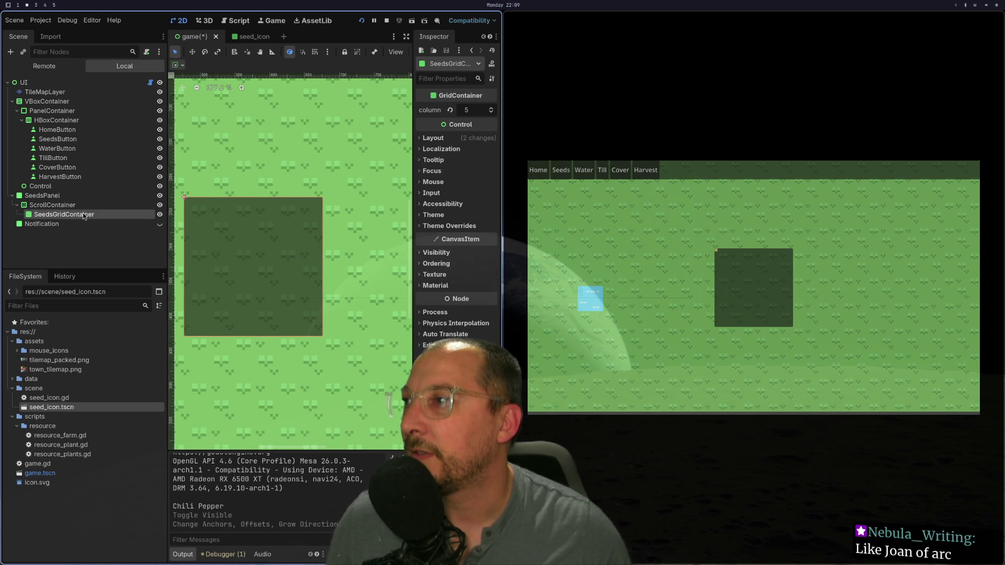
click(183, 65)
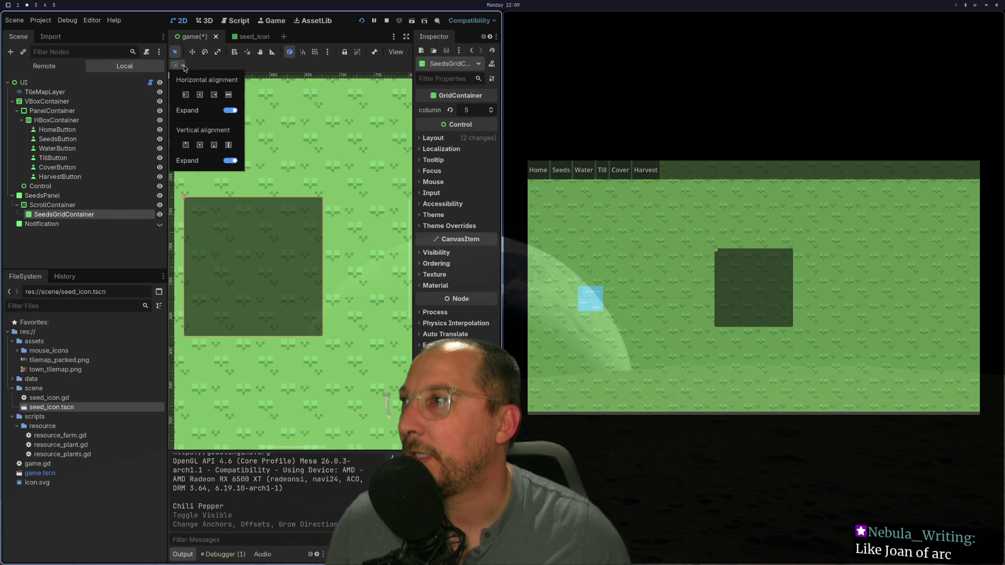
click(249, 65)
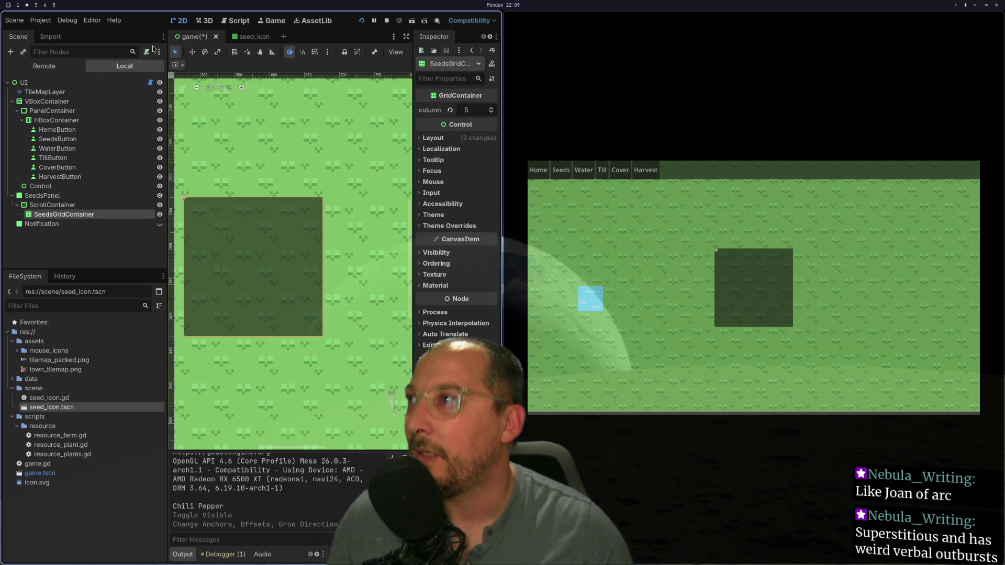
click(58, 67)
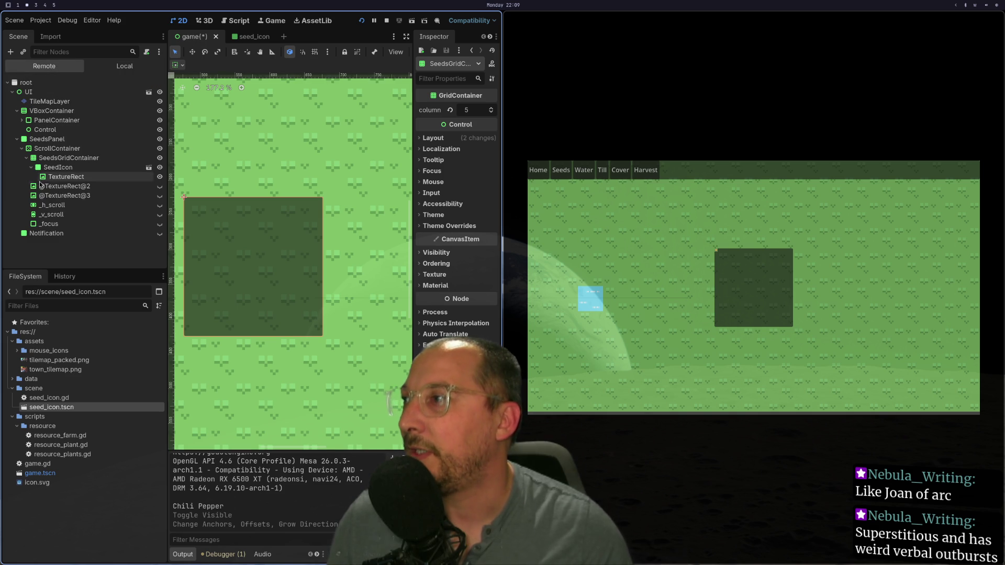
Set the live TextureRect's expand mode to Fit Width and stretch mode to Keep Centered.
click(62, 178)
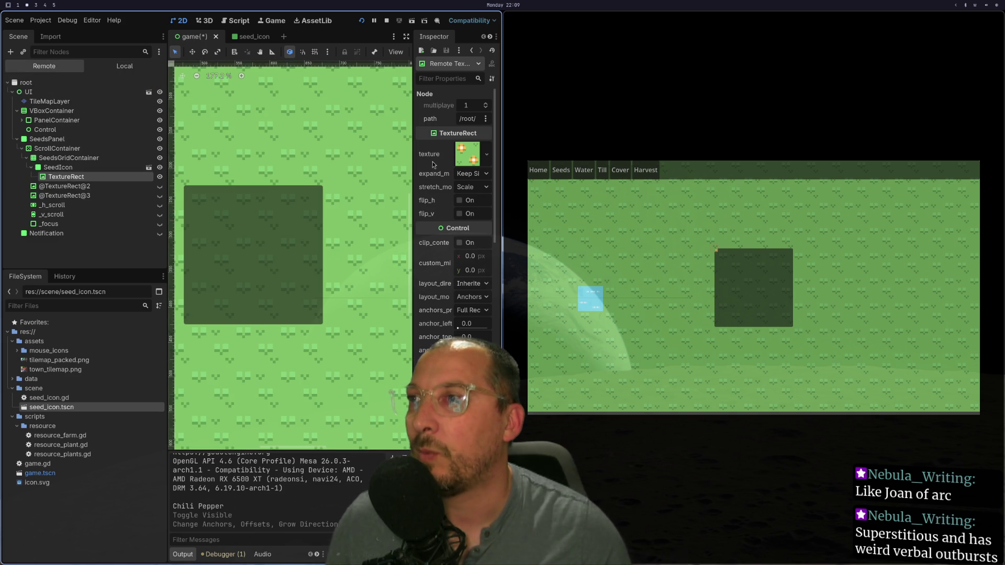
click(459, 180)
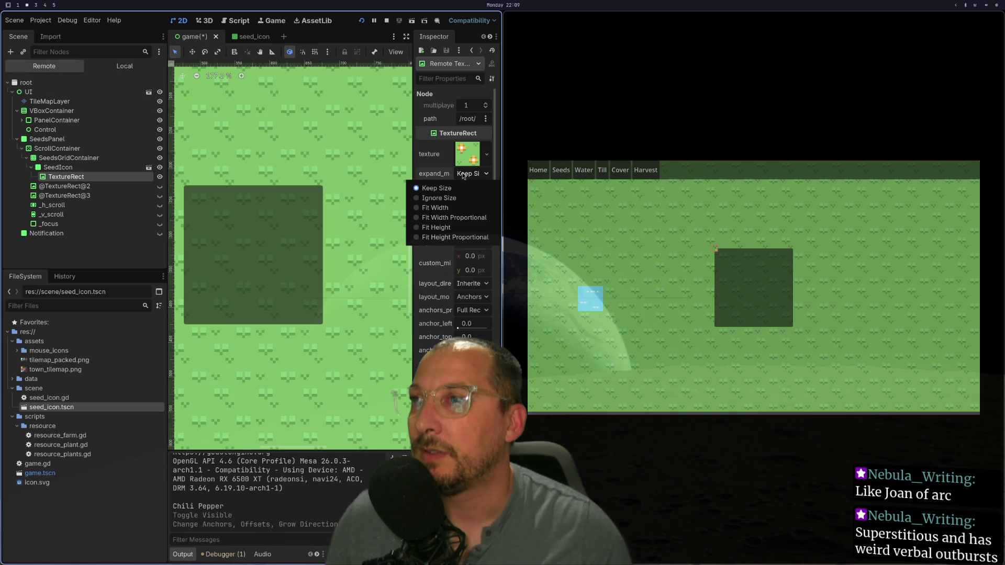
click(450, 206)
click(467, 189)
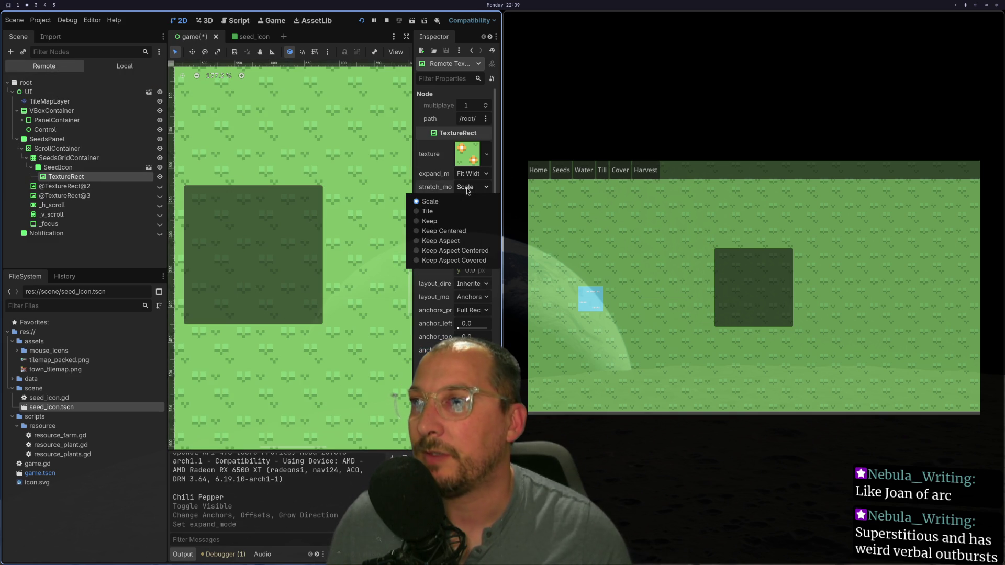
click(453, 232)
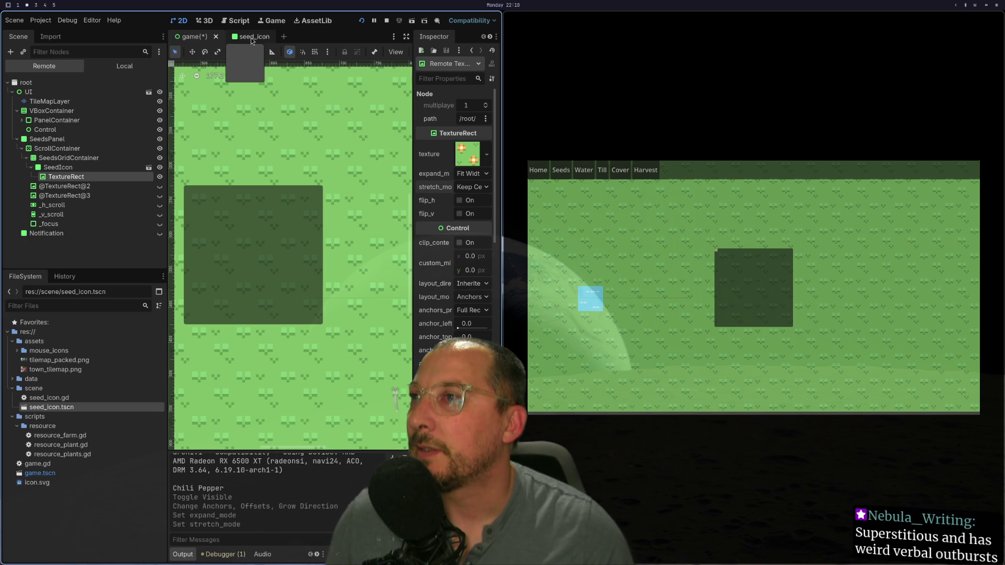
Try Fit Height, Keep Aspect, Keep Aspect Centered and Keep, ending on Fit Width Proportional expand.
click(474, 177)
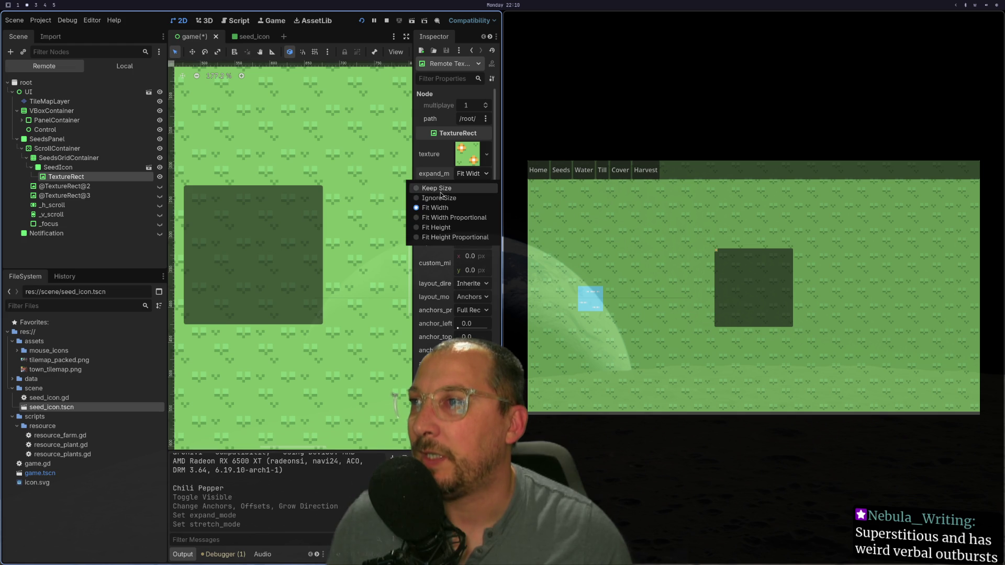
click(453, 229)
click(470, 175)
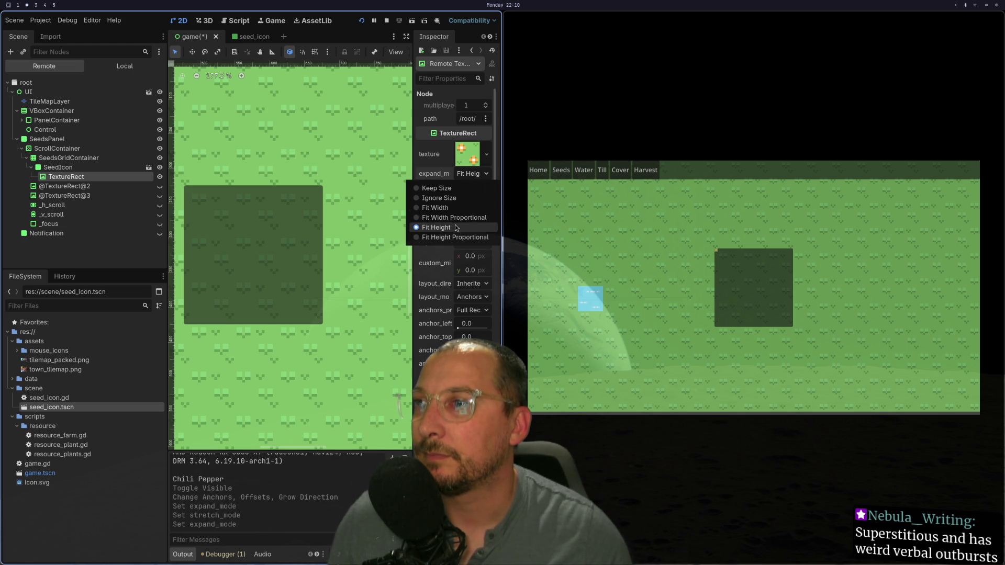
click(460, 218)
click(470, 190)
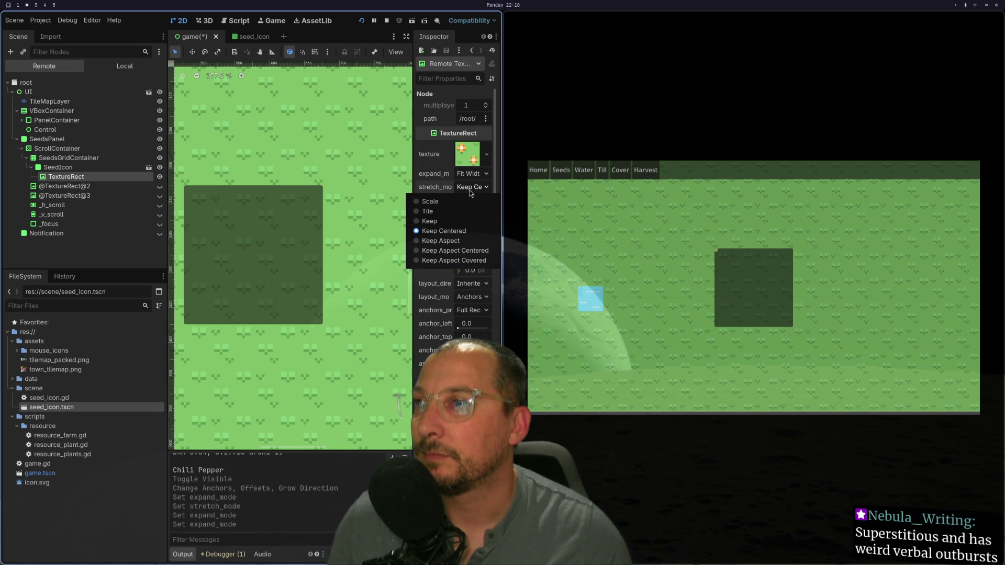
click(453, 240)
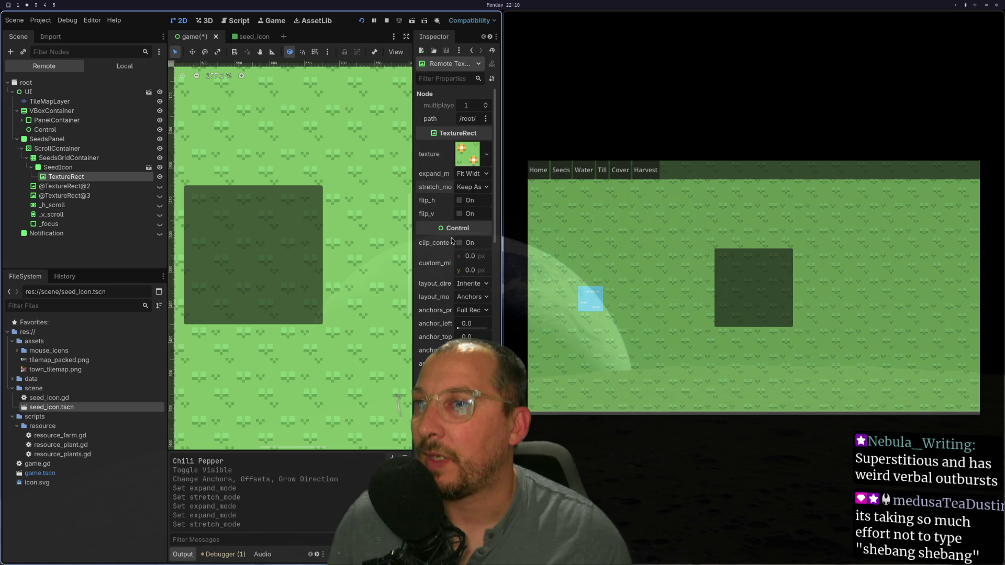
click(472, 188)
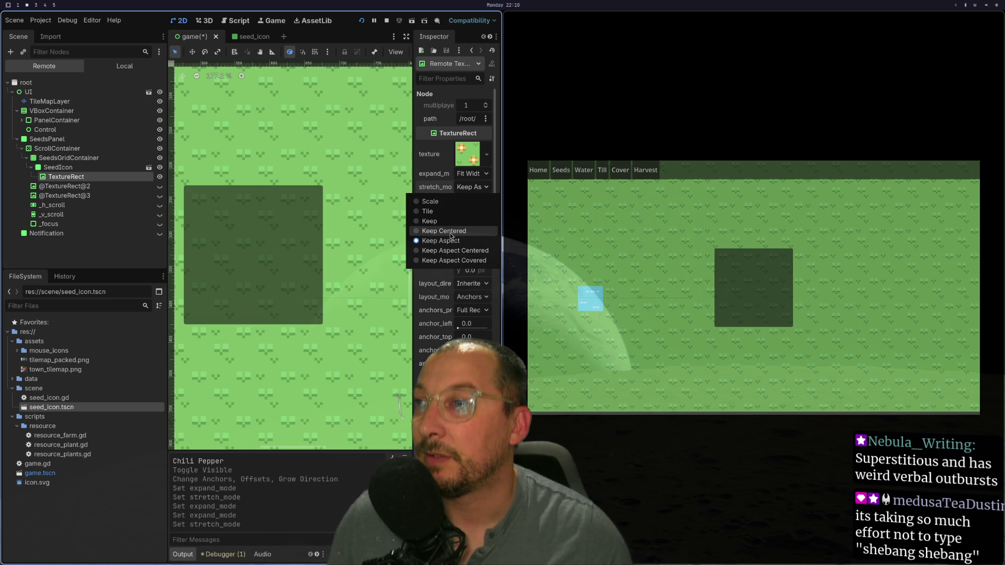
click(453, 250)
click(470, 187)
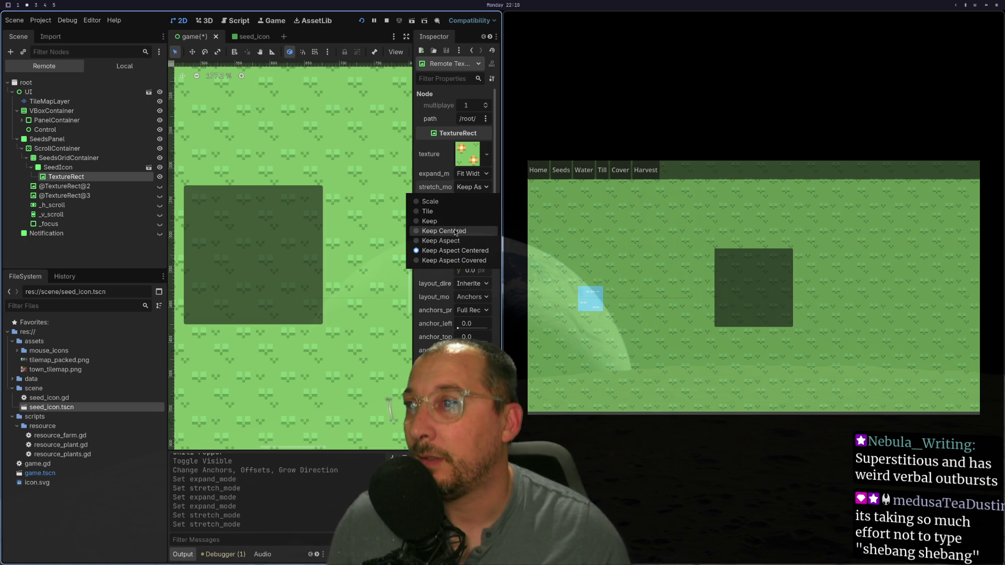
click(459, 221)
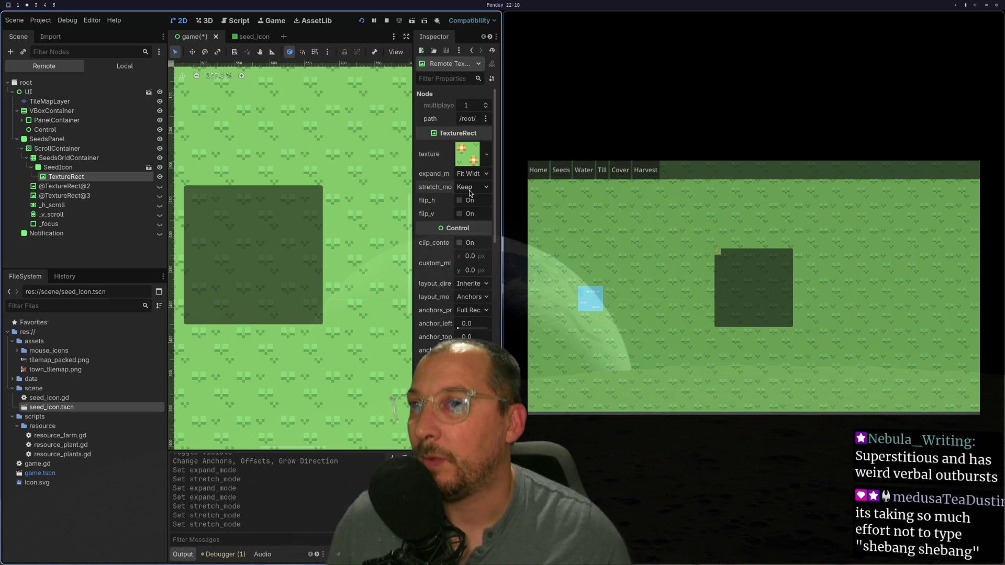
click(471, 173)
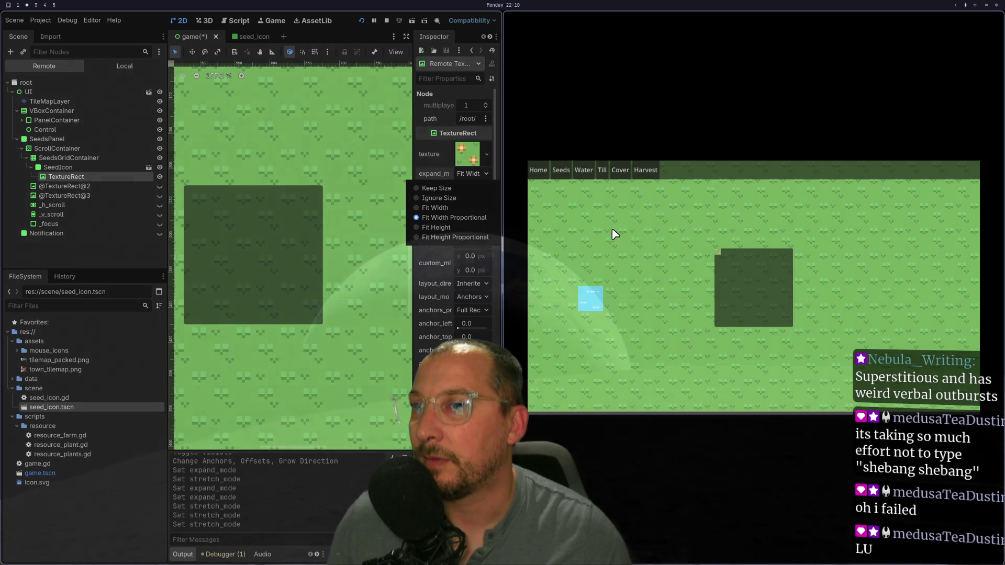
click(721, 253)
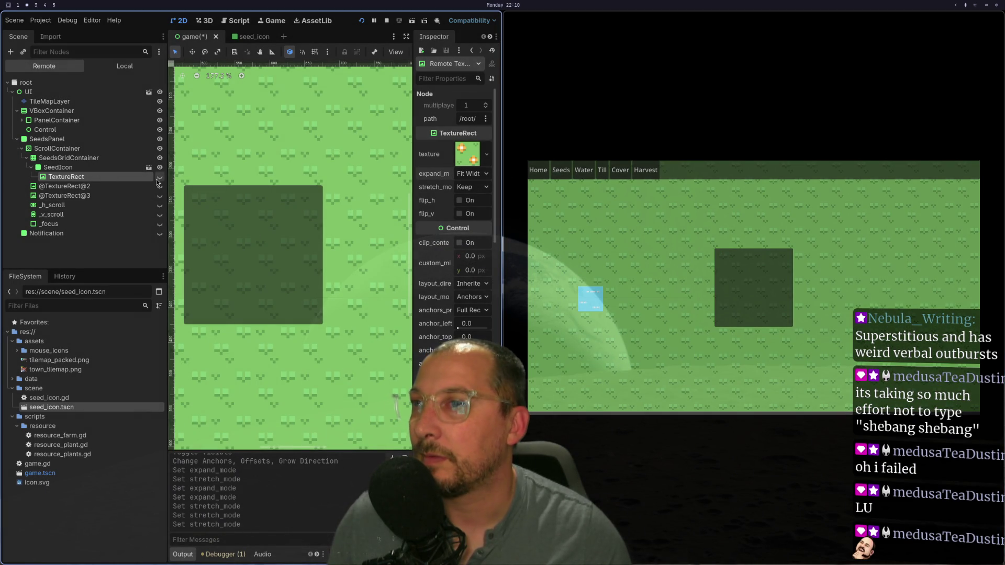
Change the running TextureRect's scale in the Remote Inspector.
scroll(440, 332, down, 5)
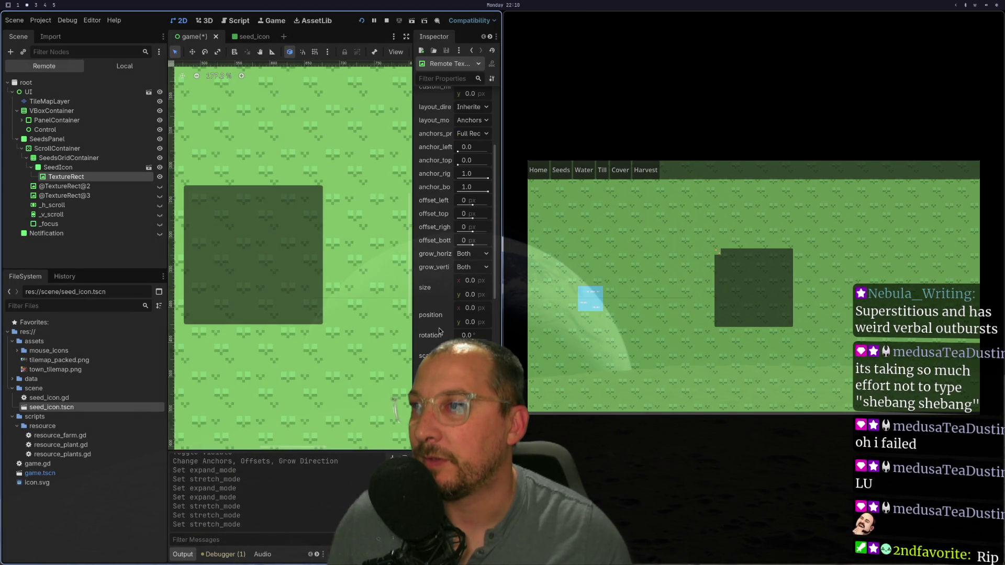
scroll(439, 332, up, 5)
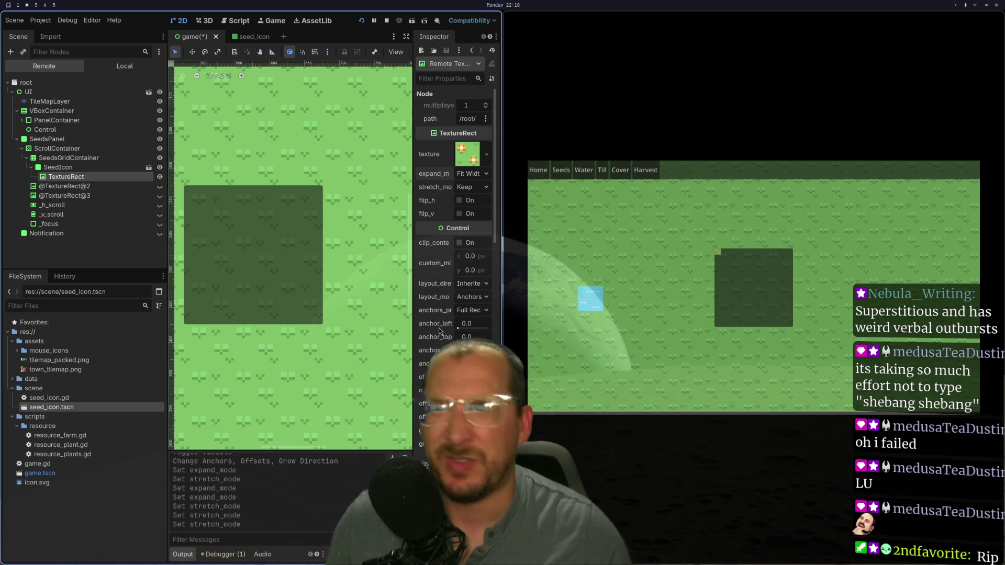
scroll(439, 328, down, 2)
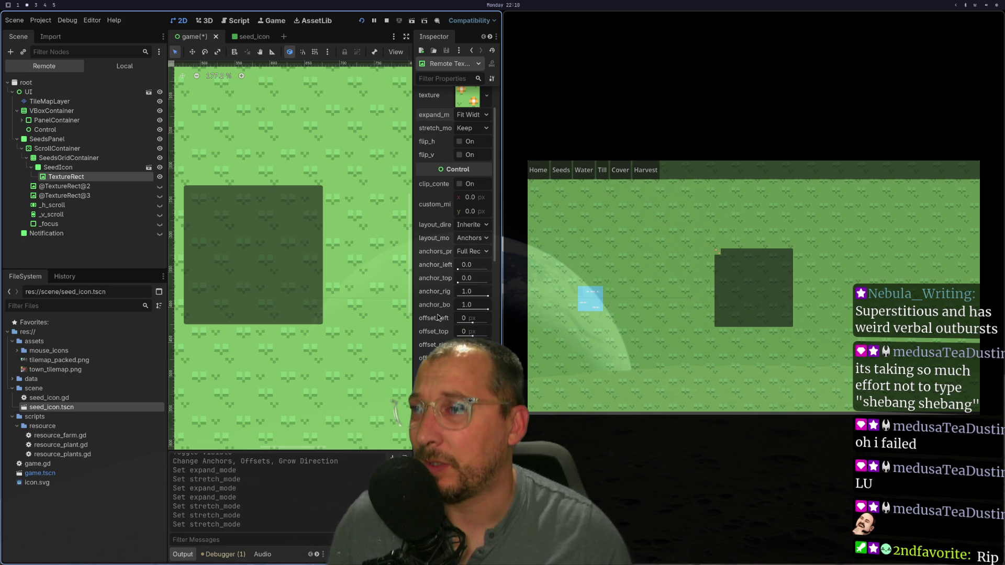
scroll(439, 318, down, 4)
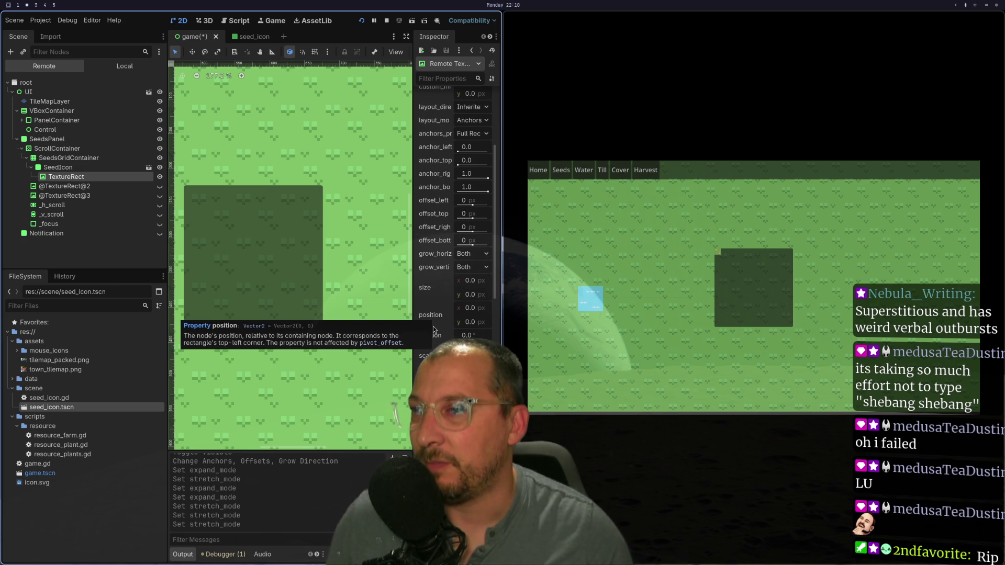
click(468, 356)
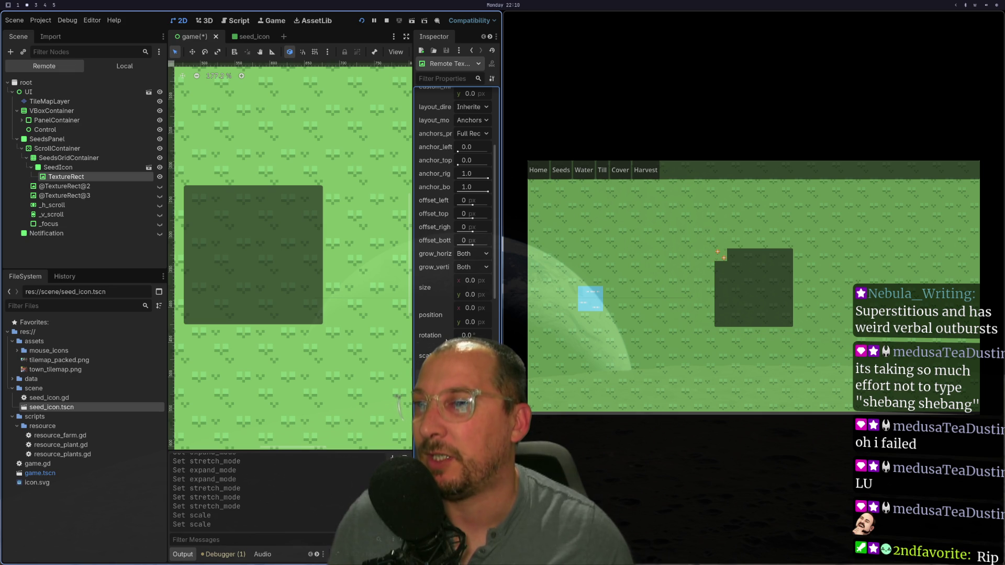
scroll(442, 338, up, 4)
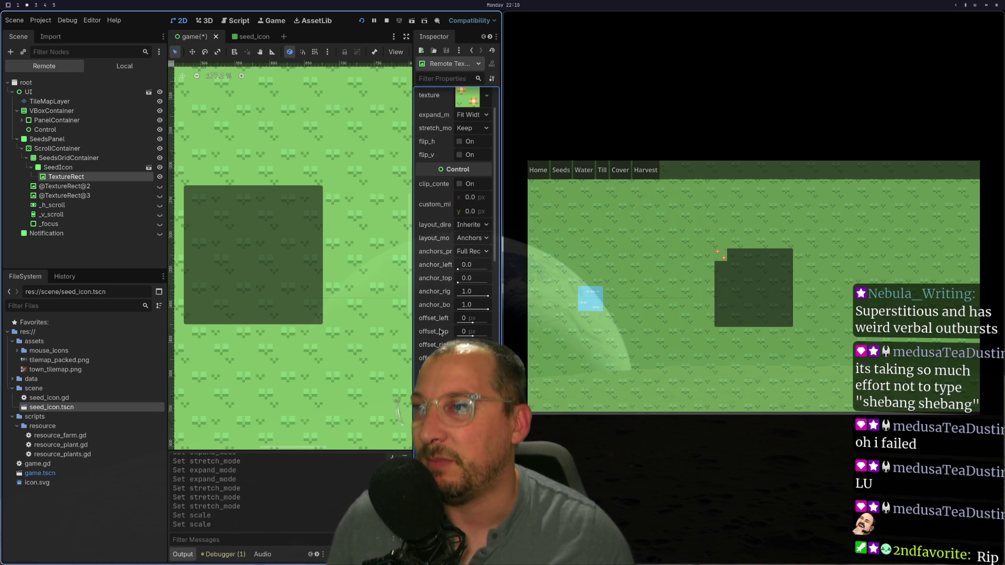
scroll(440, 314, up, 2)
scroll(449, 300, down, 4)
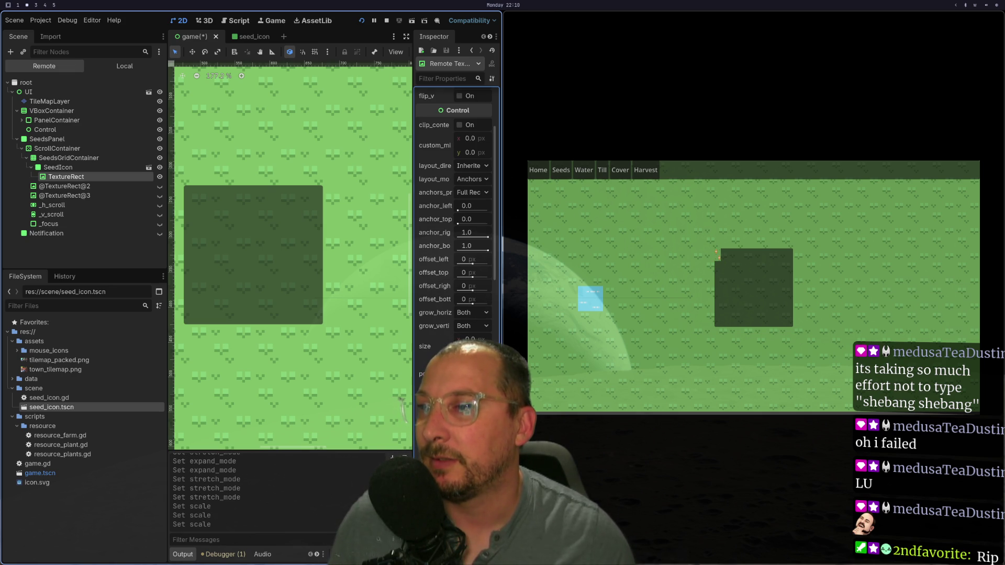
scroll(429, 317, up, 4)
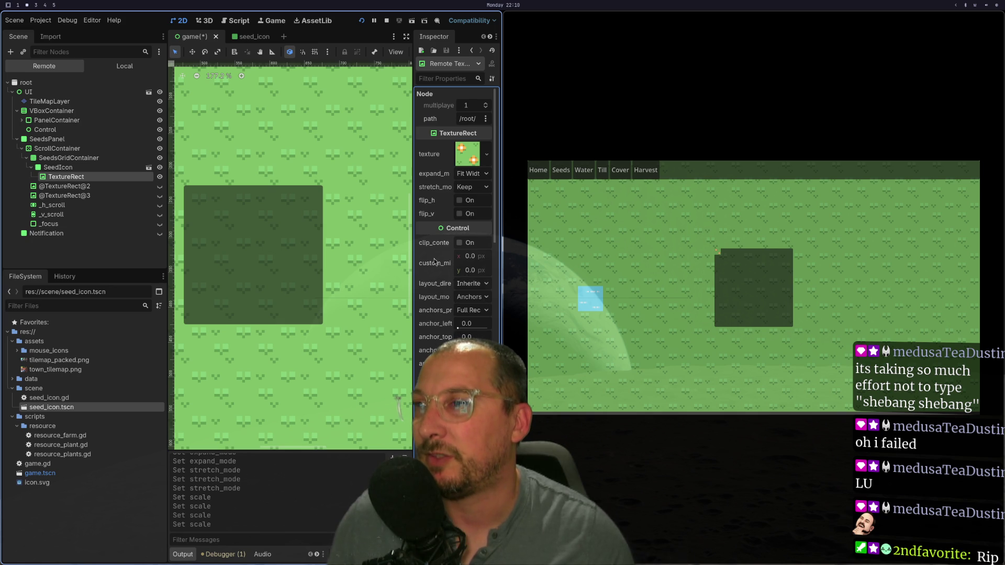
Try Keep Size expand, then settle on Fit Width expand with Keep Centered stretch.
click(464, 174)
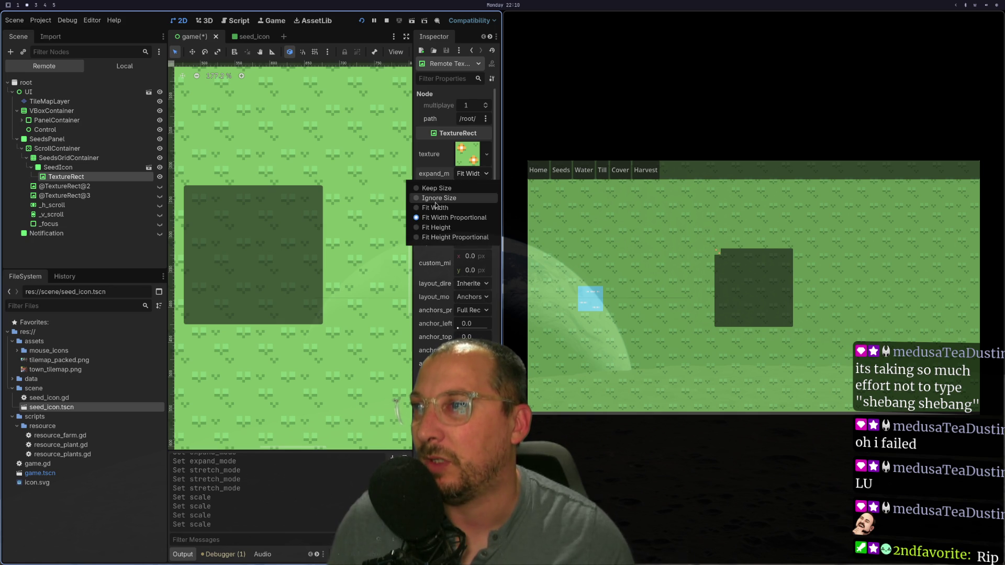
click(438, 190)
click(463, 185)
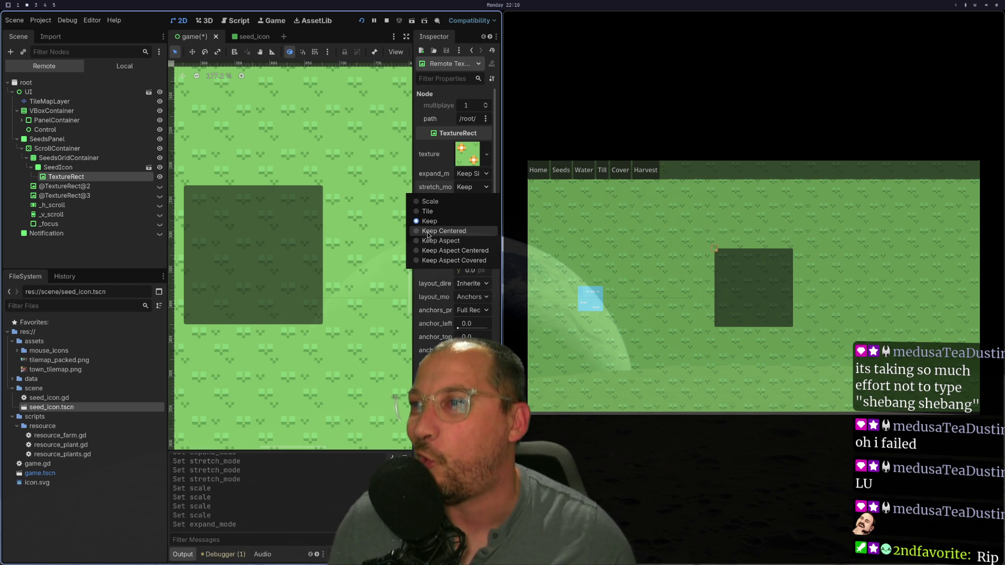
click(428, 232)
click(469, 178)
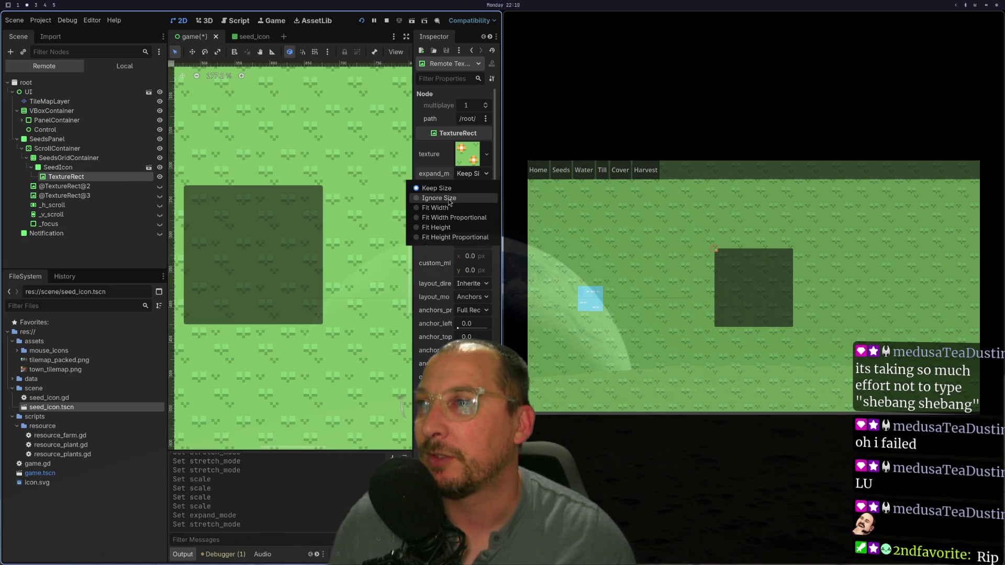
click(447, 210)
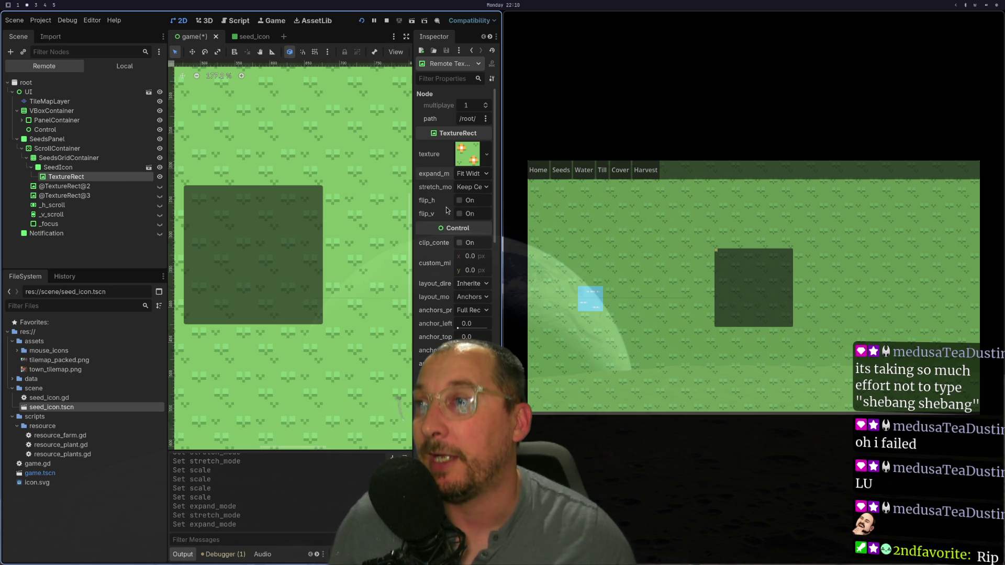
click(469, 189)
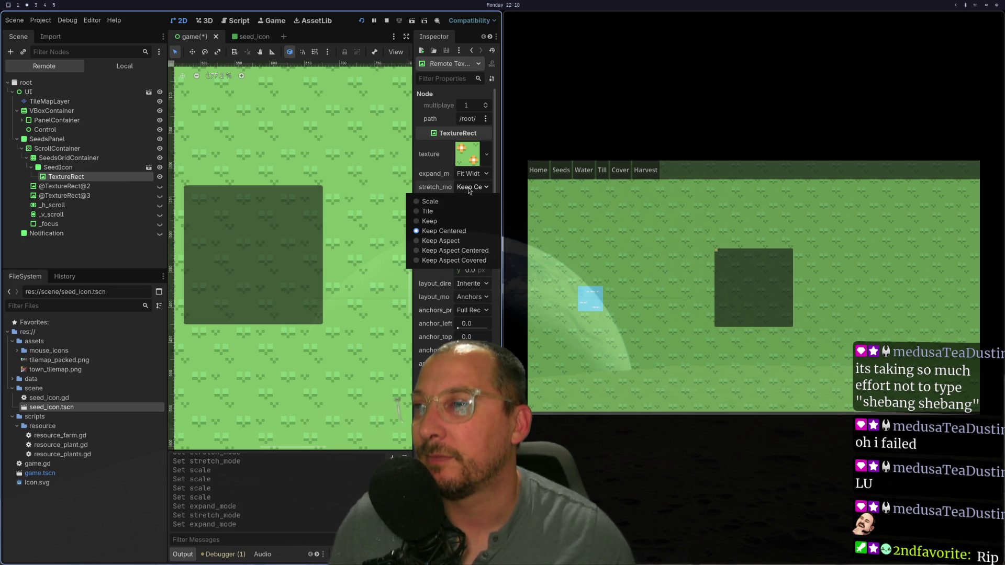
click(470, 191)
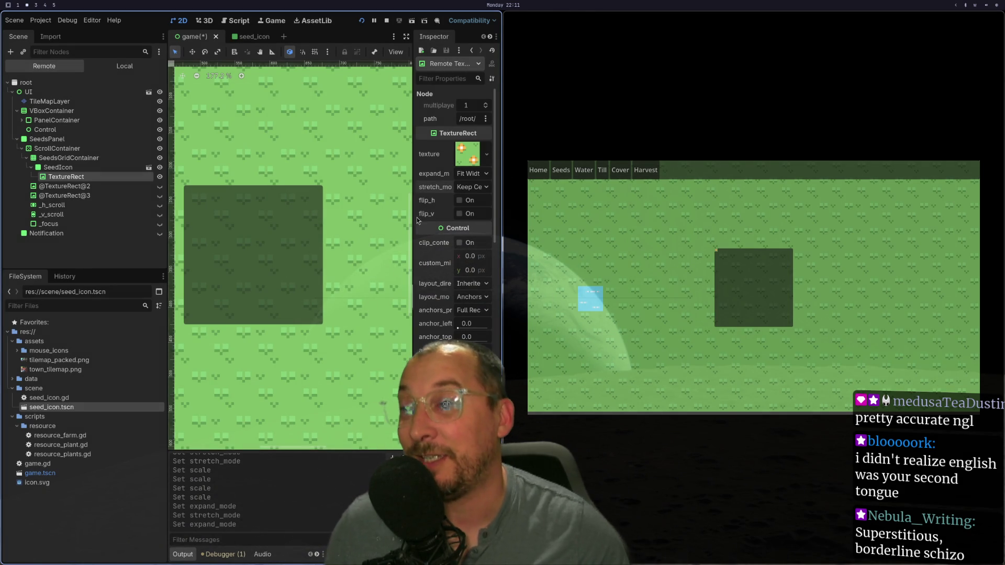
click(463, 175)
click(463, 175)
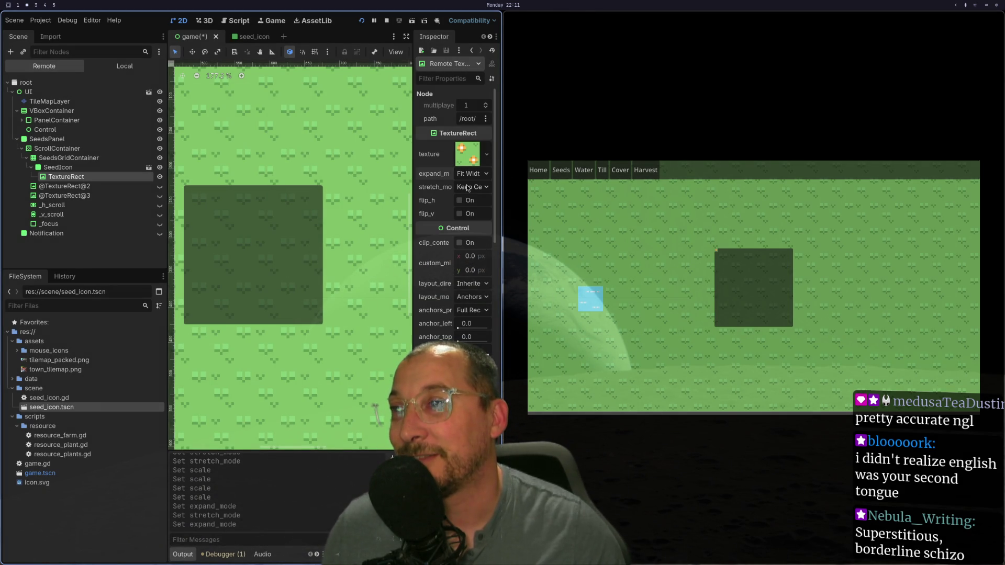
click(469, 188)
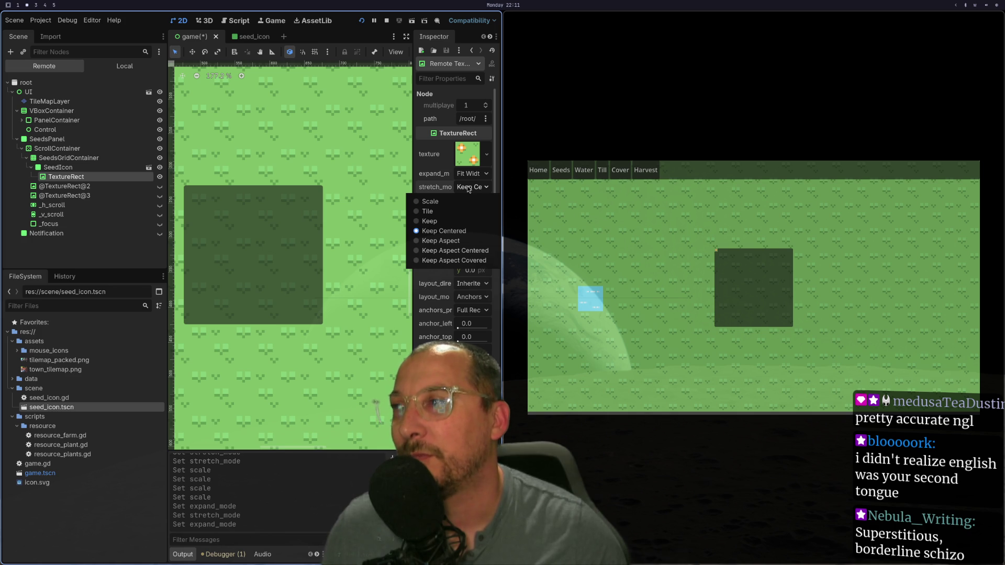
Check the live SeedIcon node's properties, then open the seed_icon scene for editing.
click(77, 168)
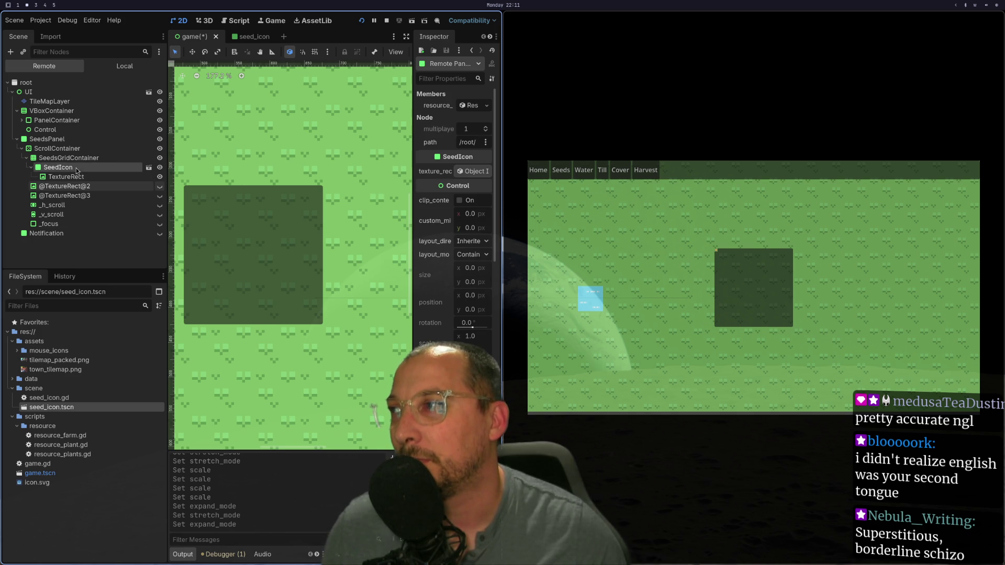
click(78, 176)
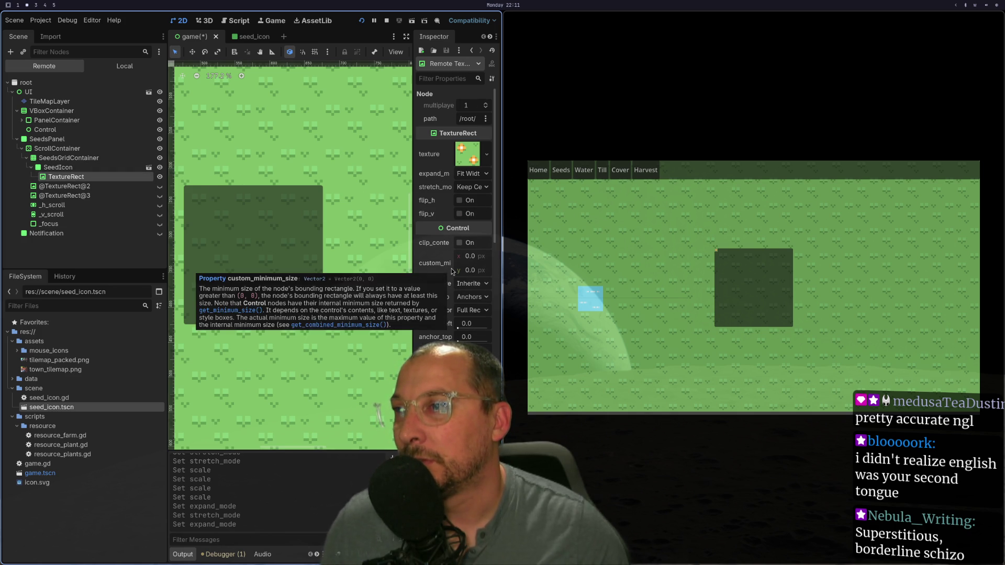
click(250, 37)
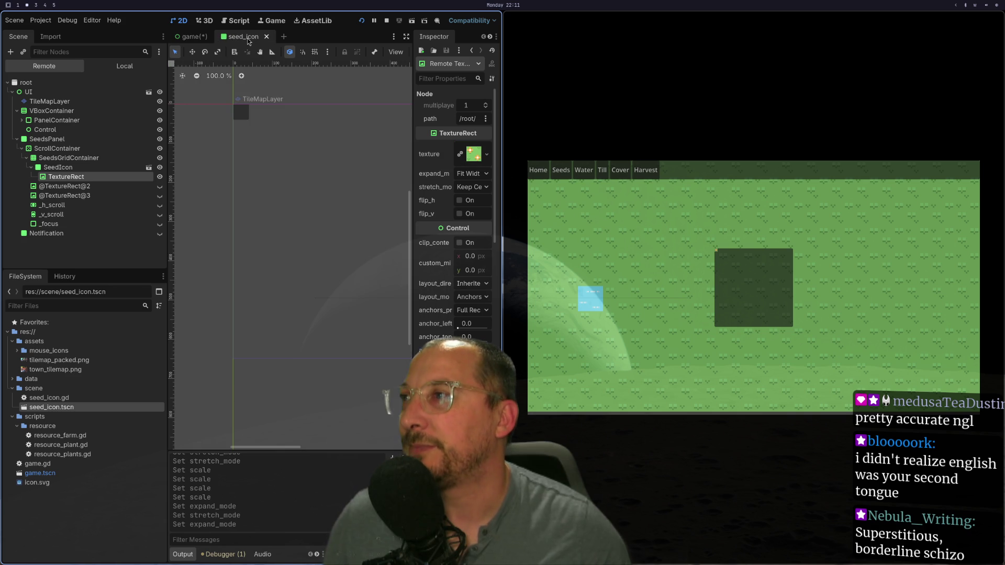
In the Local tree, set the SeedIcon root's Layout > Transform width to 80.
click(120, 67)
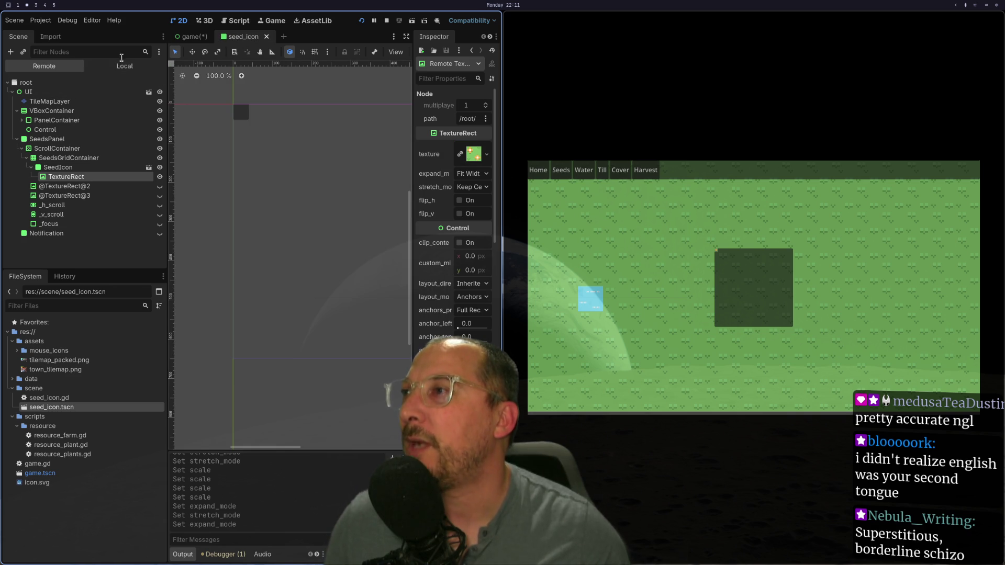
click(35, 83)
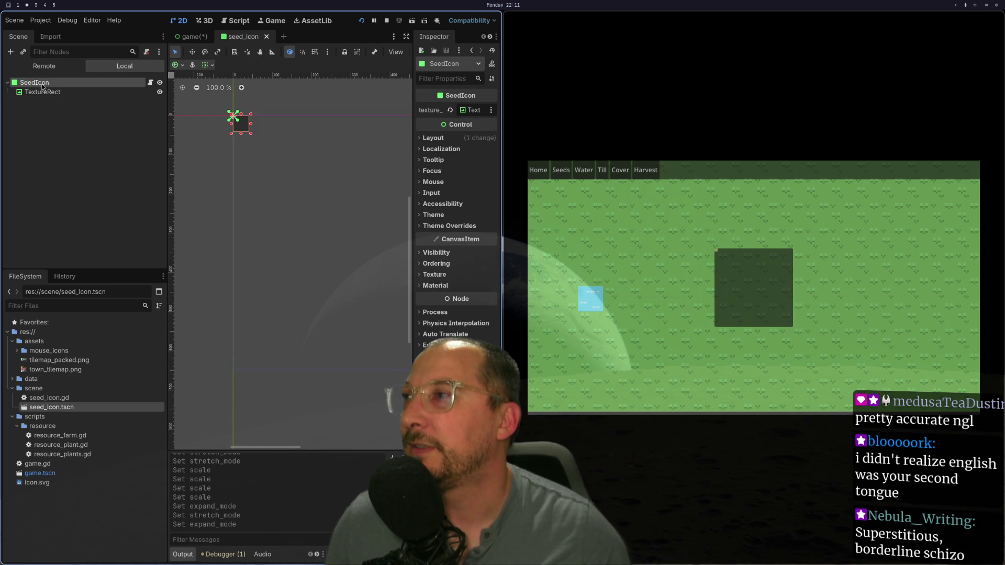
scroll(239, 143, up, 4)
click(433, 139)
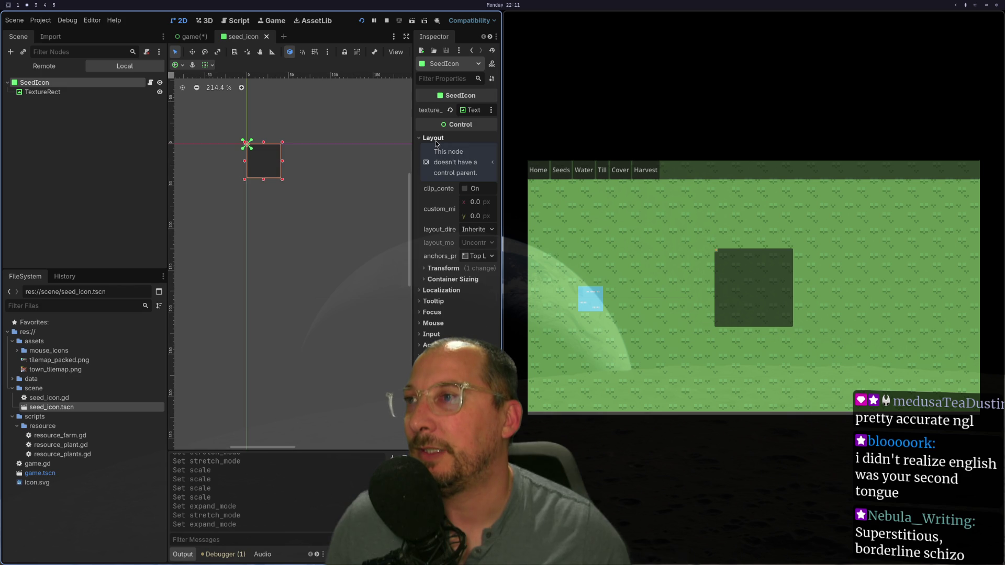
click(450, 269)
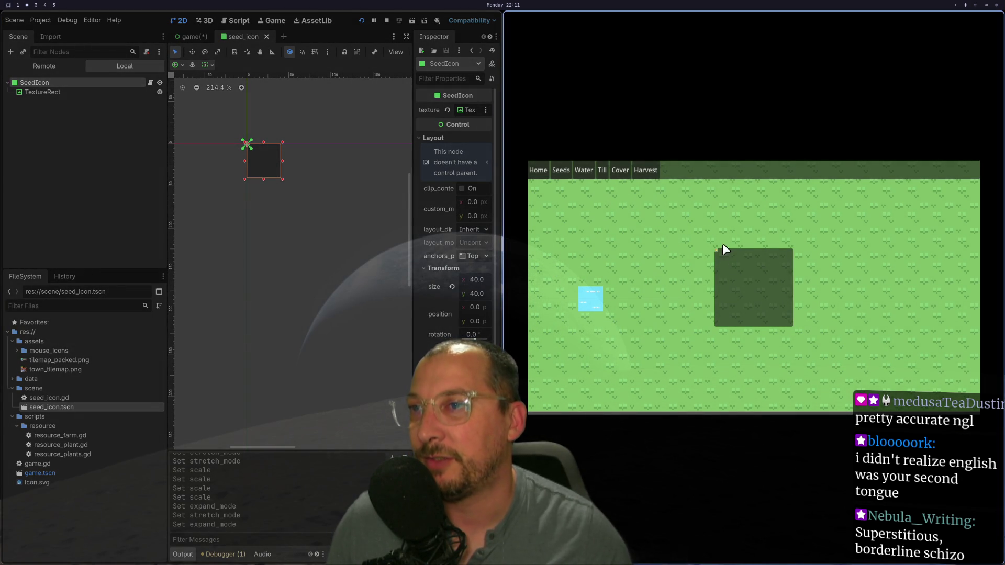
click(476, 279)
text(80)
key(Tab)
Correct the SeedIcon height to 80, then select TextureRect and save seed_icon.
text(8)
key(Tab)
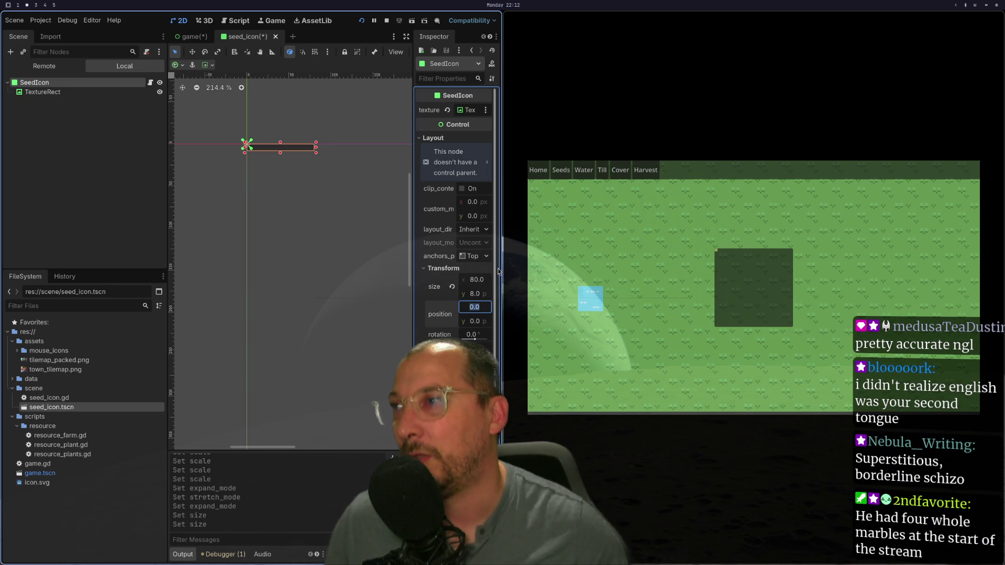
key(Escape)
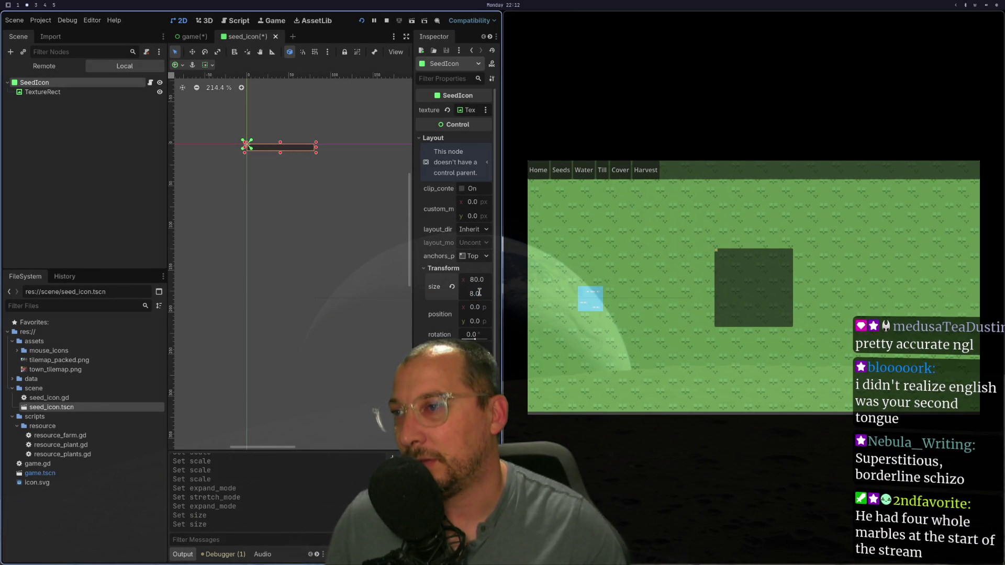
click(479, 293)
text(80)
key(Tab)
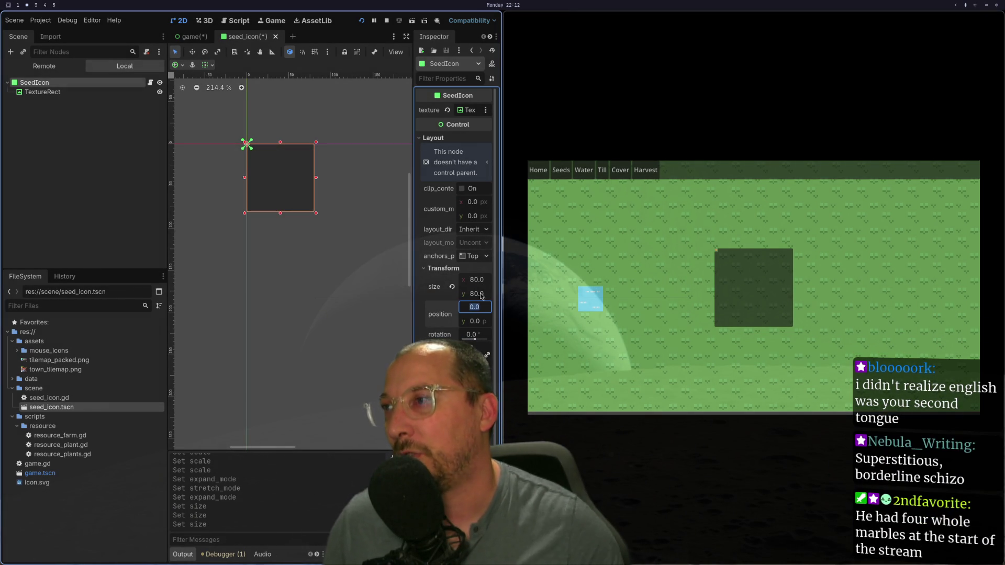
click(83, 93)
key(ctrl+s)
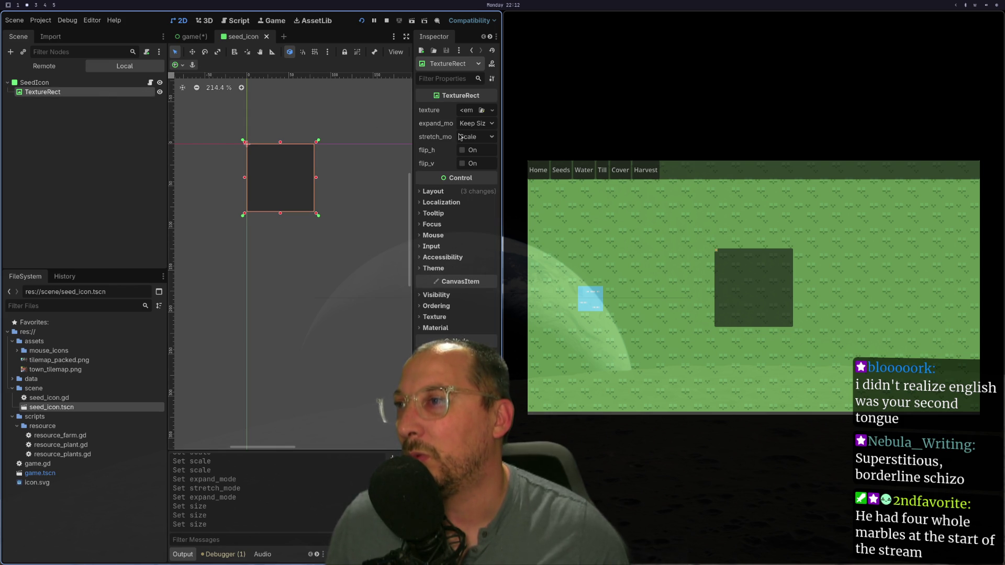
Give the TextureRect the icon.svg texture with Fit Width expand mode.
click(474, 137)
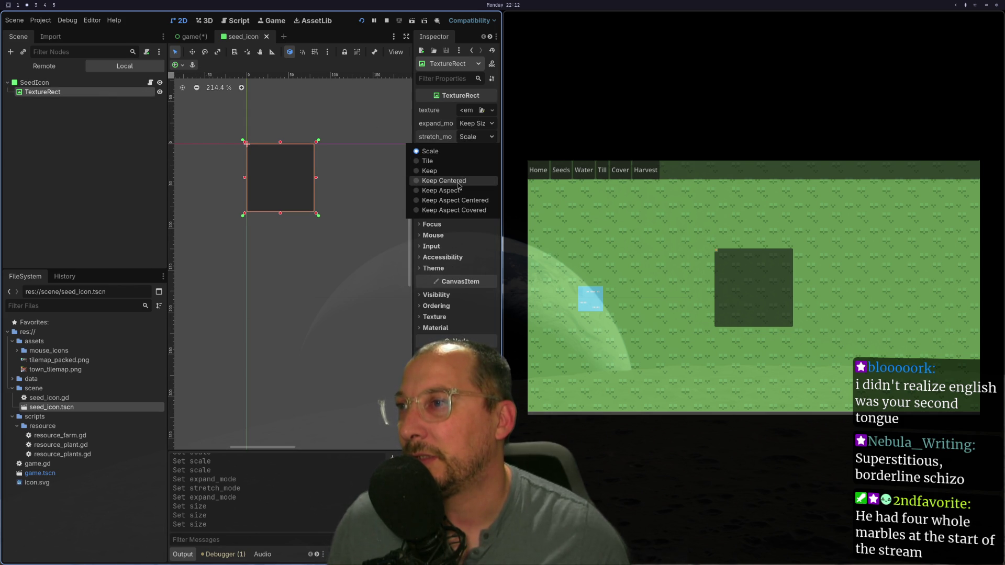
click(448, 132)
click(492, 110)
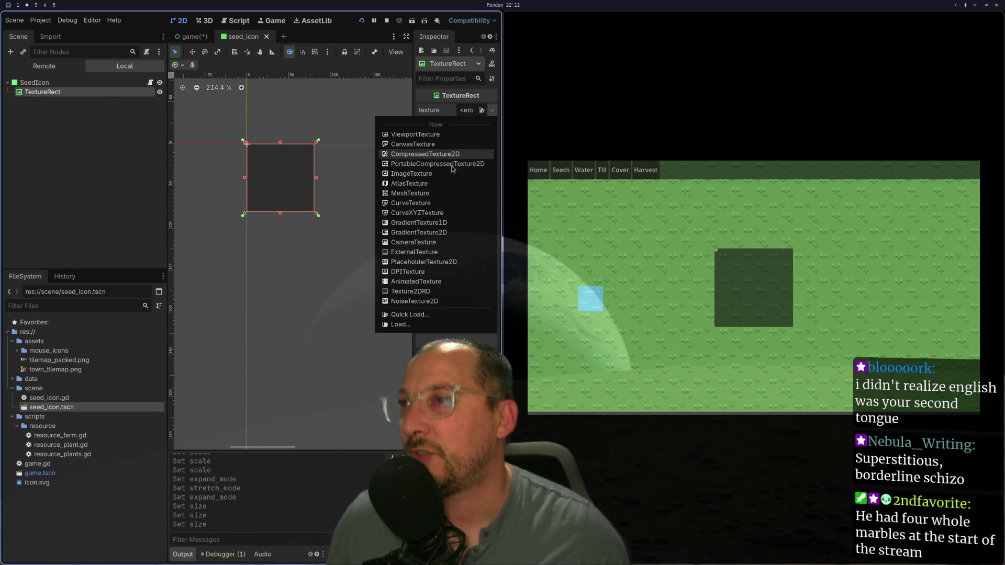
click(410, 315)
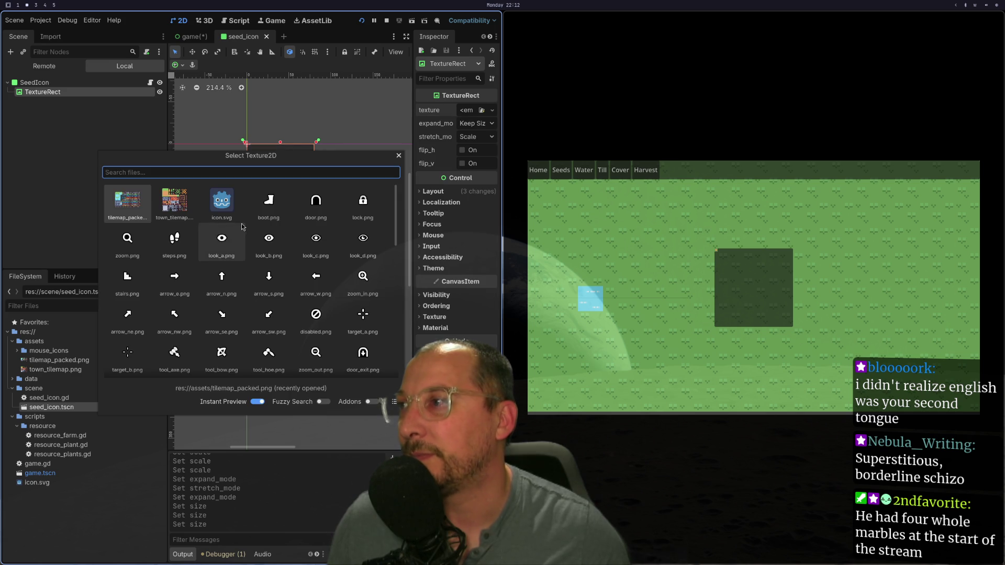
double_click(202, 204)
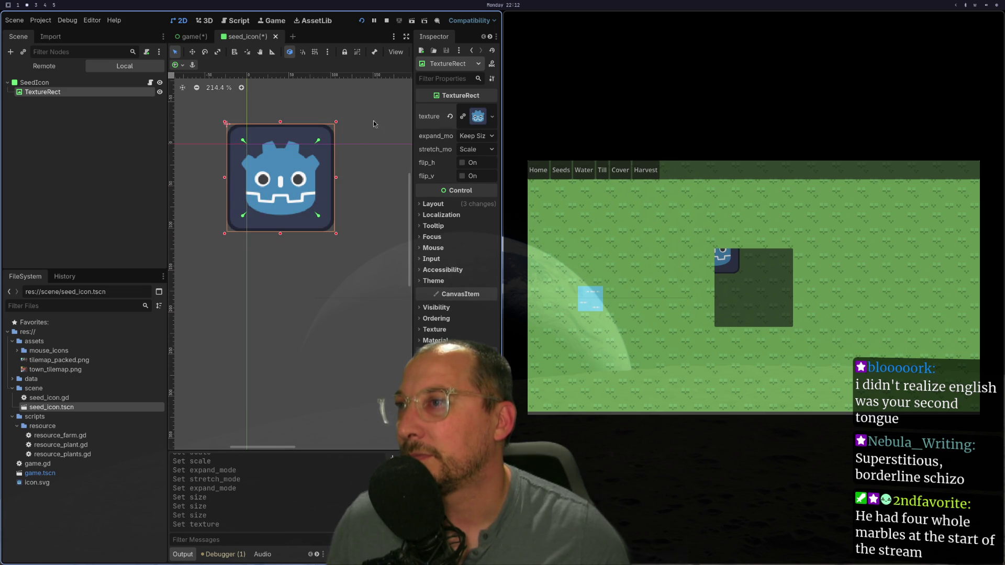
click(469, 137)
click(447, 170)
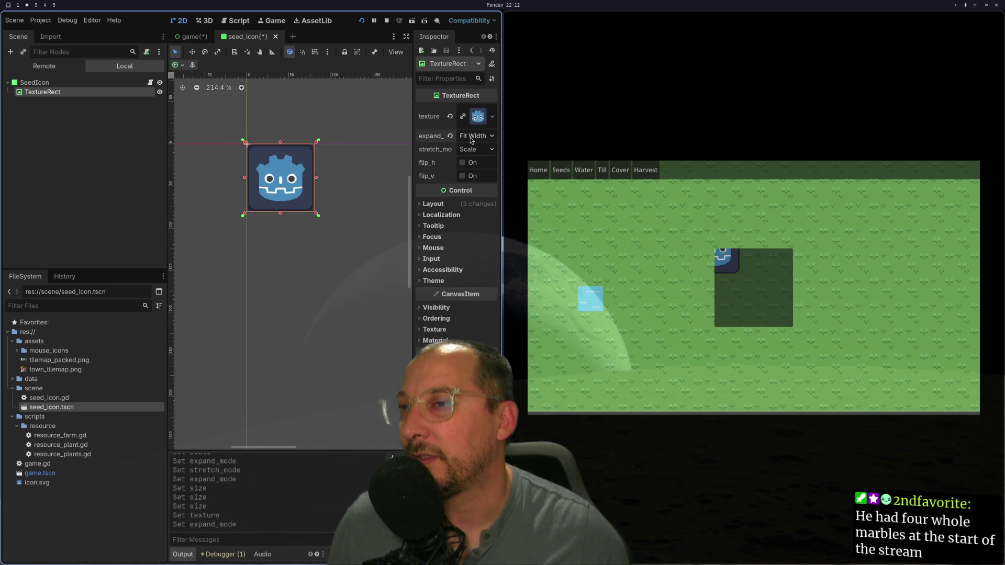
Set the SeedIcon root's size to 160 x 150.
click(34, 82)
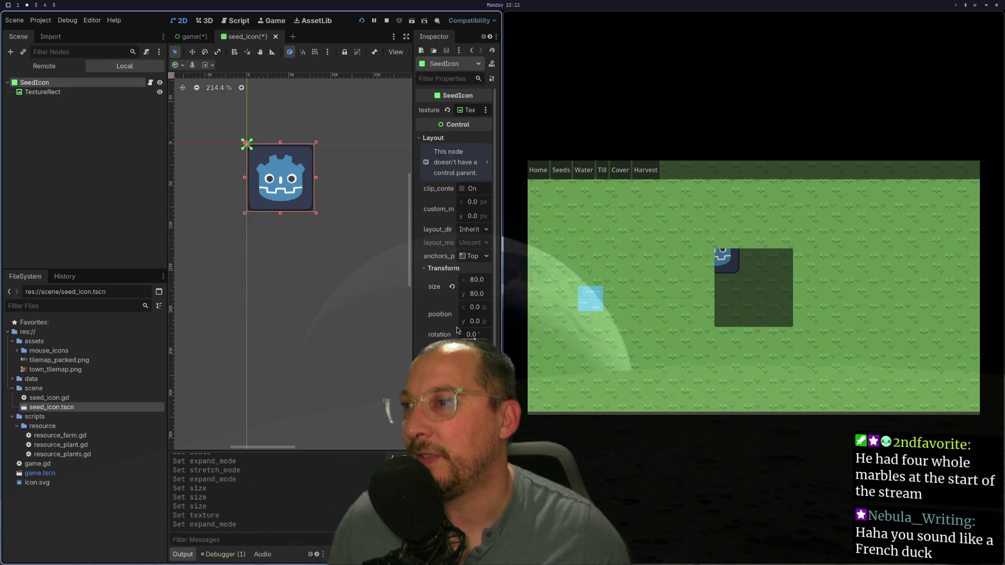
click(478, 283)
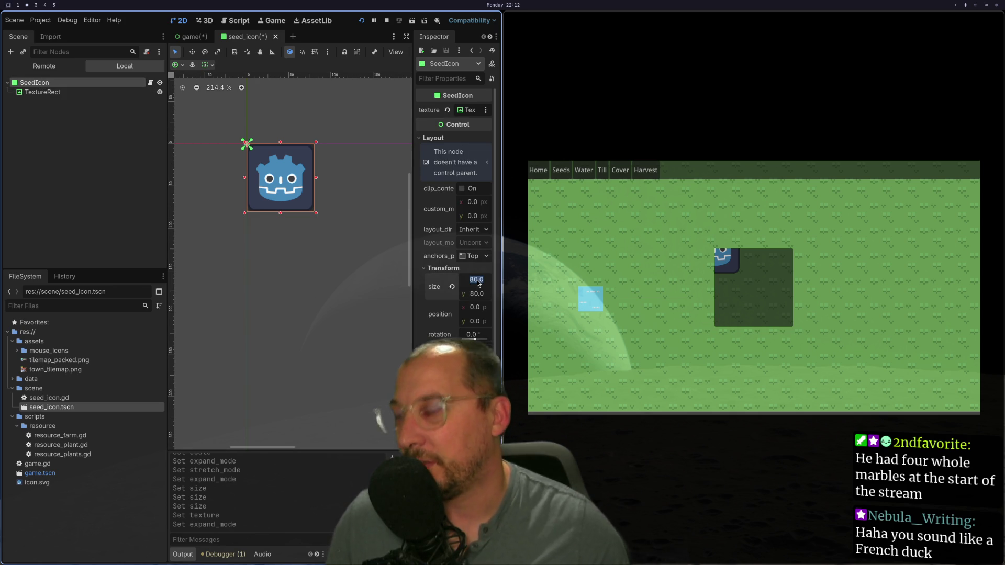
text(160)
key(Tab)
text(150)
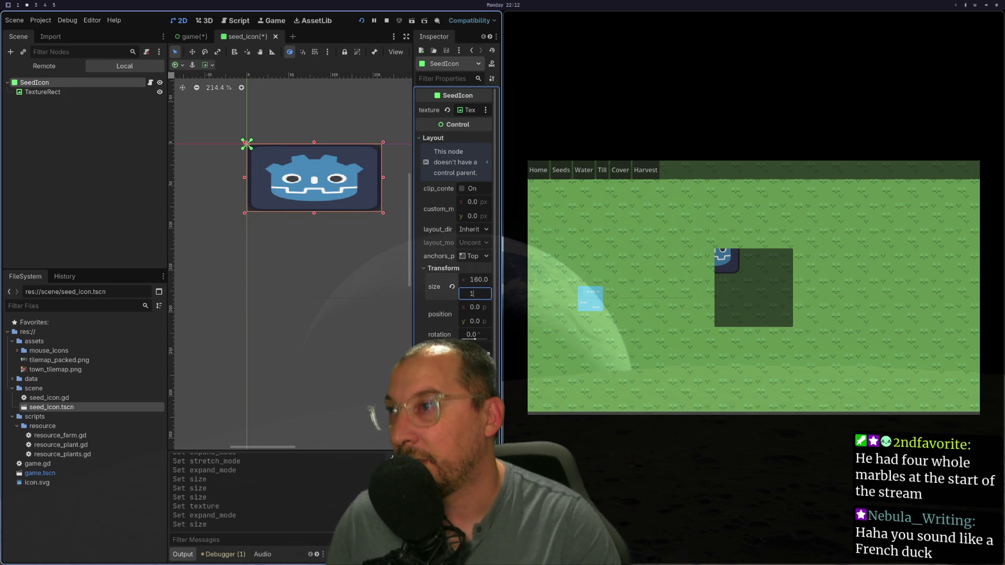
key(Tab)
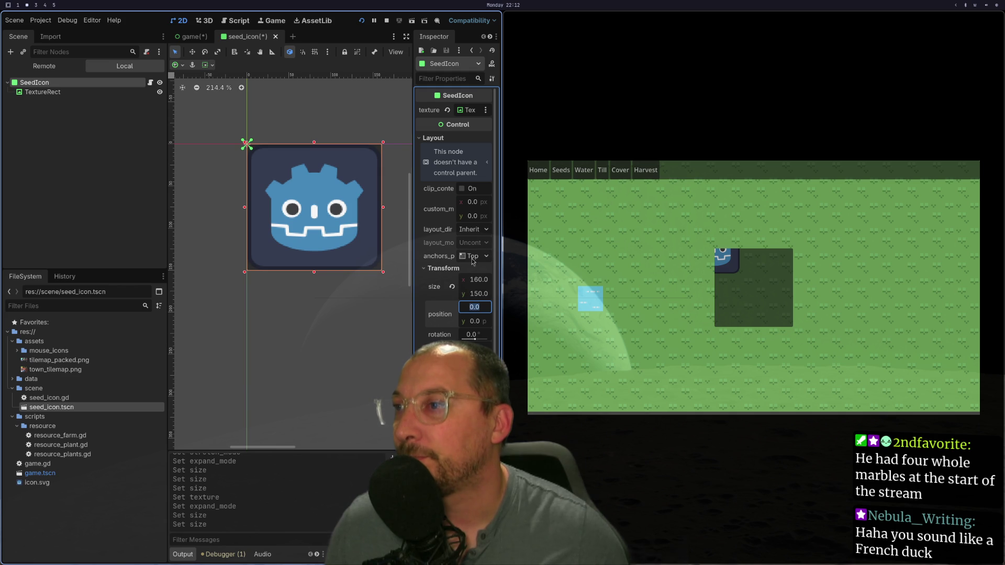
Dismiss the texture node picker, then enter 64 for both SeedIcon width and height.
click(485, 113)
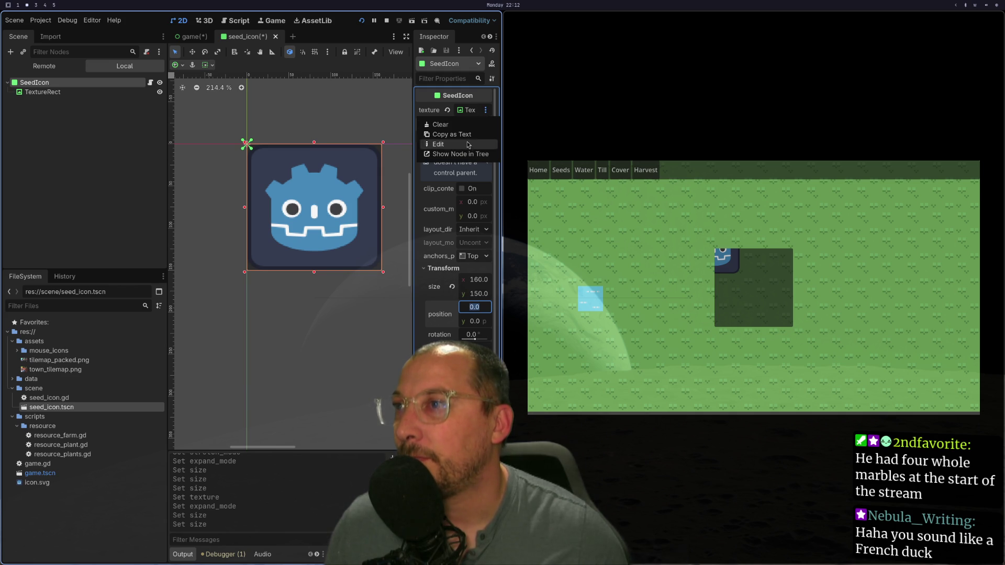
click(464, 116)
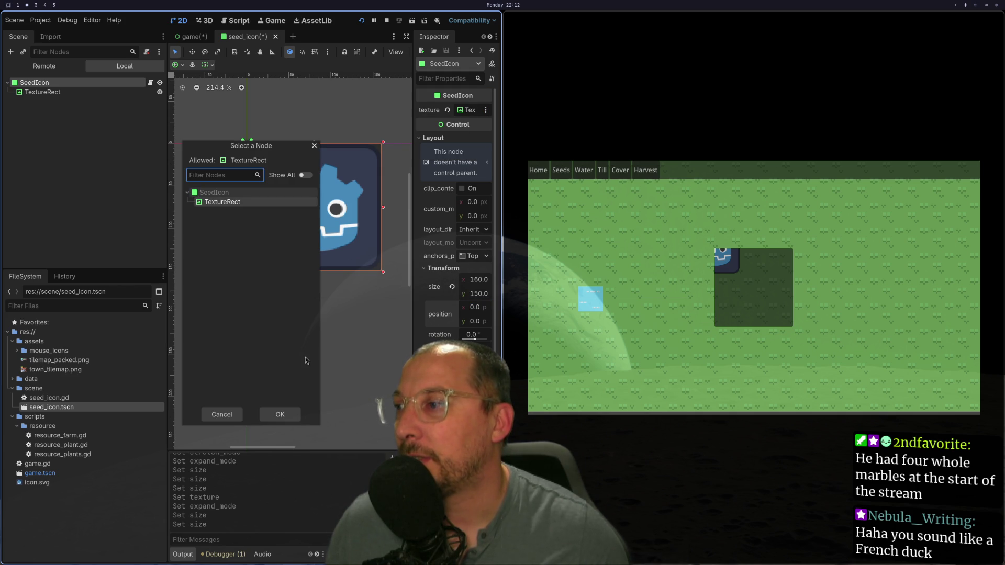
click(236, 415)
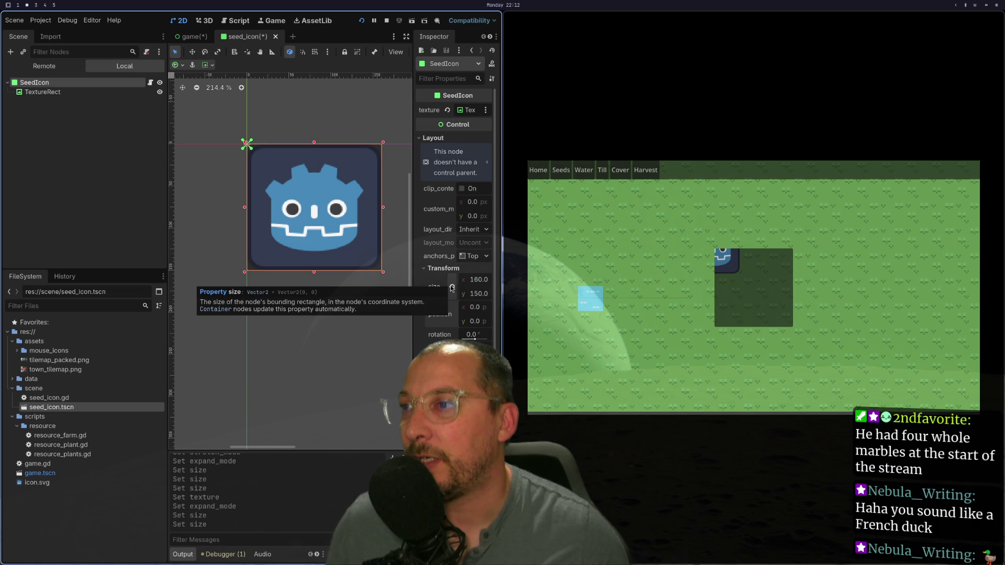
click(479, 280)
text(60)
key(BackSpace)
key(BackSpace)
text(4)
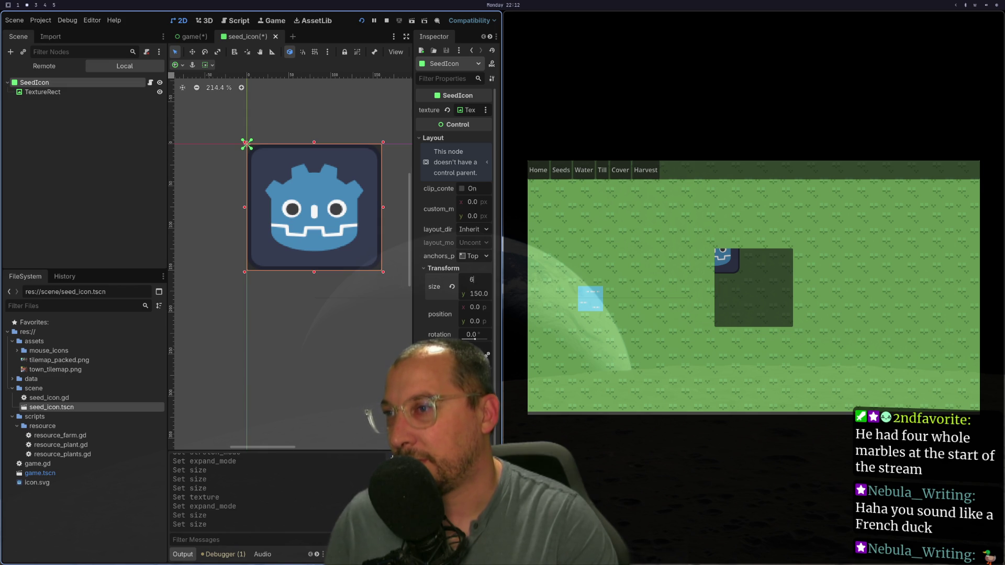
text(4)
key(Tab)
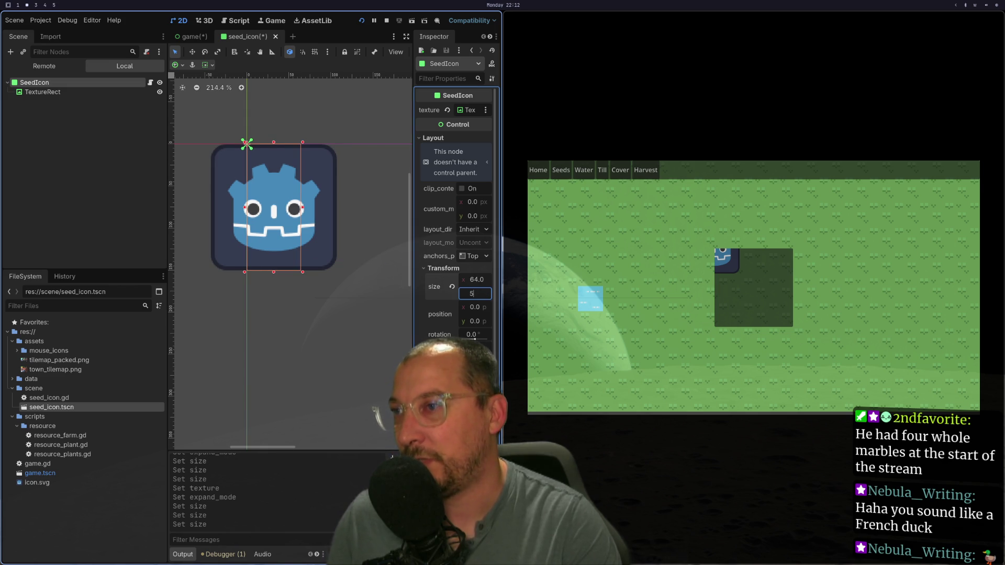
key(Return)
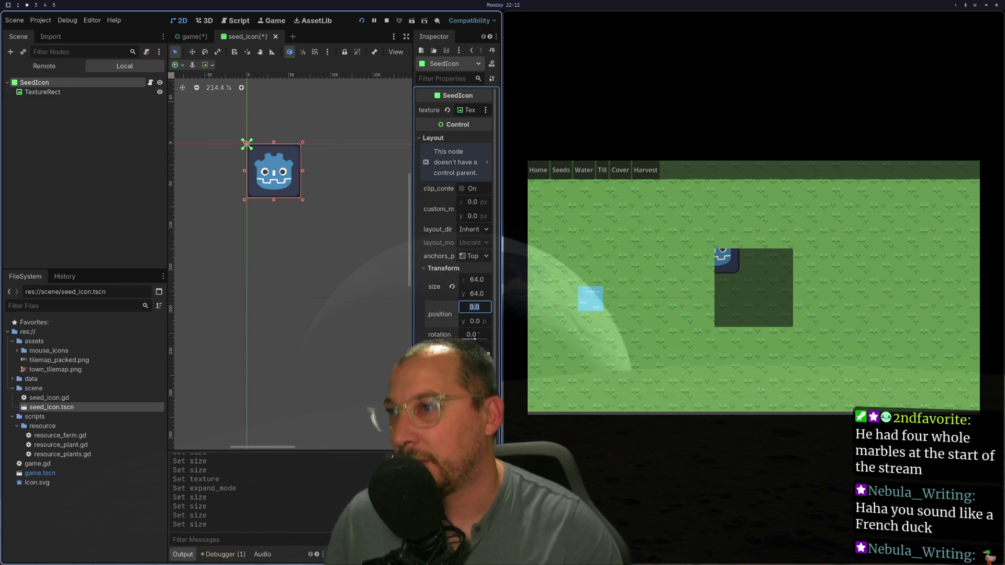
click(73, 124)
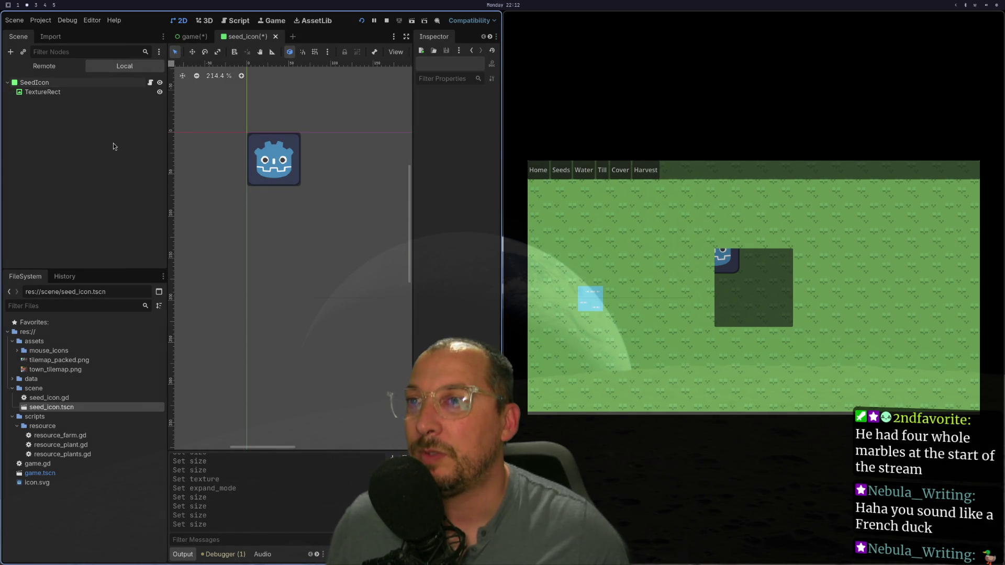
Cancel the Create New Node dialog, save seed_icon with Ctrl+S, and reselect SeedIcon.
key(ctrl+a)
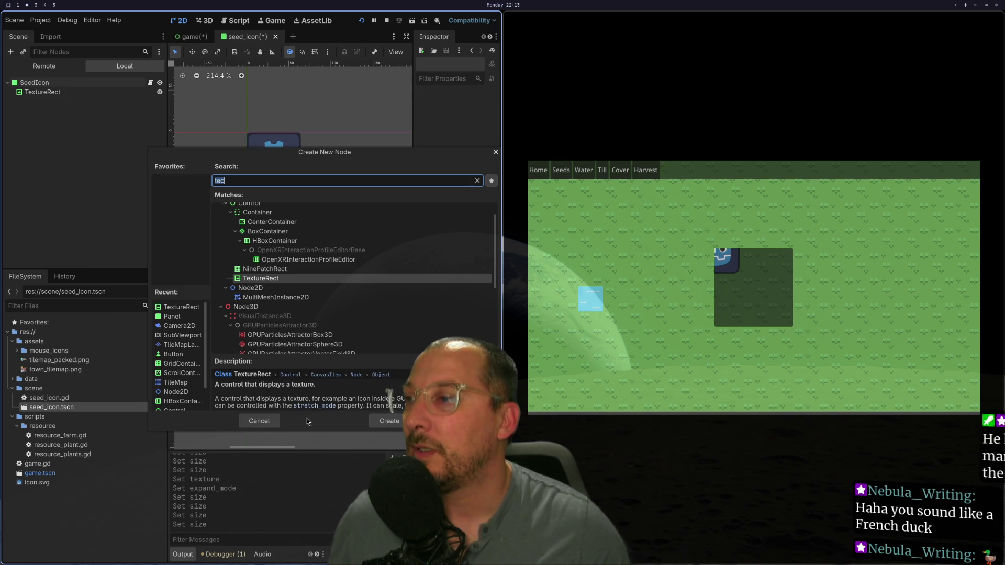
click(263, 428)
key(ctrl+s)
click(75, 85)
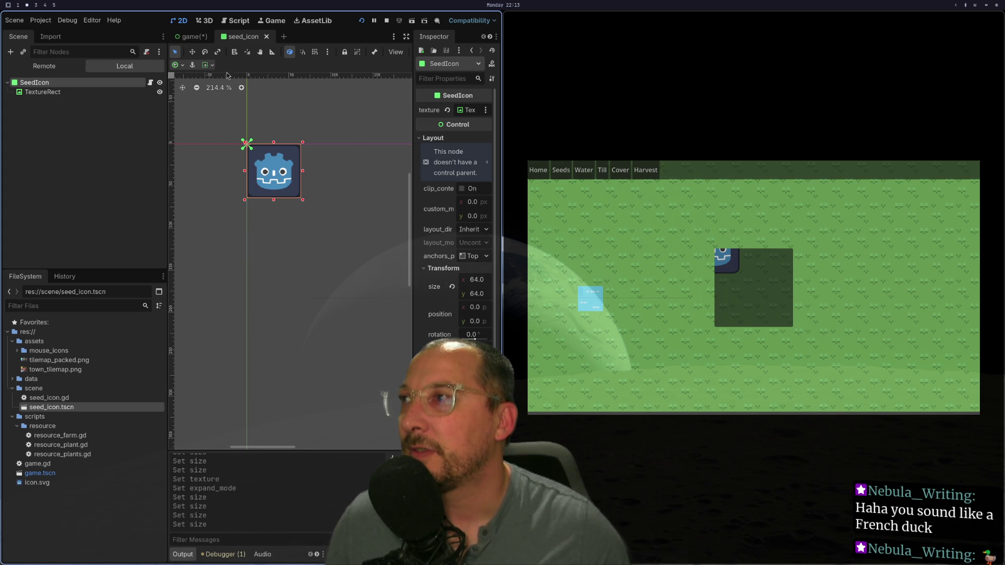
Apply the Full Rect anchor preset to SeedIcon, save, then undo the anchor change.
click(182, 65)
click(227, 138)
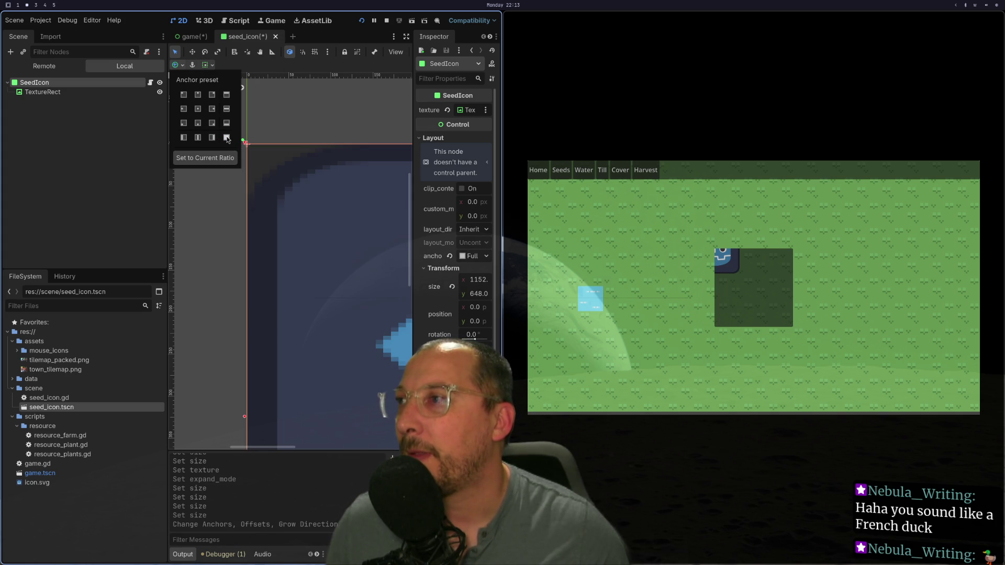
click(210, 240)
scroll(209, 241, down, 6)
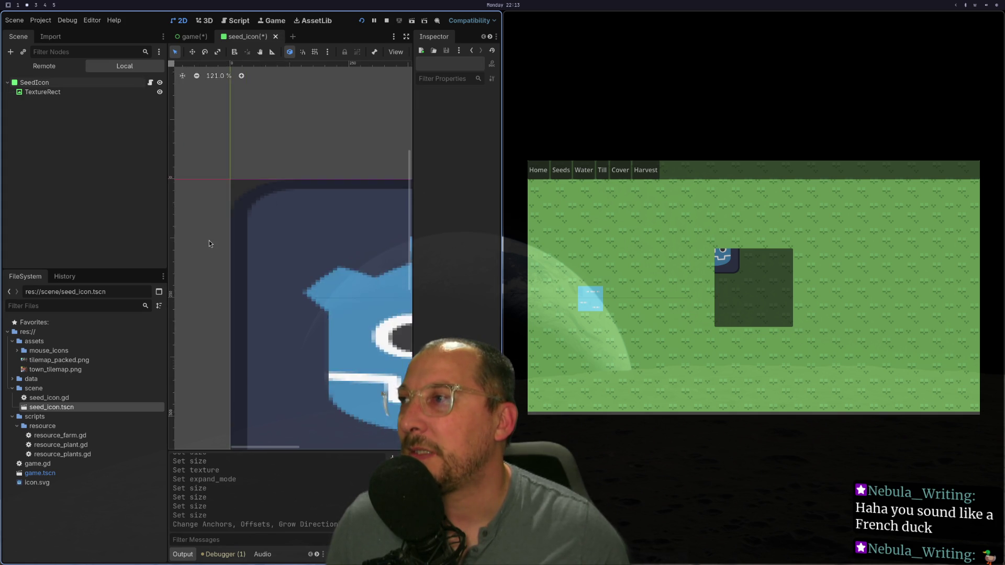
key(ctrl+s)
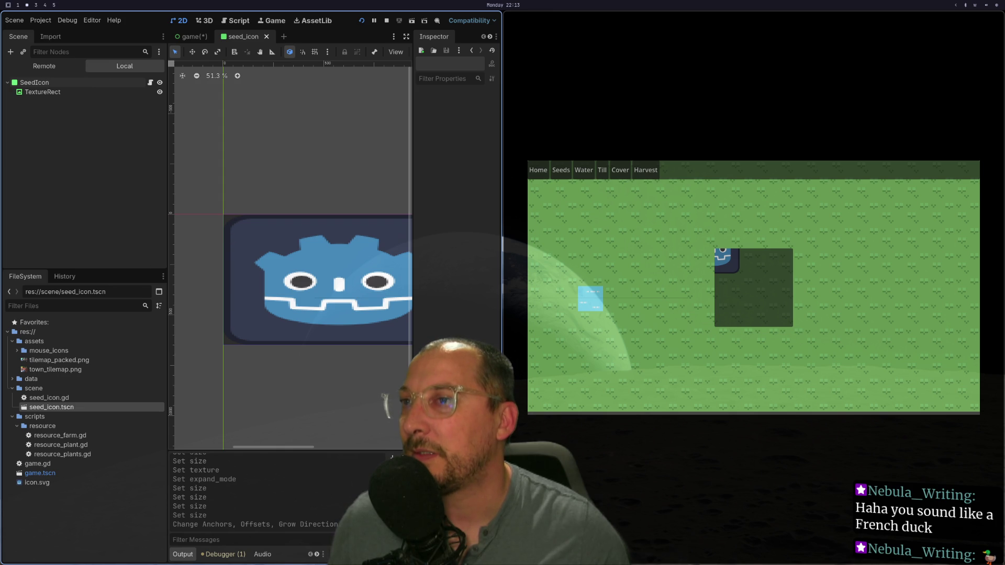
key(ctrl+z)
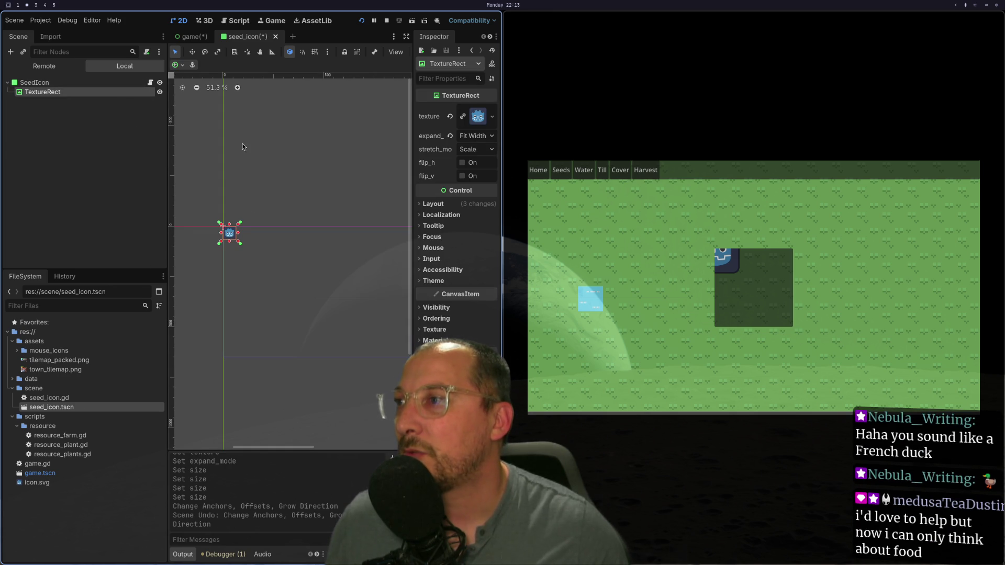
scroll(202, 234, up, 10)
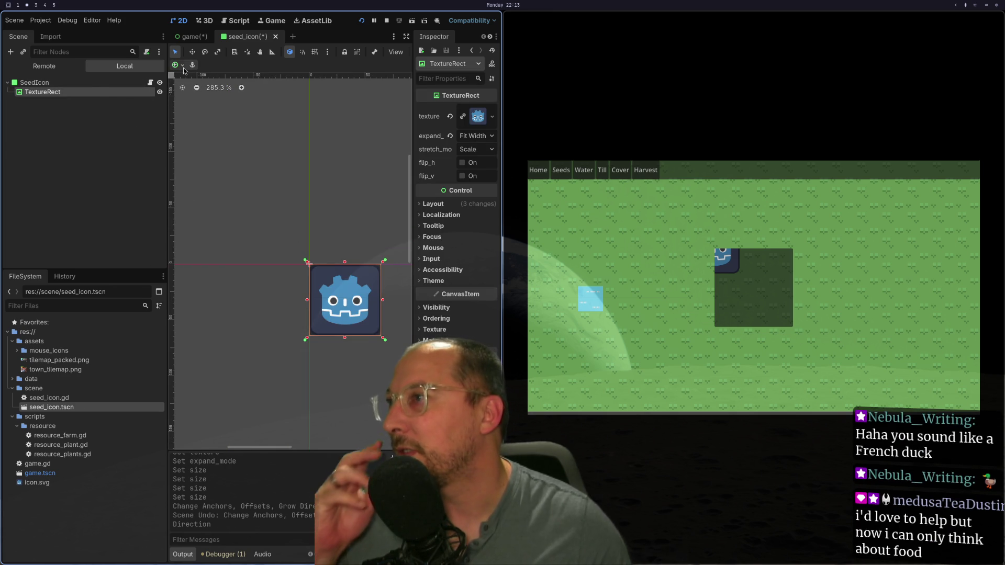
Rerun the farm game and open its Seeds panel to test the icon.
click(97, 82)
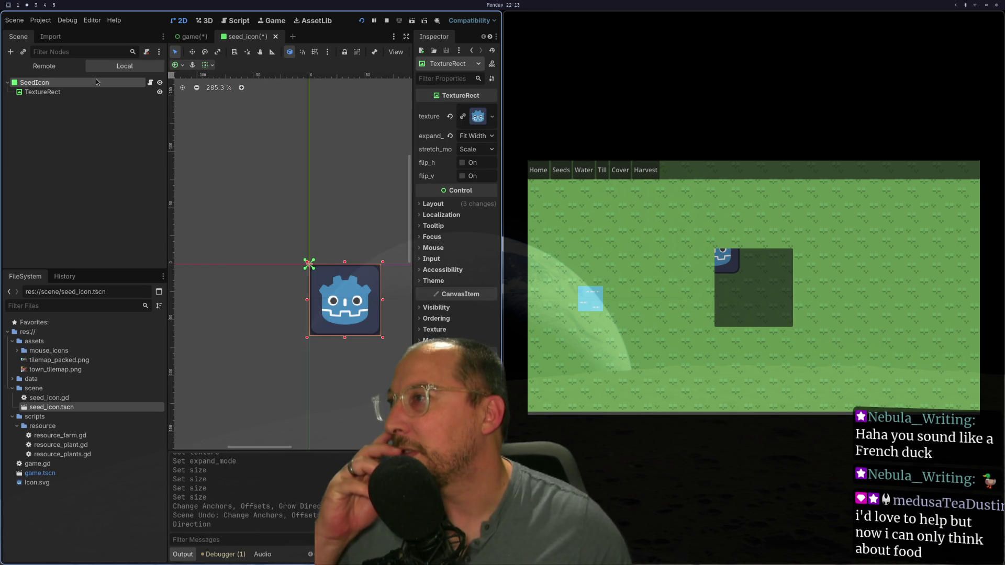
click(183, 65)
click(184, 67)
click(184, 67)
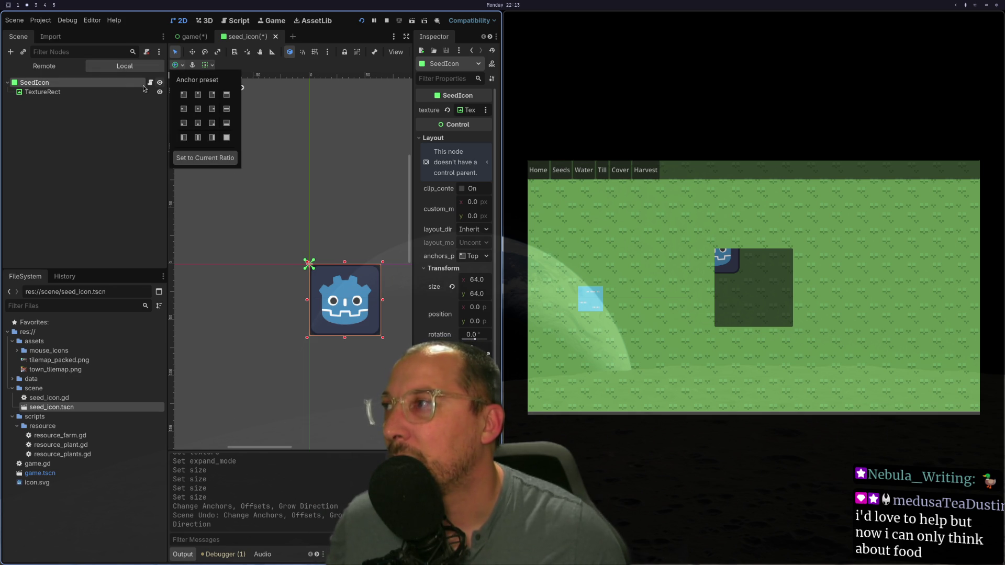
click(362, 20)
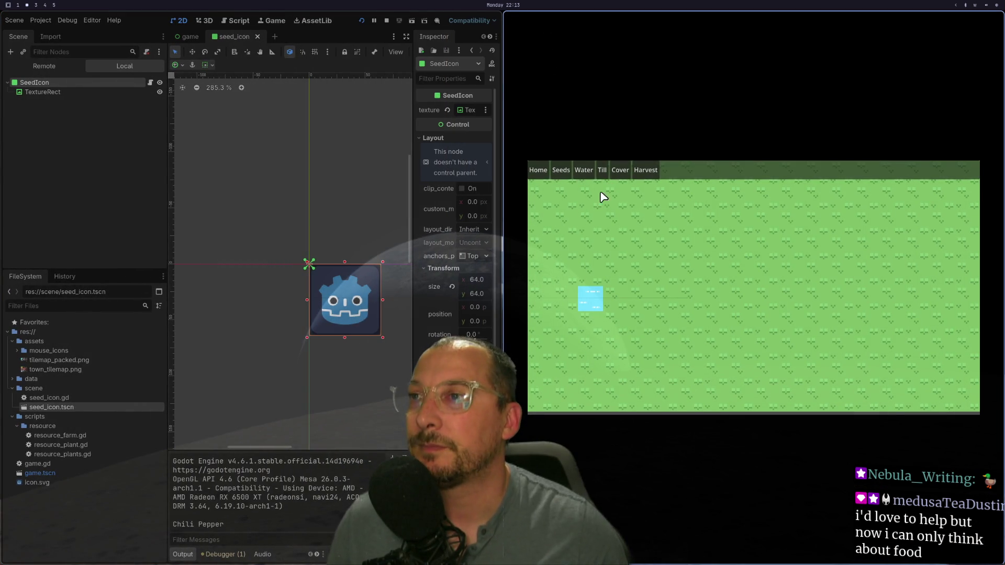
click(561, 172)
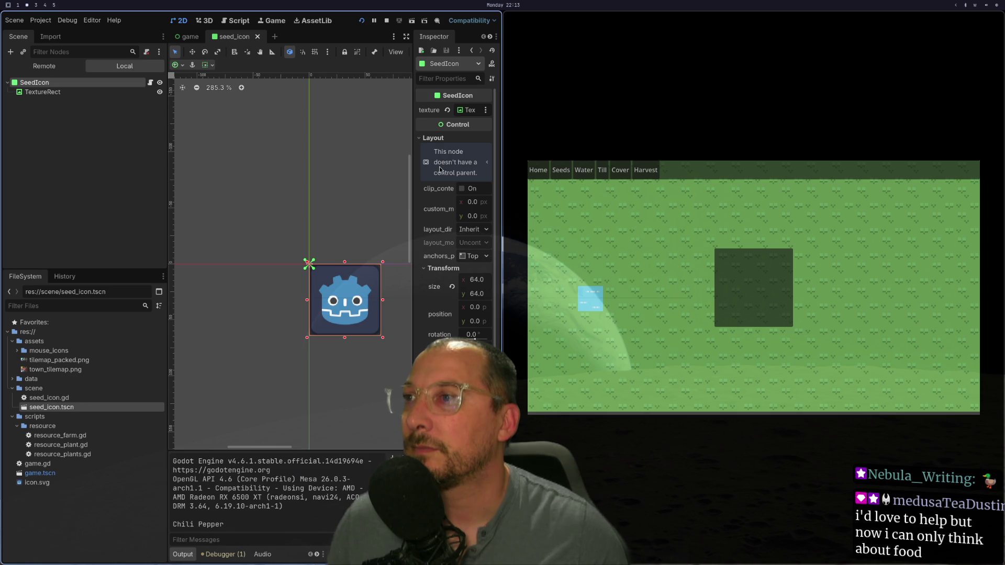
Try Keep Size on the TextureRect's expand mode, then return it to Fit Width.
click(86, 94)
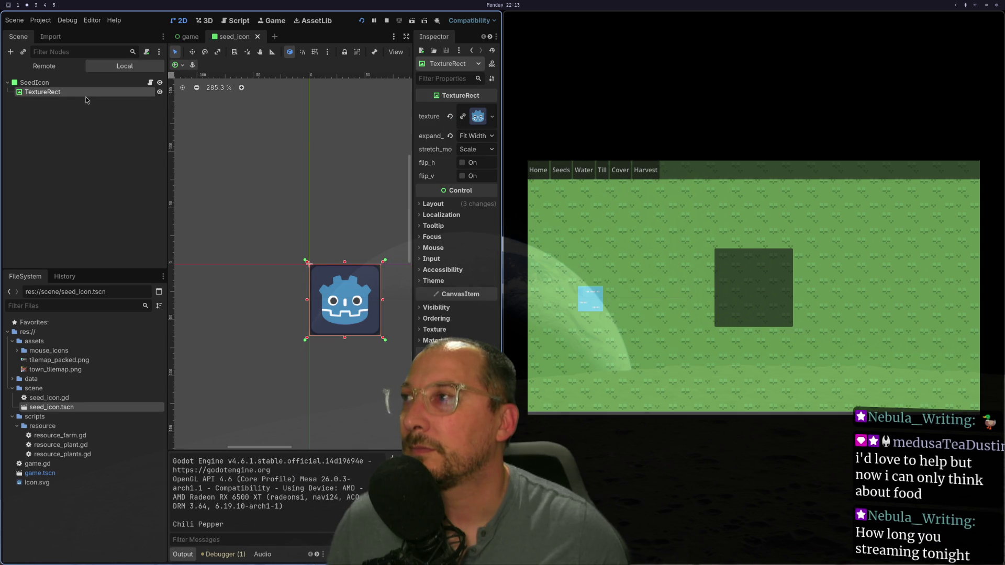
click(469, 137)
click(456, 138)
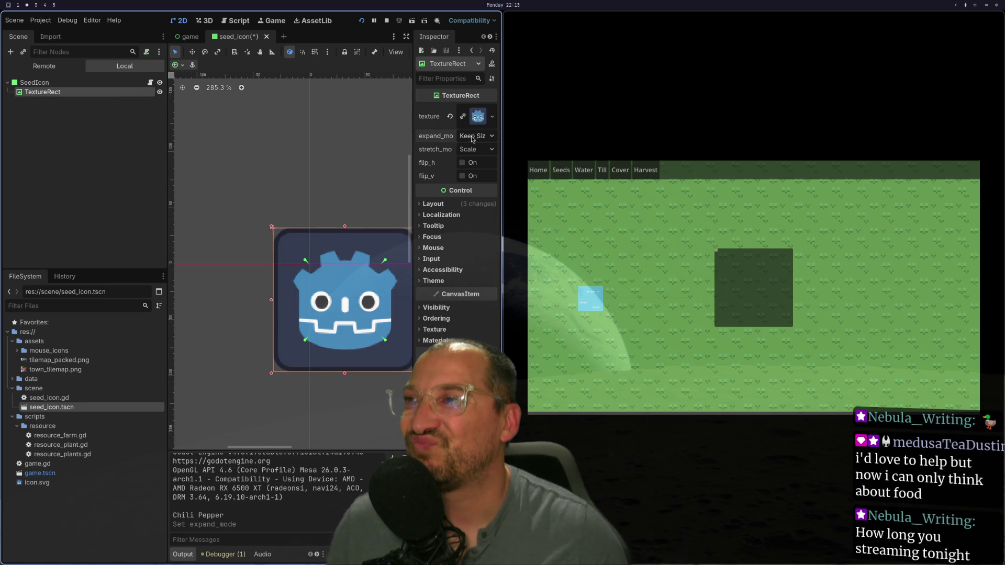
click(469, 137)
click(446, 171)
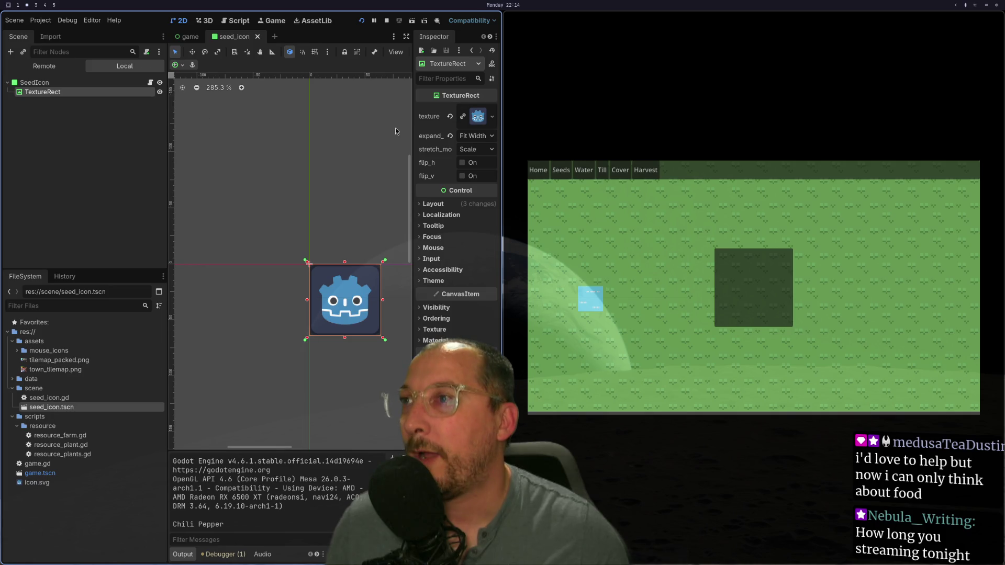
click(478, 138)
click(480, 136)
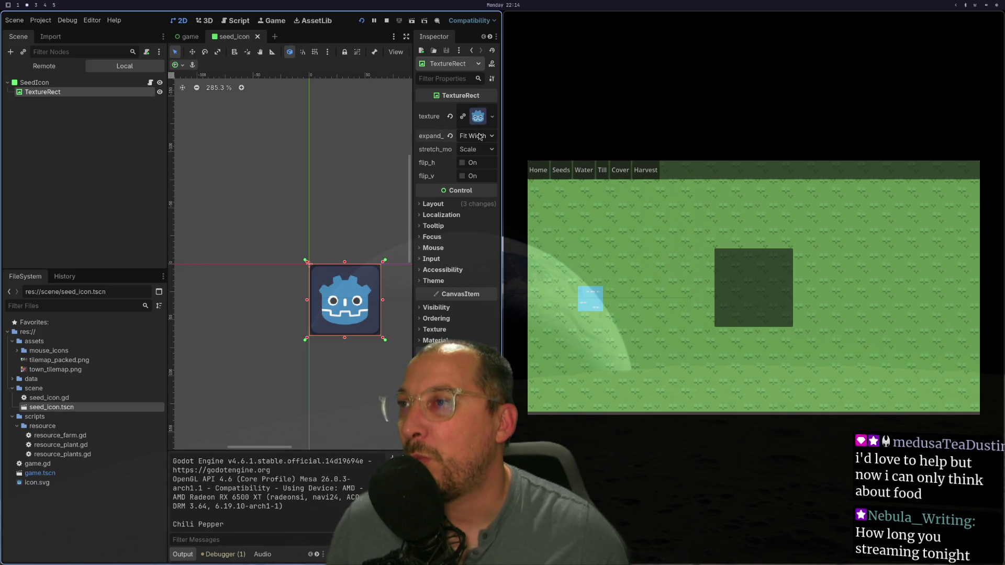
Give the TextureRect Full Rect anchors so it fills its parent, and save the scene.
click(434, 204)
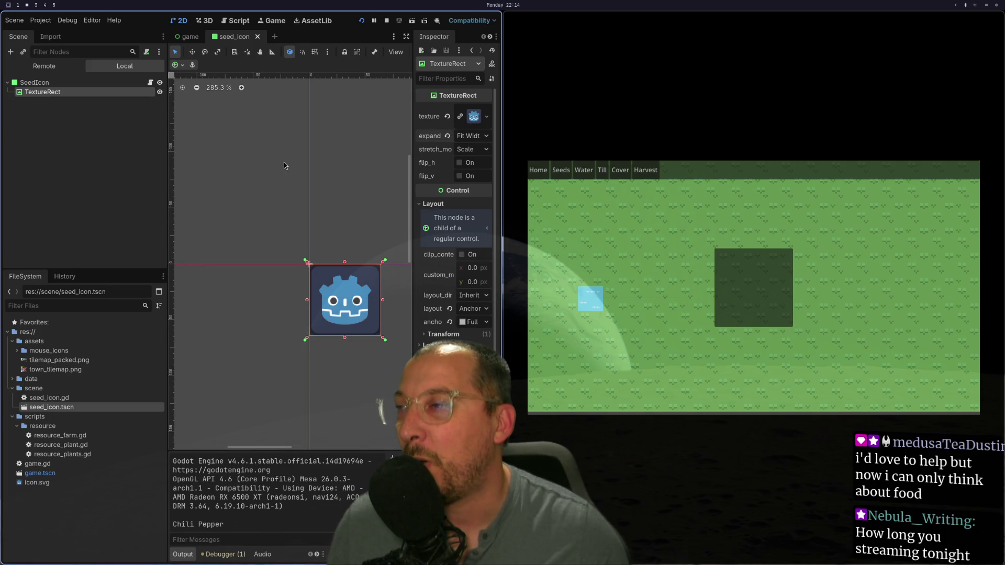
click(183, 66)
click(227, 137)
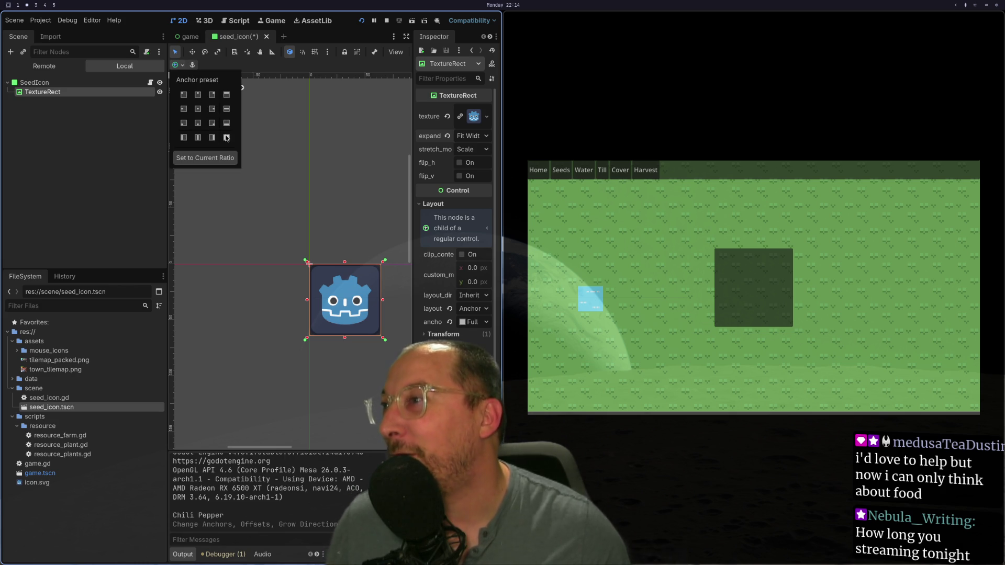
click(102, 146)
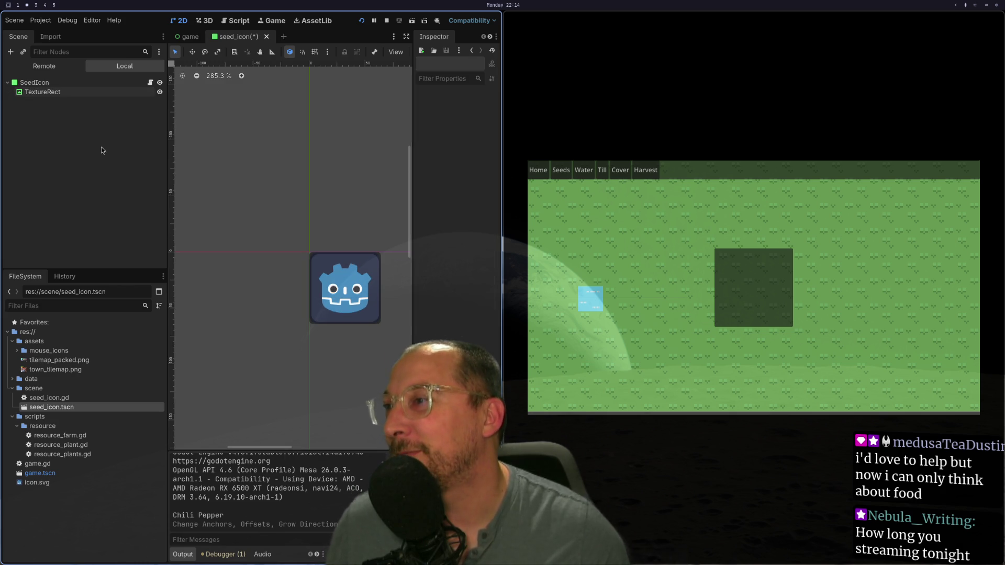
click(109, 95)
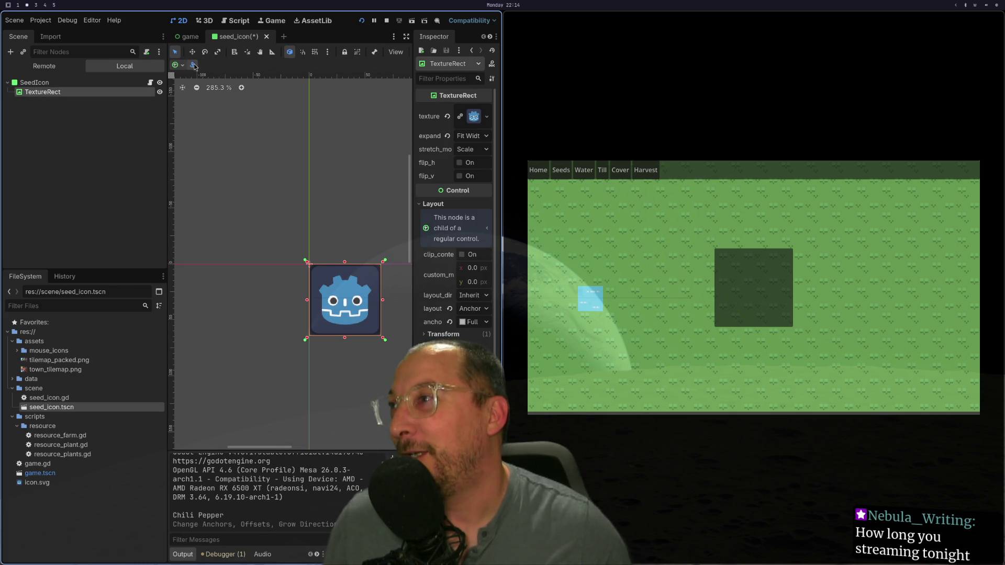
click(173, 73)
key(ctrl+s)
Set the TextureRect's expand mode to Fit Height and stretch mode to Keep.
click(86, 91)
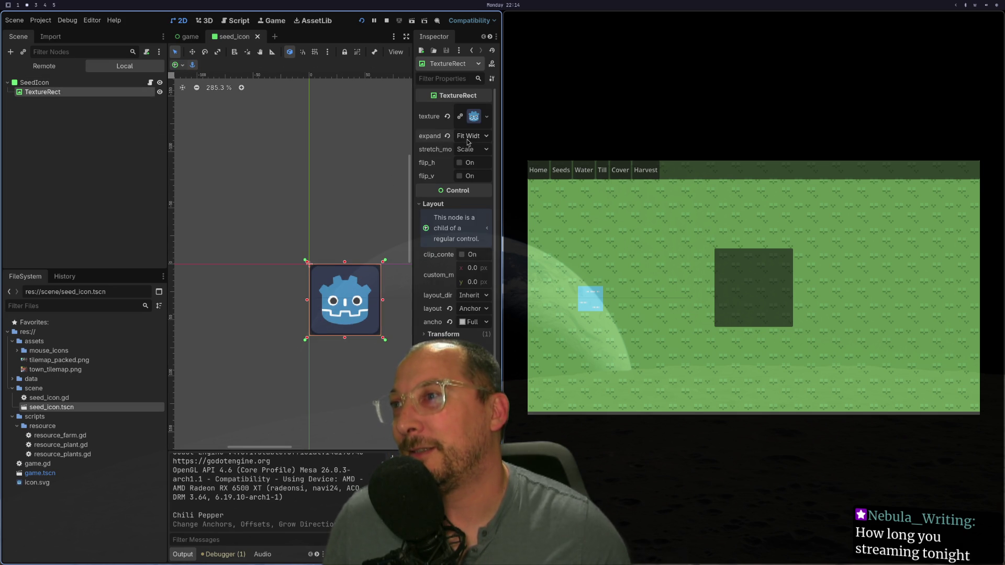
click(469, 136)
click(444, 190)
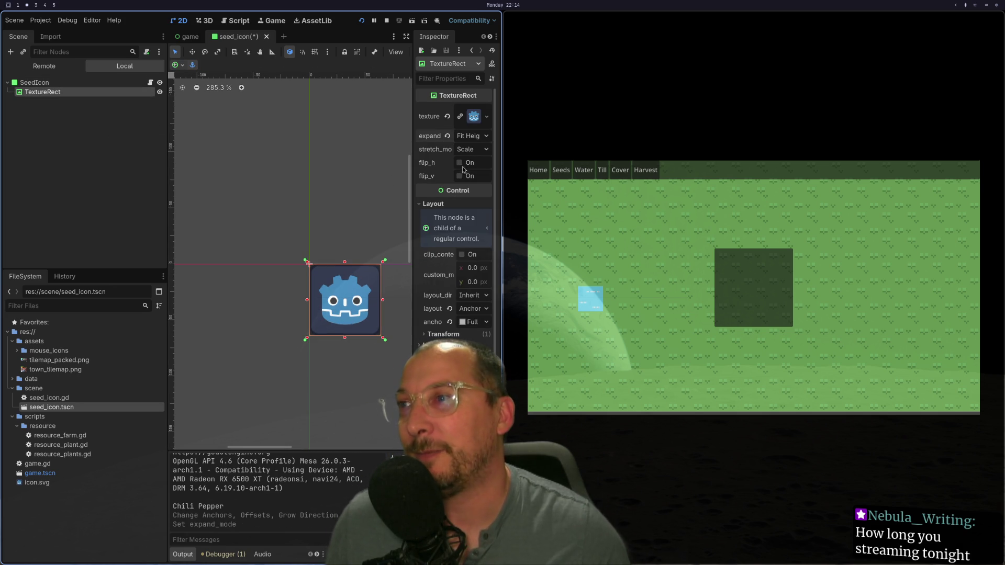
click(465, 151)
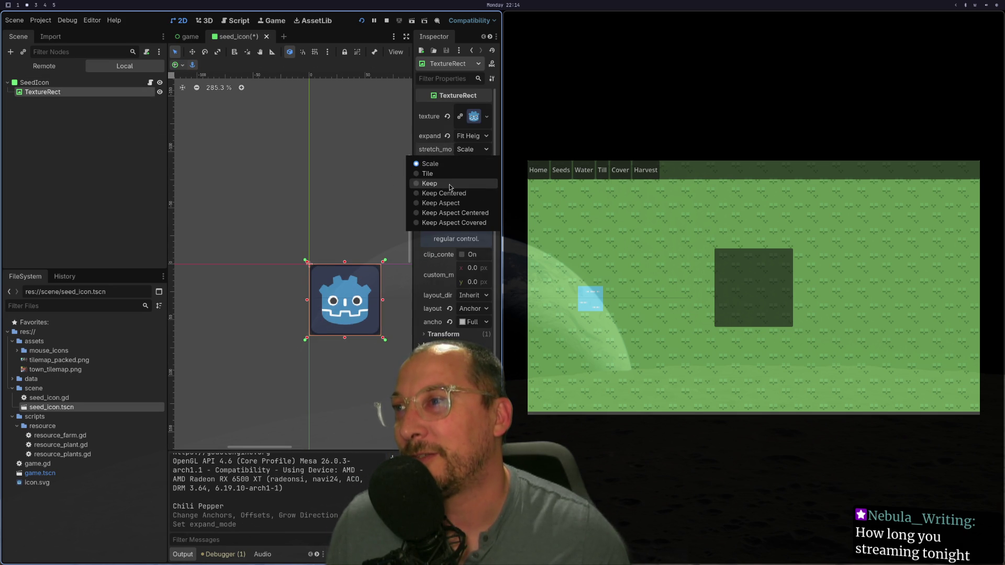
click(449, 185)
click(466, 151)
click(467, 151)
Cycle expand mode through Fit Width and Keep Size, ending on Fit Width.
click(469, 136)
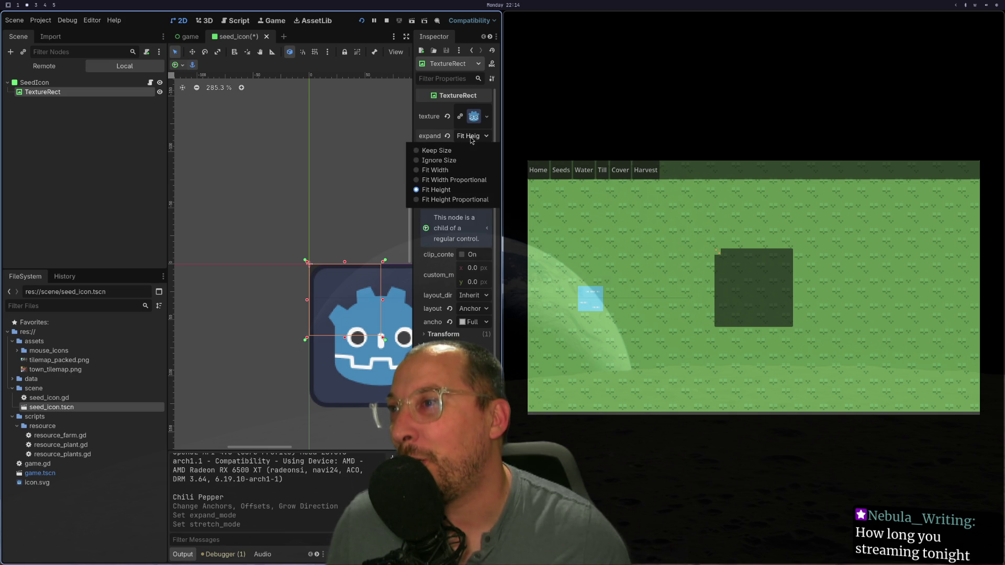
click(445, 173)
click(471, 136)
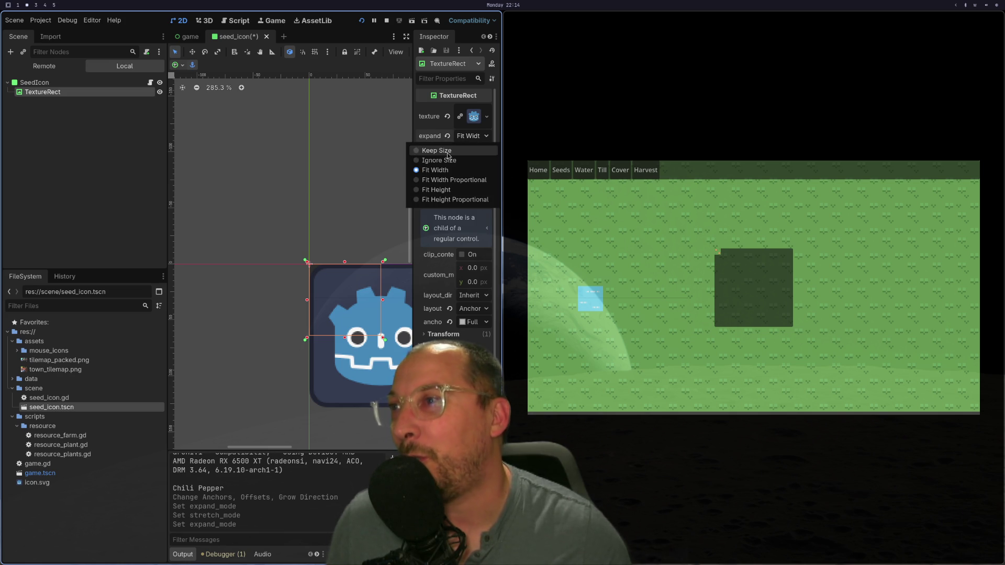
click(437, 151)
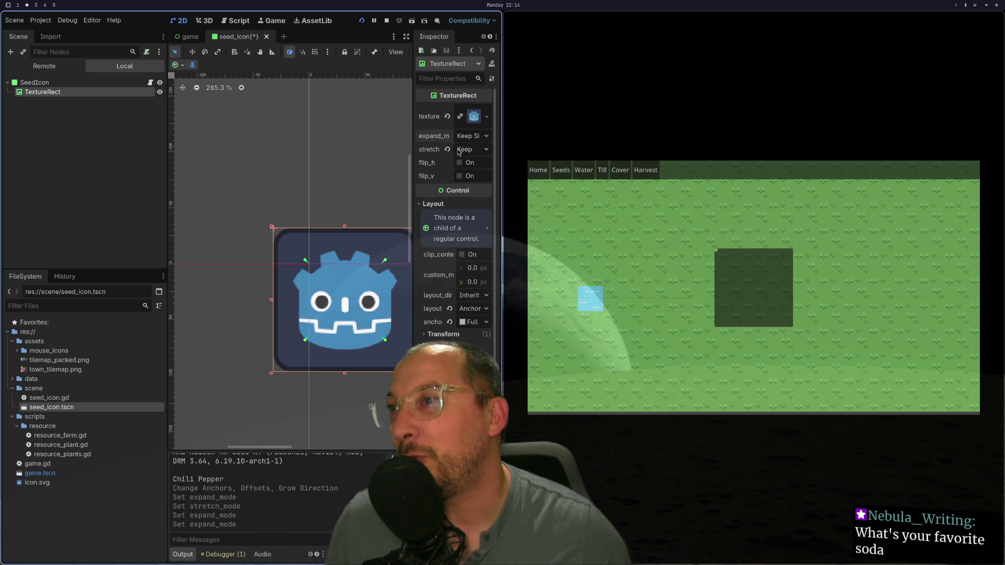
click(470, 136)
click(436, 170)
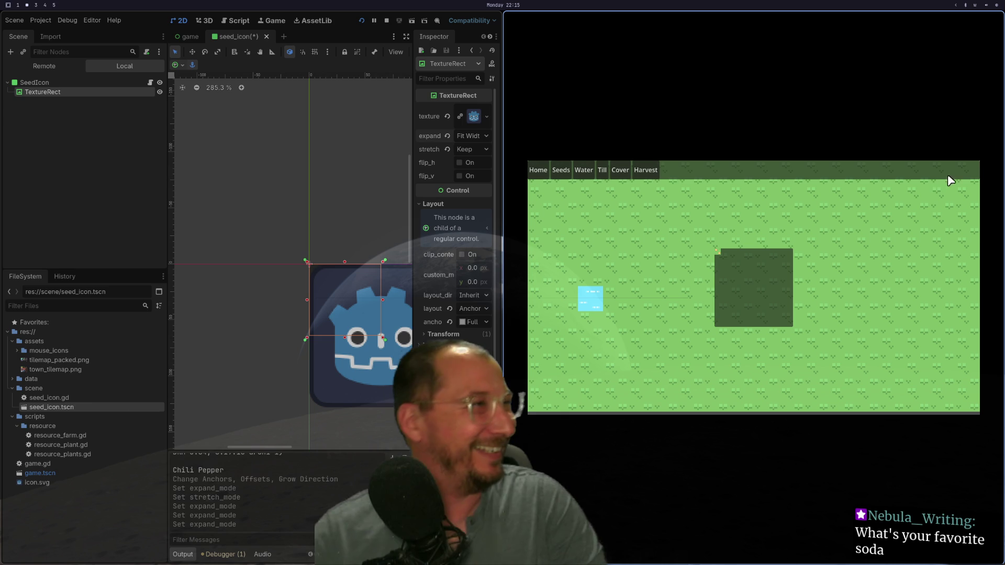
Water a column of three field tiles and open the seeds grid.
click(600, 173)
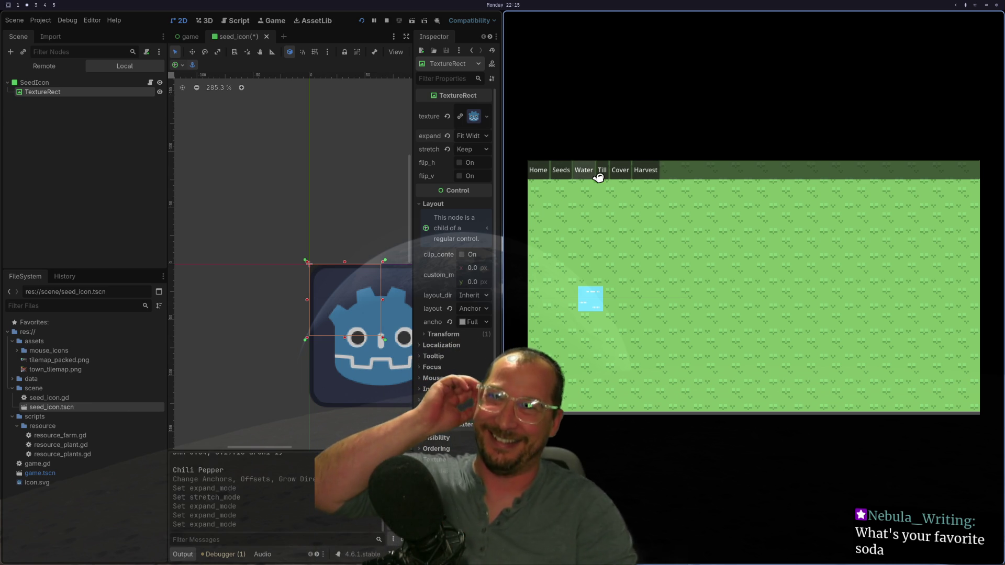
drag(599, 244, 593, 273)
click(561, 170)
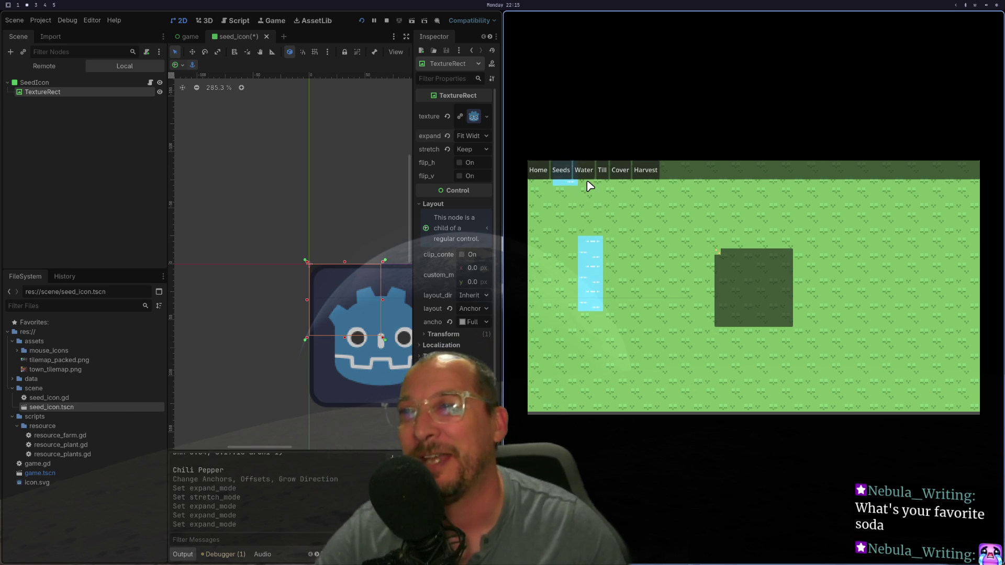
Till the watered column and neighbouring columns into a rectangular orange soil patch.
click(603, 174)
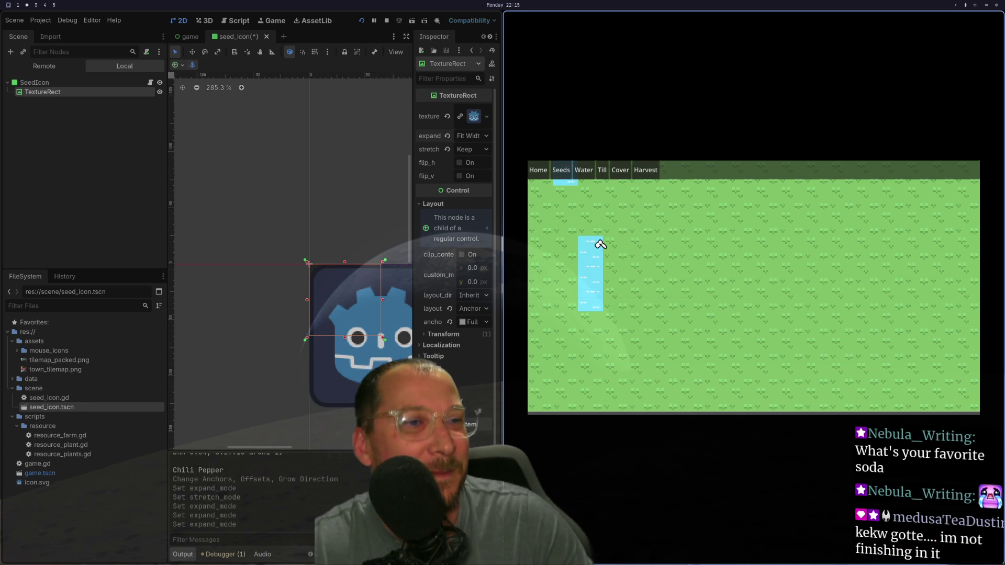
click(601, 244)
click(600, 275)
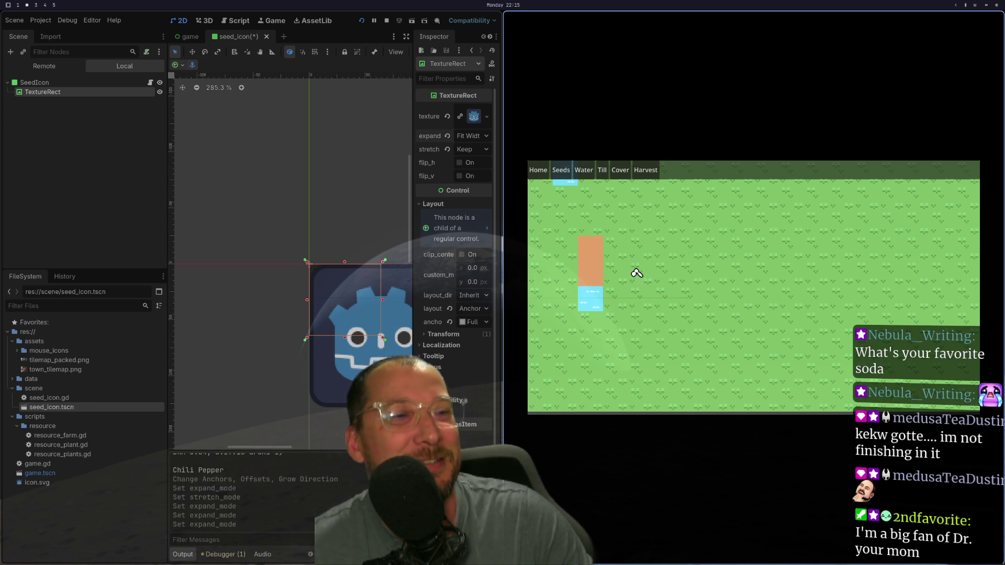
click(585, 300)
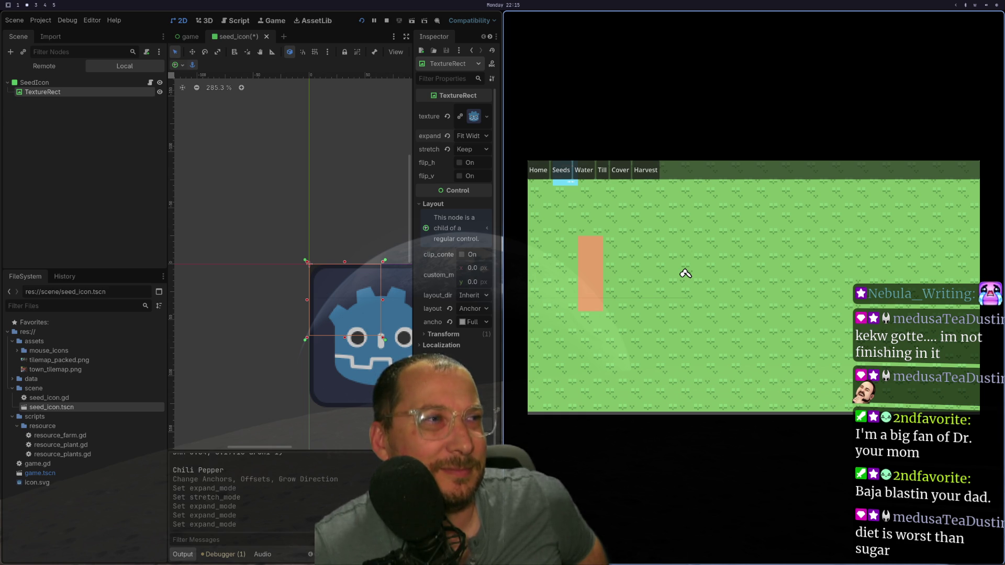
click(619, 252)
drag(619, 252, 620, 292)
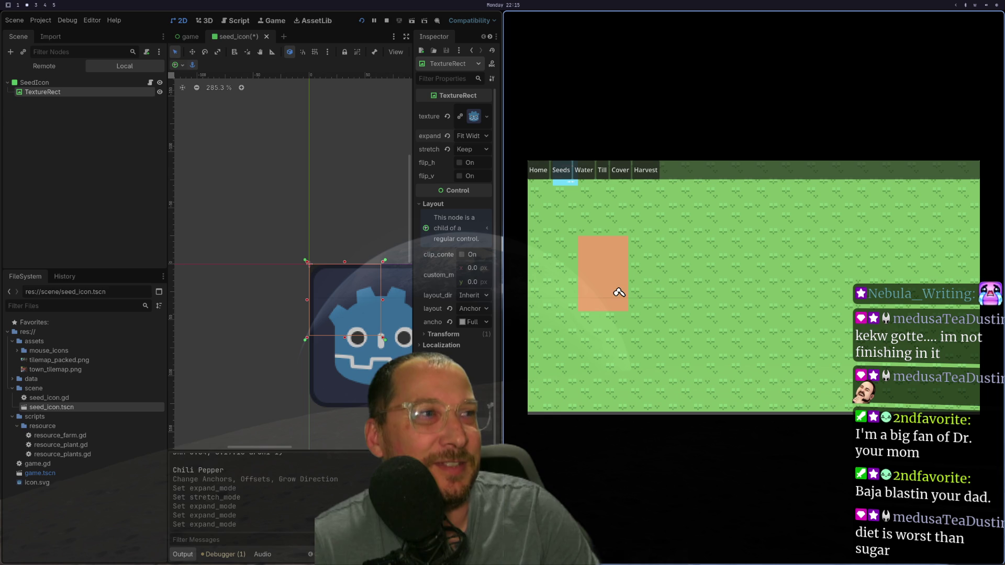
click(641, 248)
drag(642, 263, 642, 298)
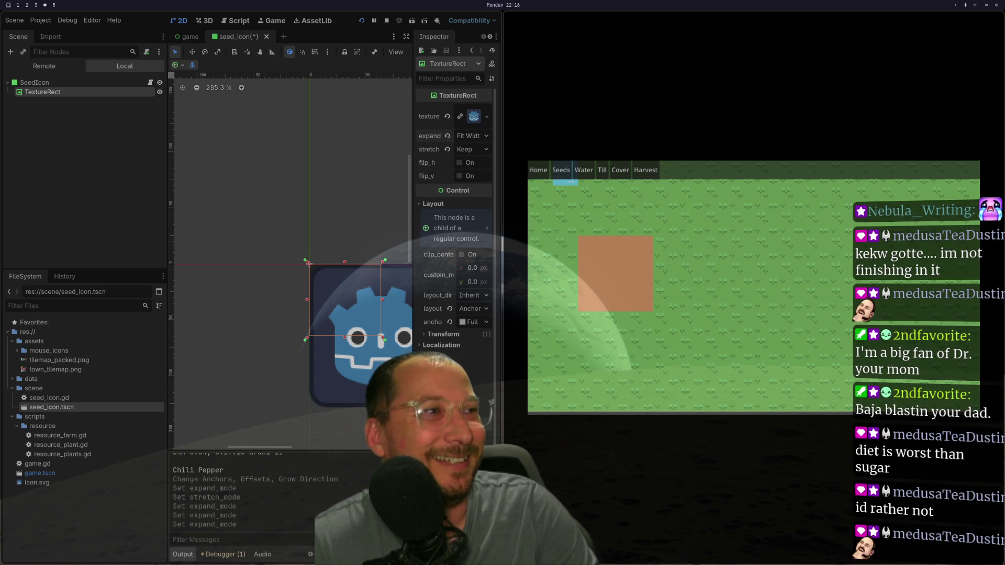
mouse_move(568, 248)
mouse_down()
mouse_move(568, 321)
mouse_move(644, 327)
mouse_up()
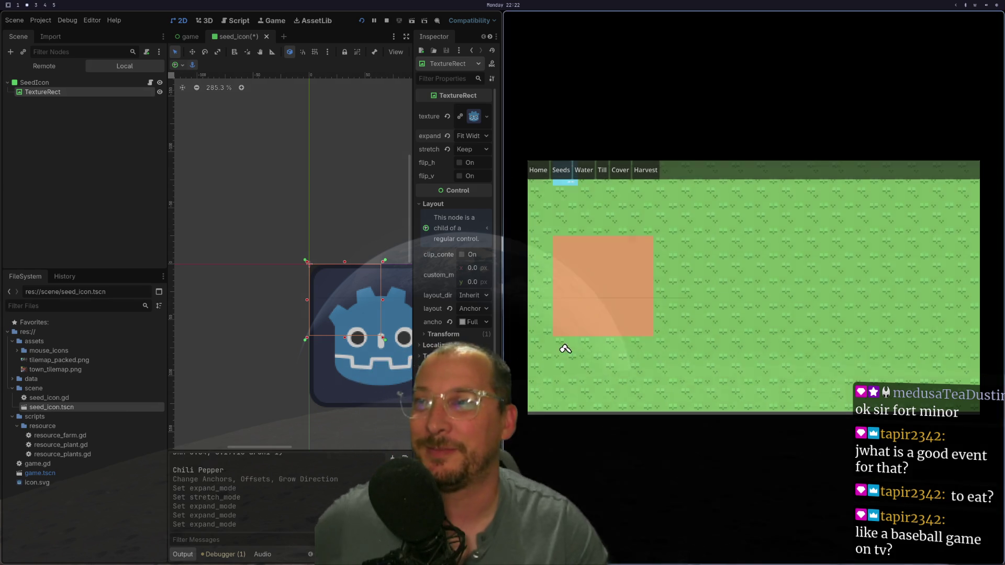
Open the running game's Seeds tab, glance at seed_icon.gd in Neovim, and return to Godot.
key(super+2)
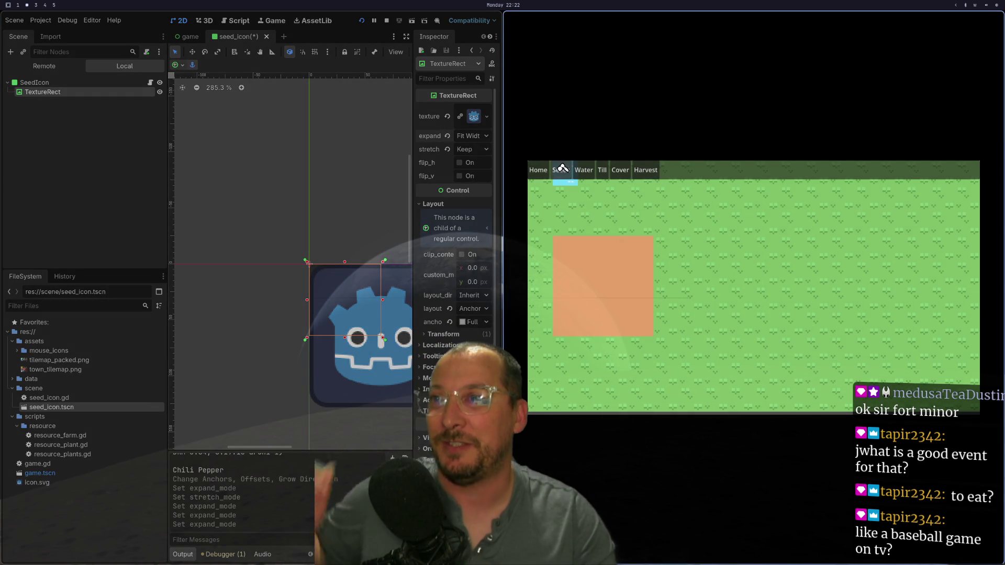
click(561, 166)
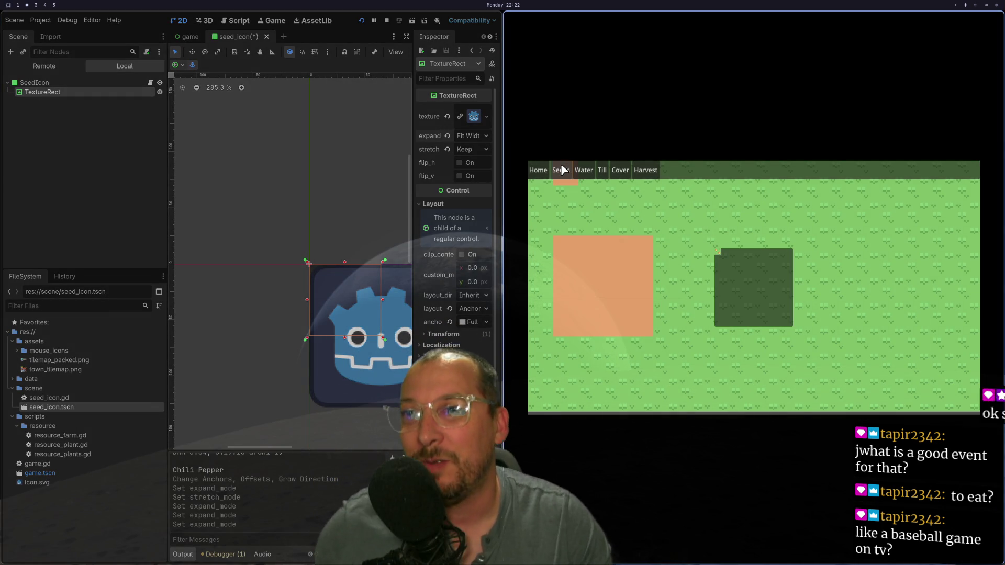
key(super+1)
key(super+2)
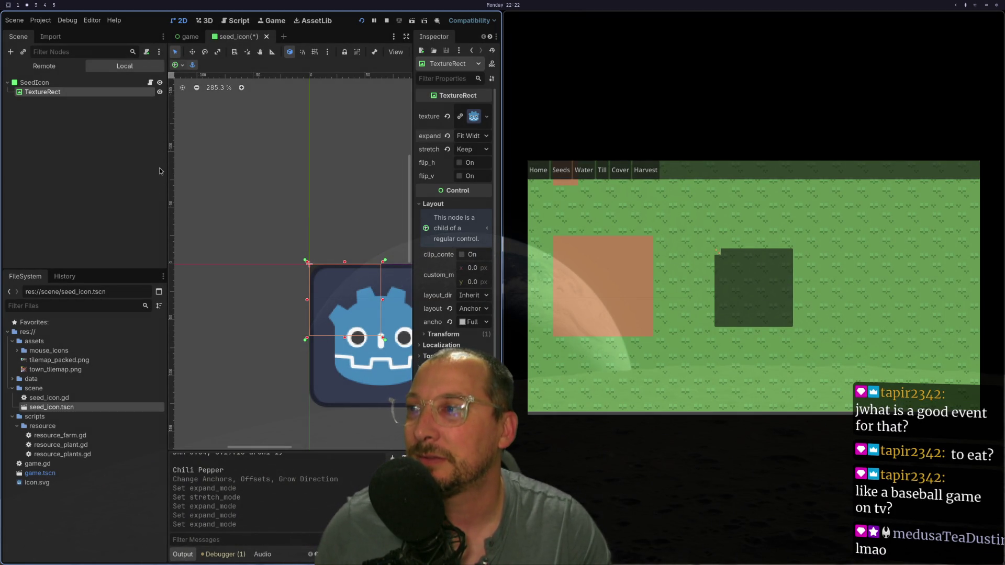
Reselect the TextureRect and try Ignore Size expand mode, then return to Fit Width with Scale stretch.
scroll(366, 303, up, 10)
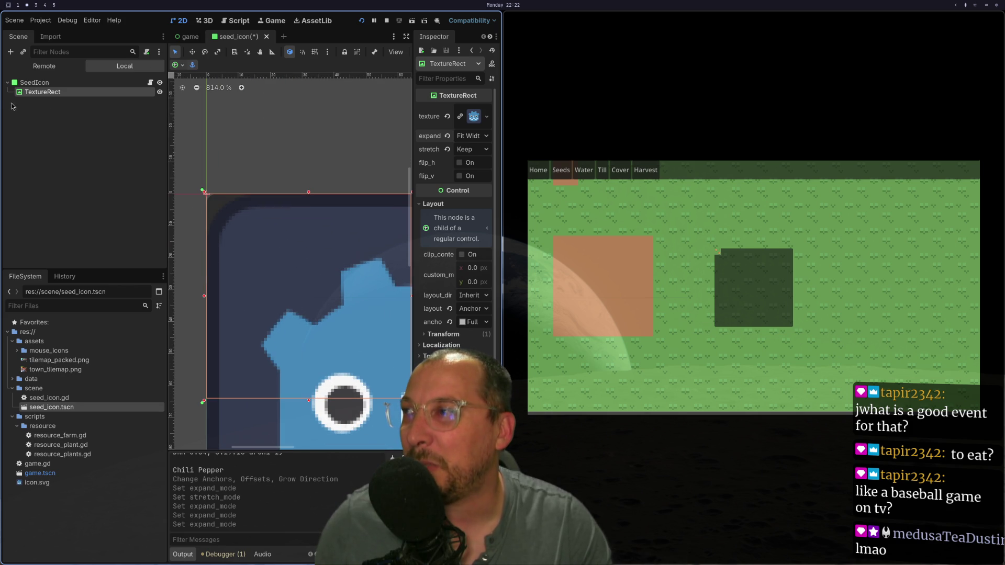
click(34, 82)
click(42, 92)
scroll(215, 215, down, 9)
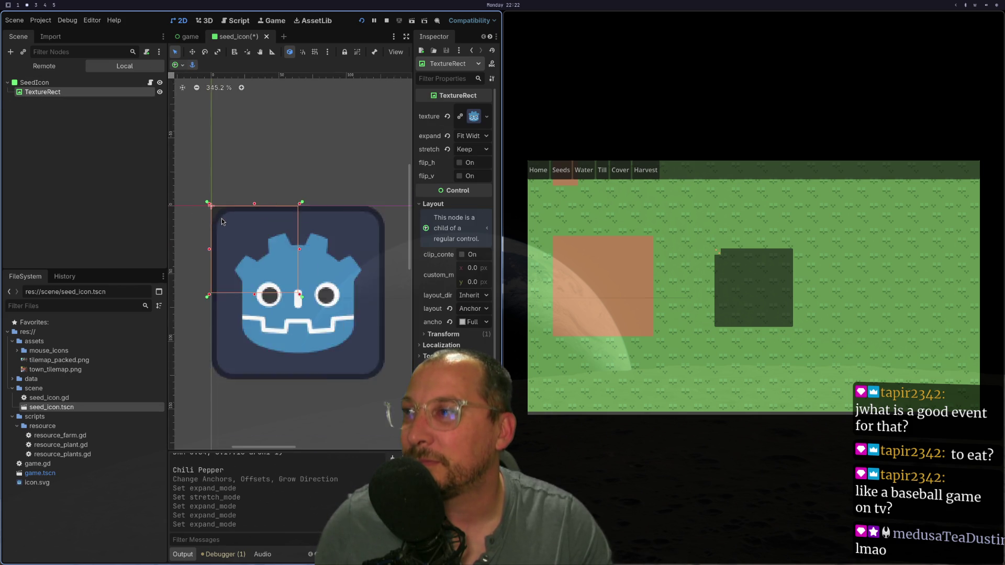
click(478, 137)
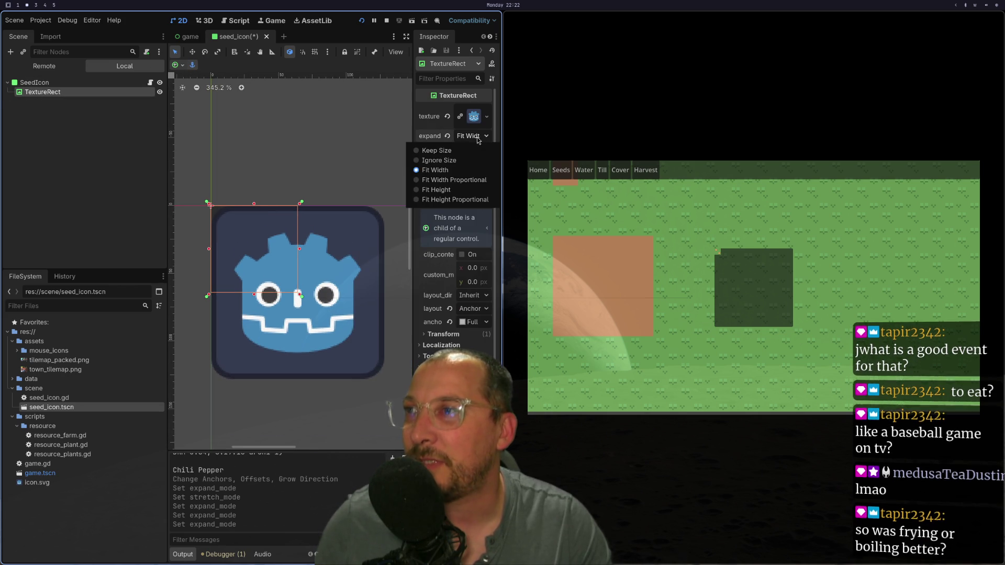
click(439, 160)
click(473, 137)
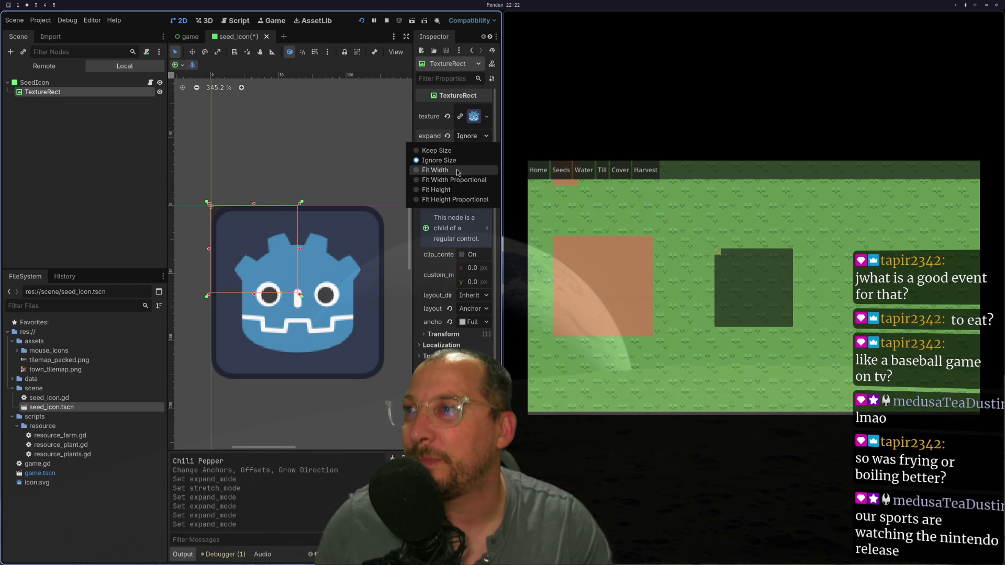
click(457, 170)
click(447, 149)
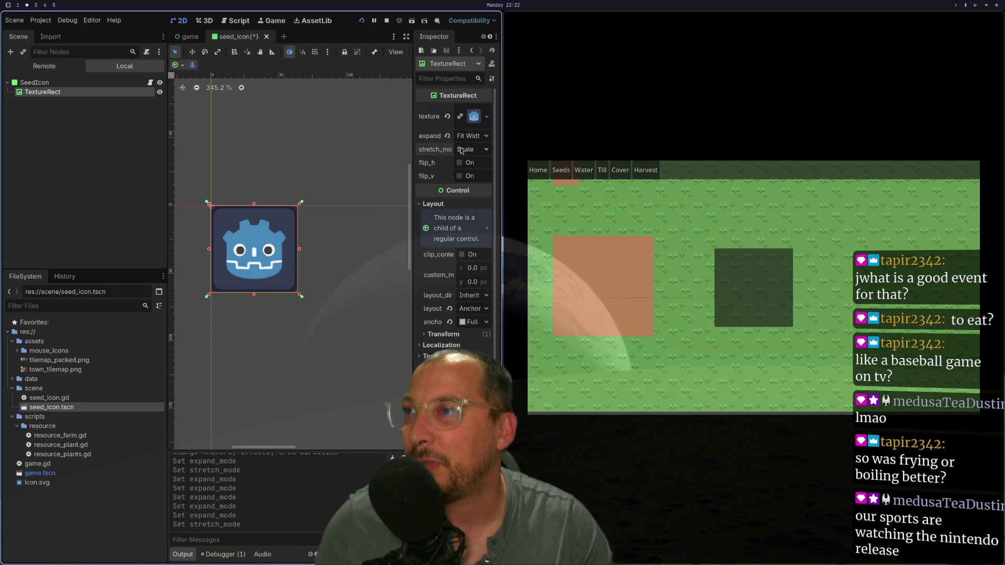
Try the Tile, Keep and Keep Centered stretch modes, then revert to Scale.
click(461, 151)
click(436, 146)
click(466, 149)
click(446, 174)
click(466, 149)
click(447, 183)
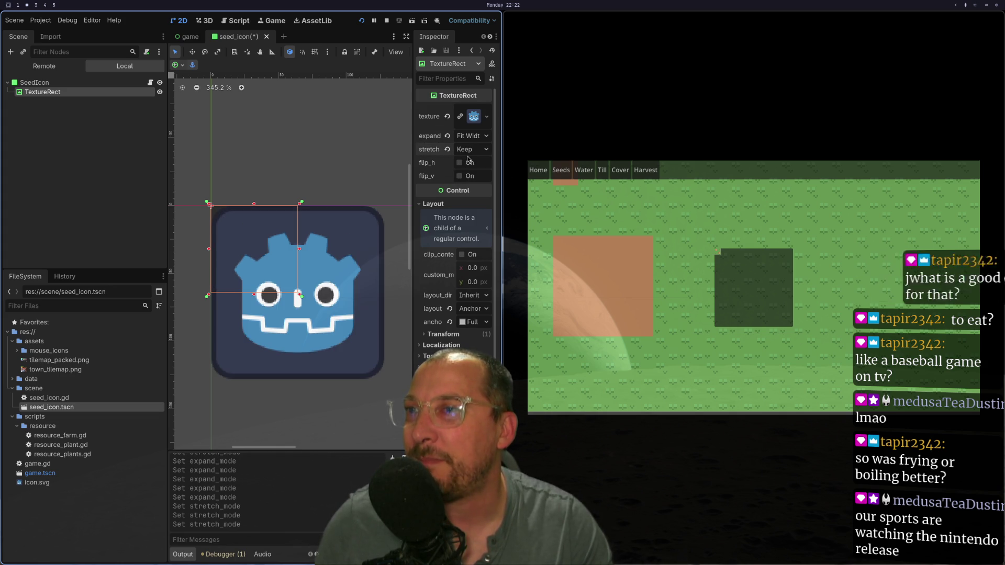
click(466, 149)
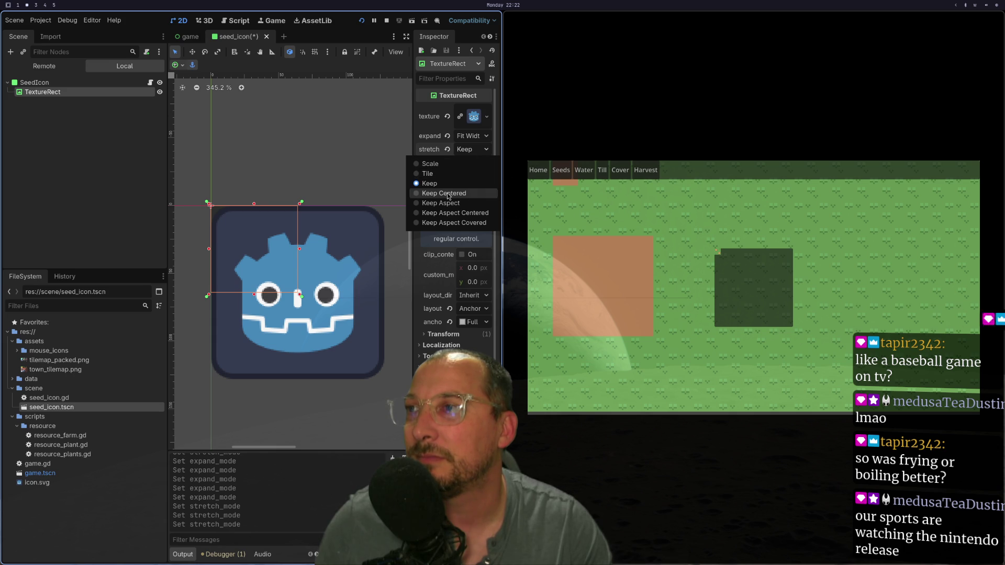
click(444, 194)
click(467, 149)
click(431, 163)
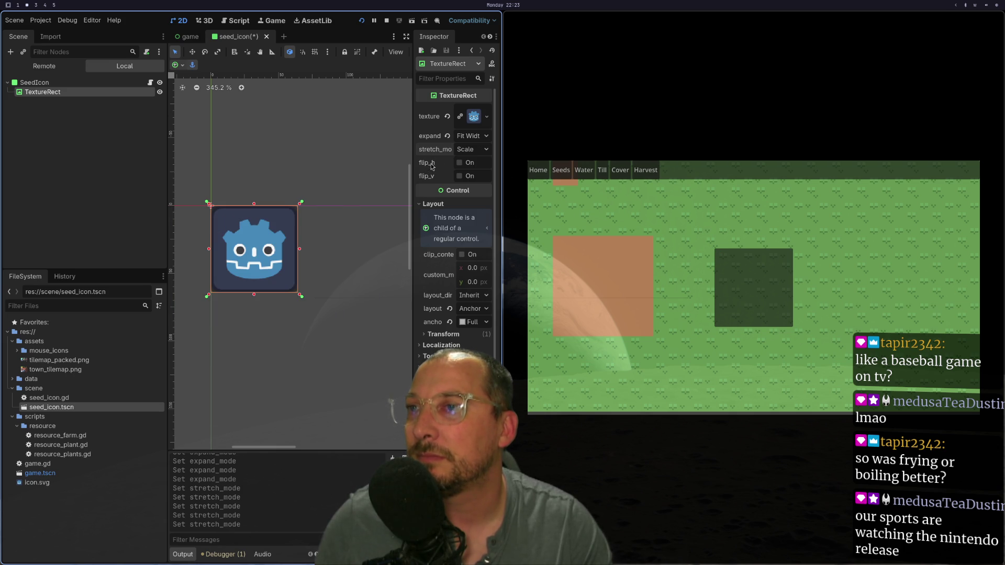
Keep Fit Width expand, set stretch mode to Keep, and toggle flip_h on the TextureRect.
click(470, 136)
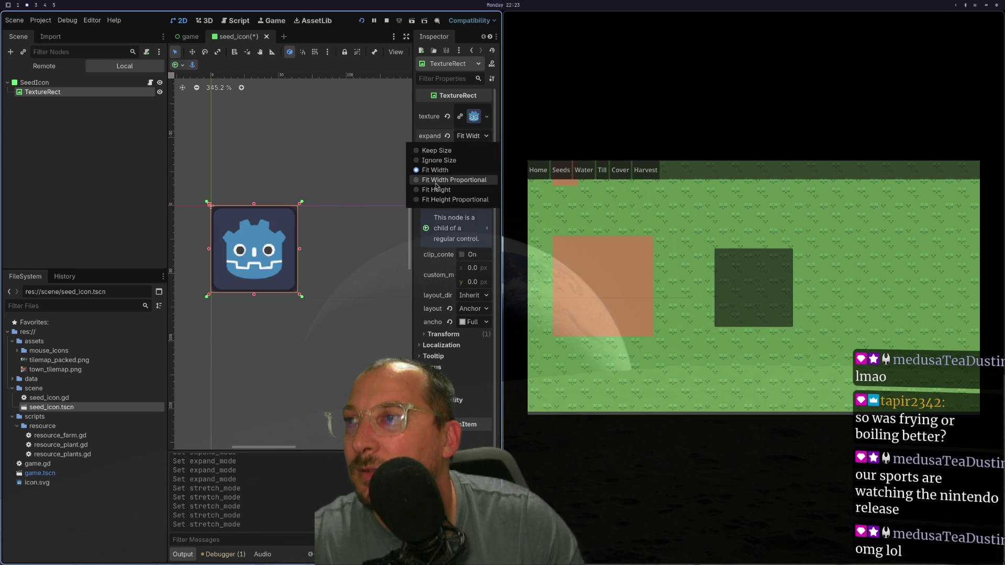
click(448, 179)
click(466, 151)
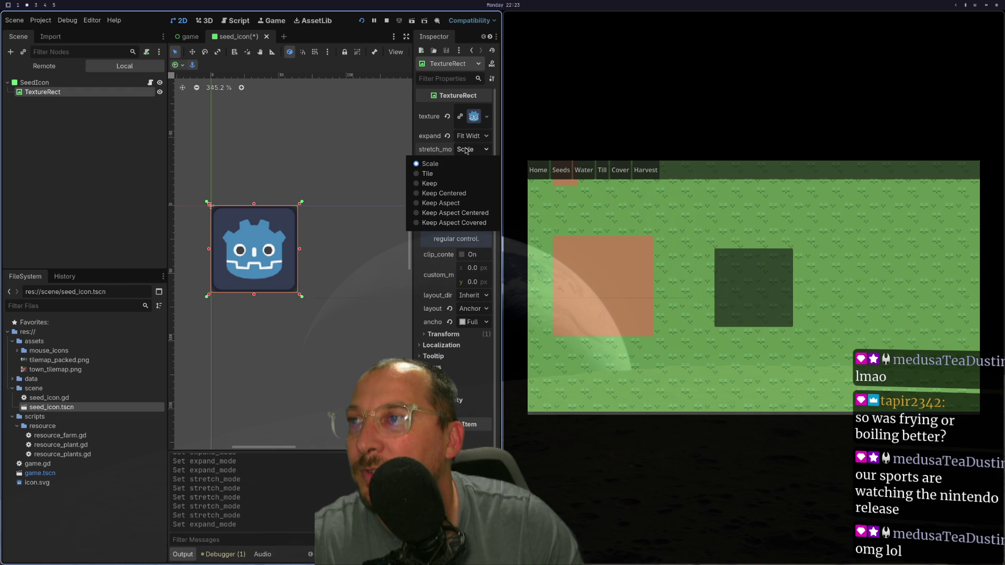
click(450, 184)
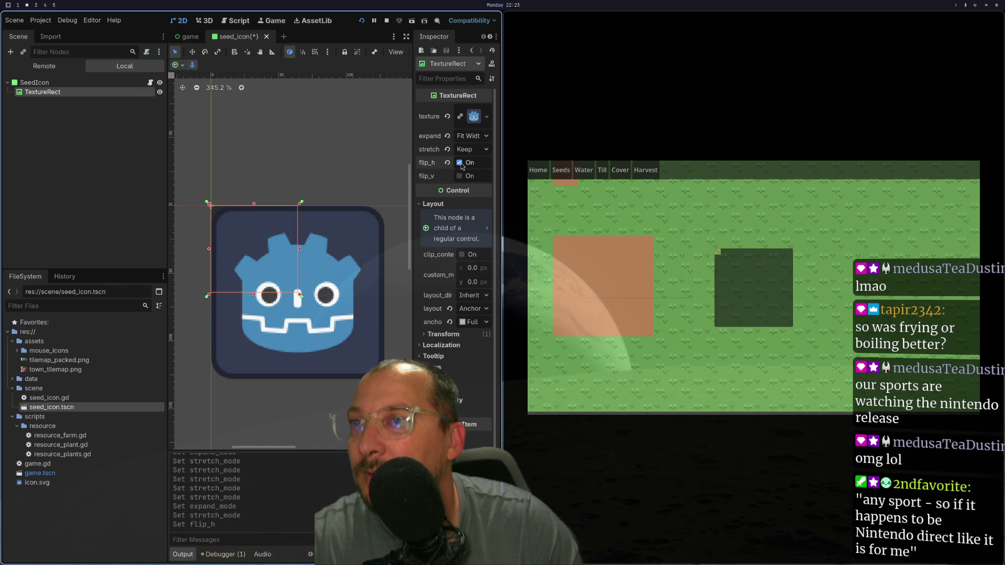
click(461, 164)
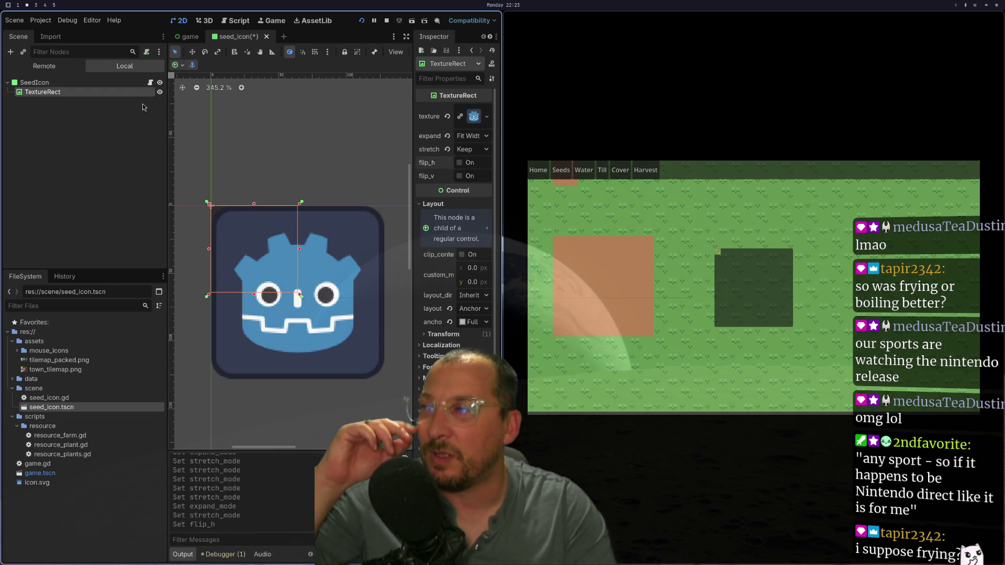
click(188, 36)
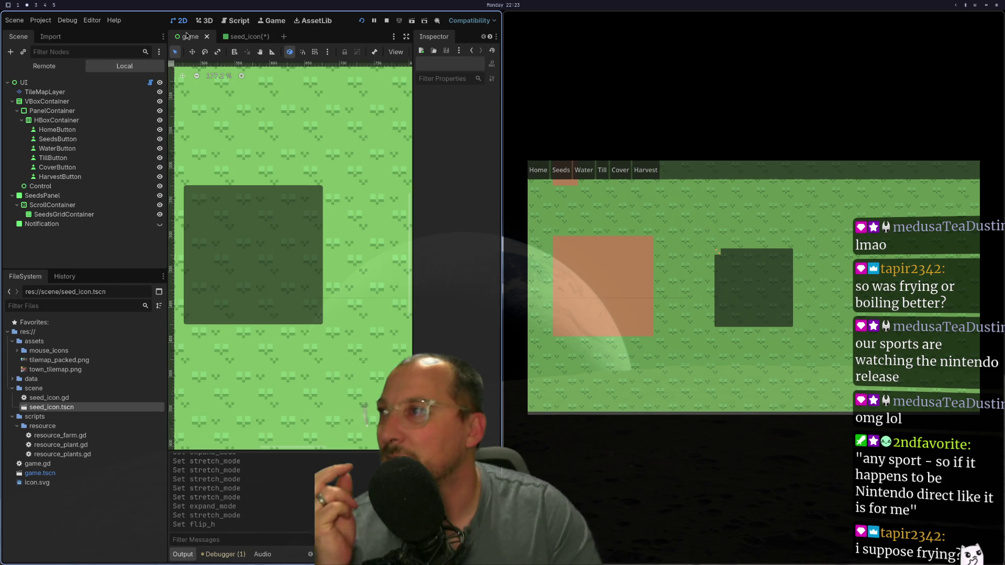
In the Remote tree, expand UI > SeedsPanel > ScrollContainer > SeedsGridContainer.
click(72, 217)
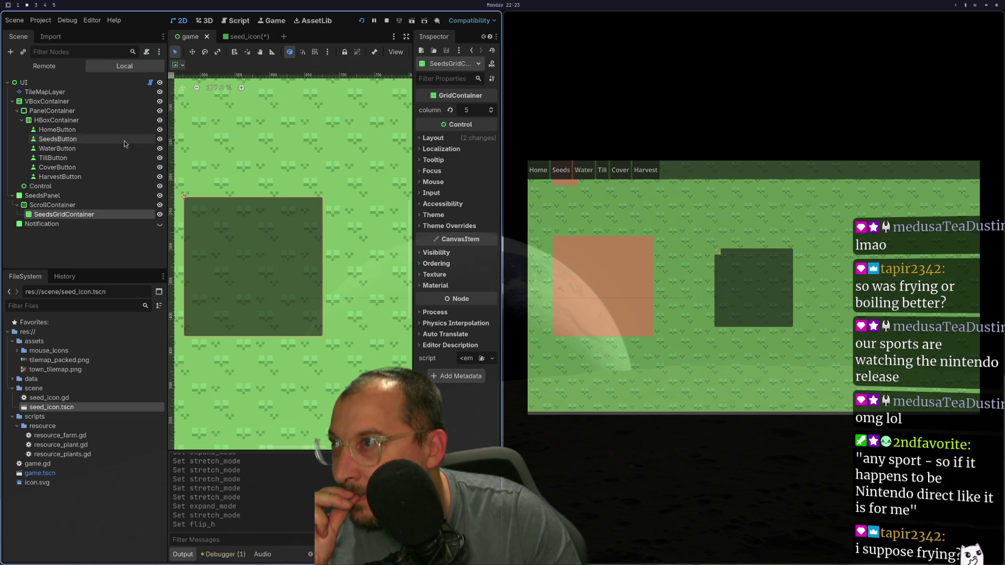
click(60, 69)
click(52, 94)
click(12, 91)
click(16, 111)
click(16, 112)
click(17, 120)
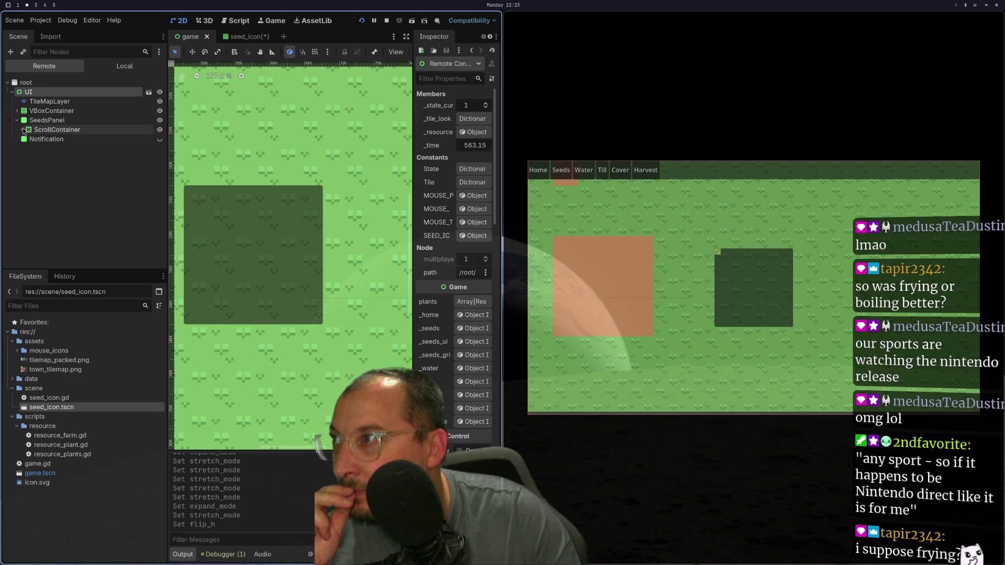
click(22, 129)
click(27, 138)
Inspect the live SeedIcon and its TextureRect child's properties.
click(53, 148)
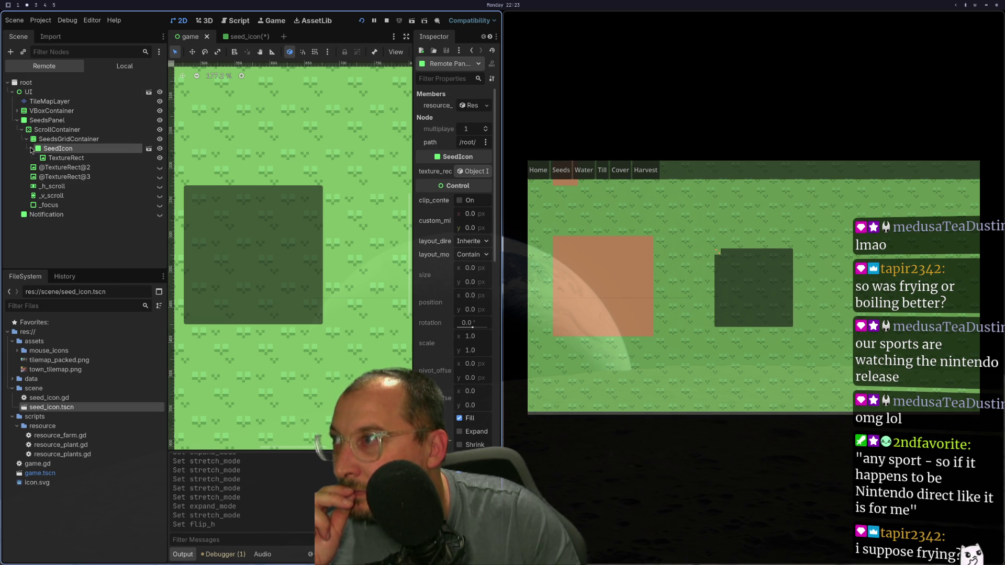
click(67, 159)
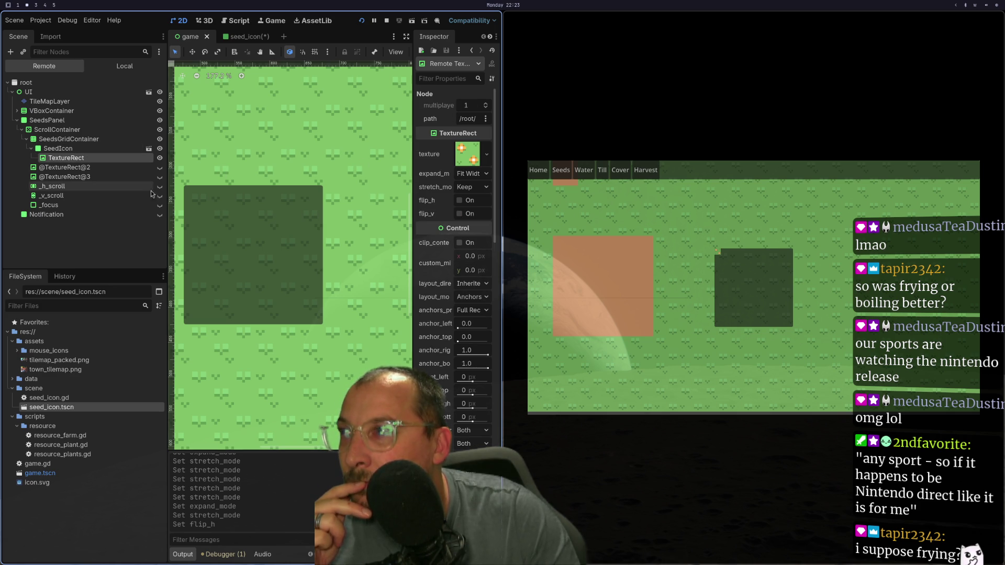
click(102, 150)
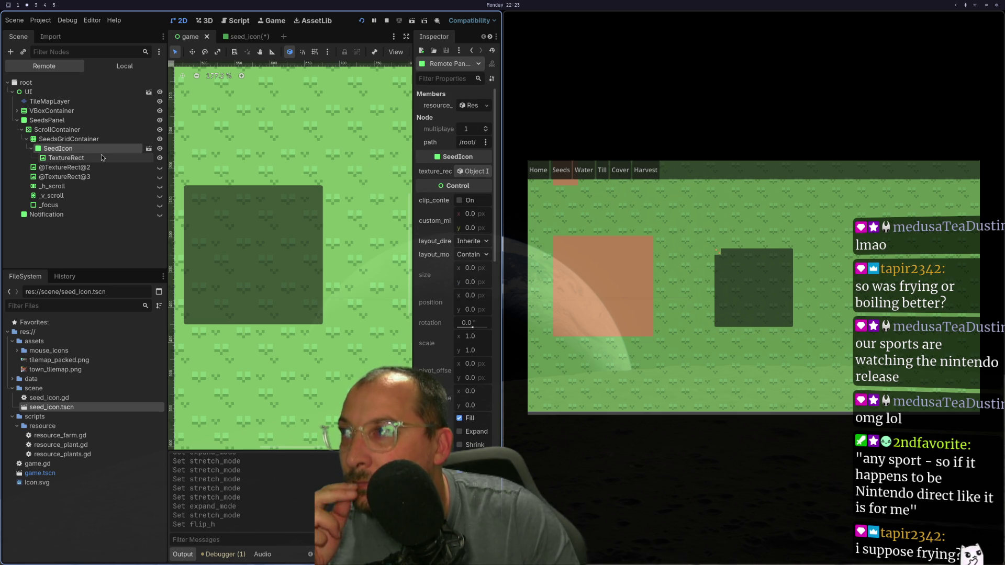
click(68, 157)
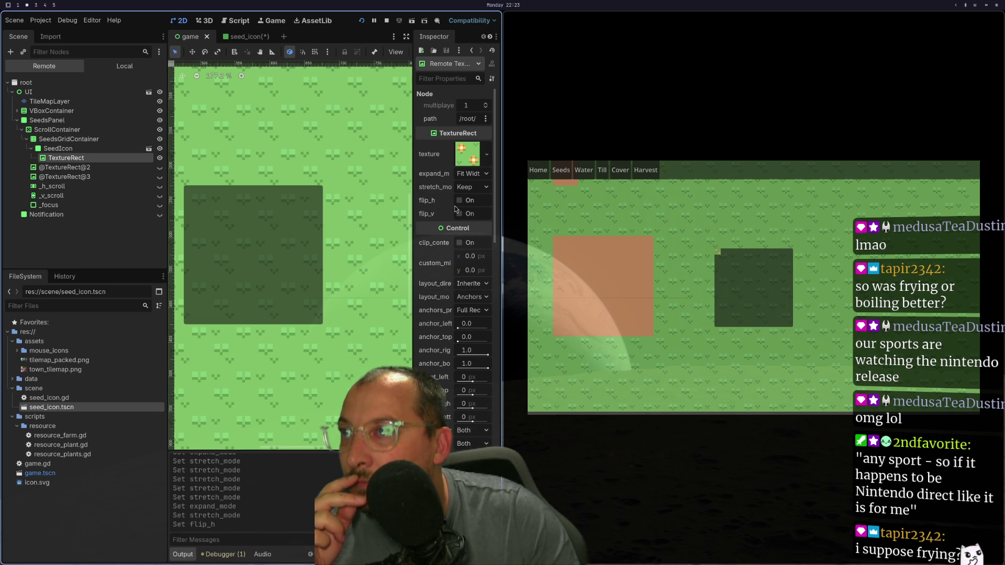
scroll(473, 336, down, 5)
Set the live TextureRect's scale to 2.0 by 2.0.
click(480, 340)
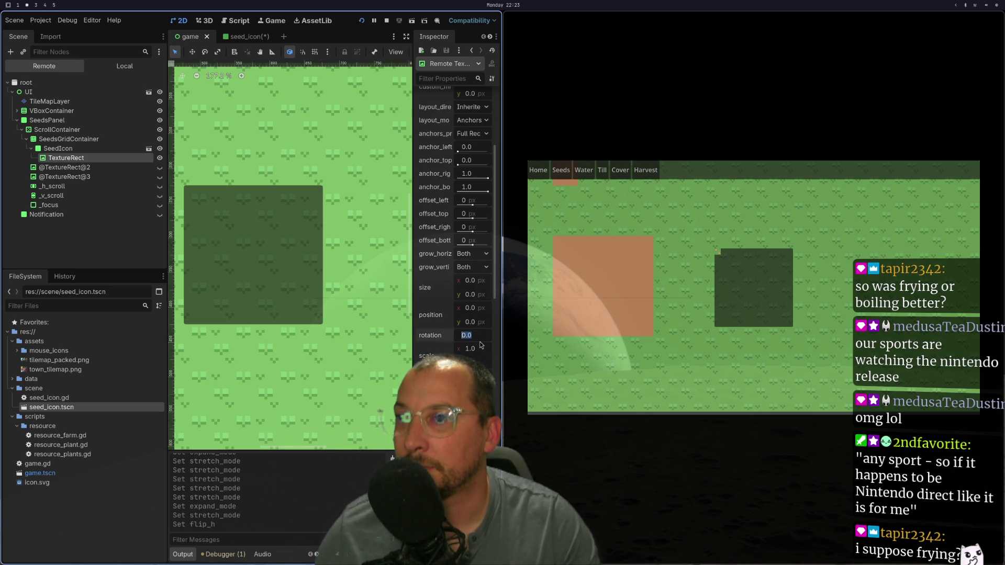
text(2)
key(Tab)
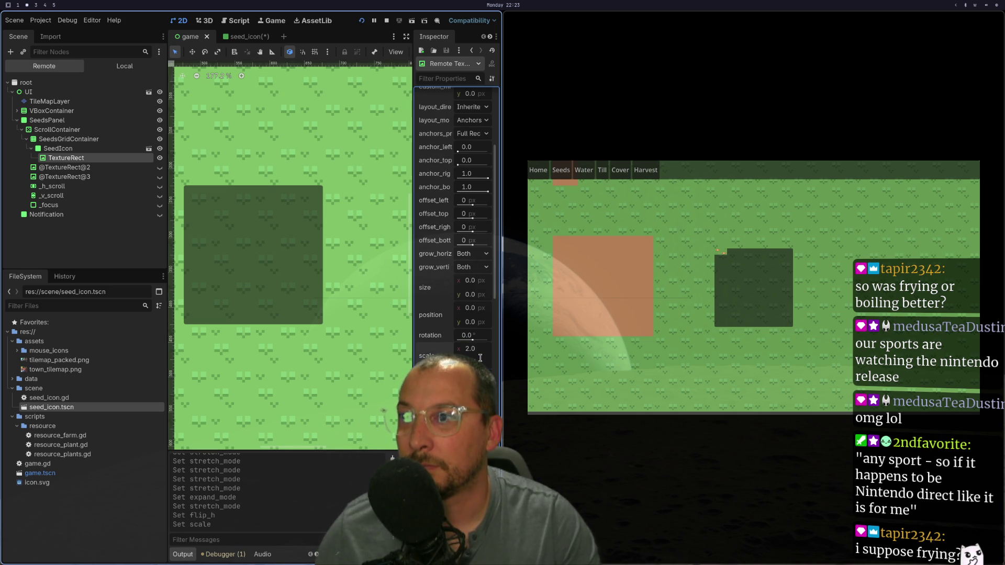
text(2)
key(Return)
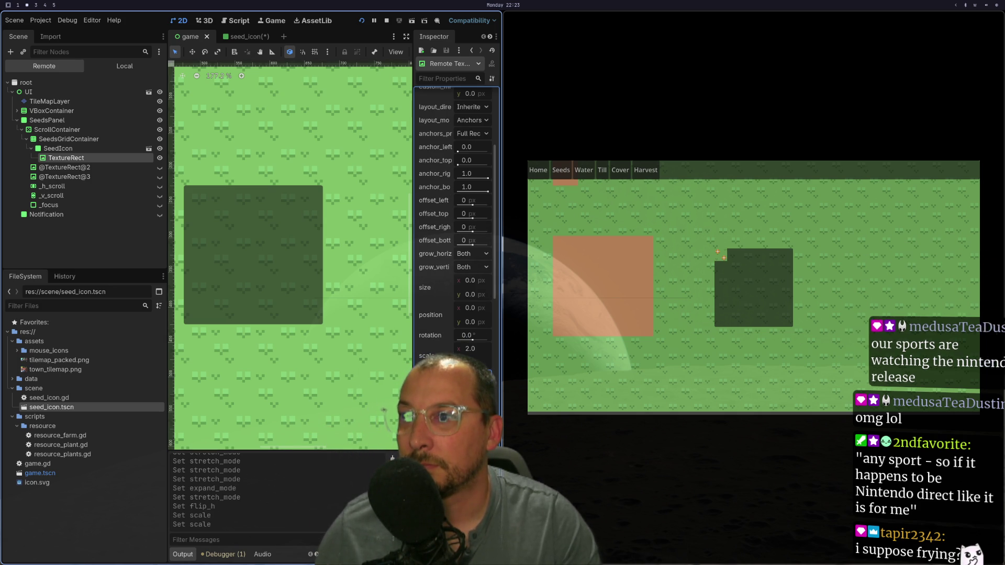
key(Tab)
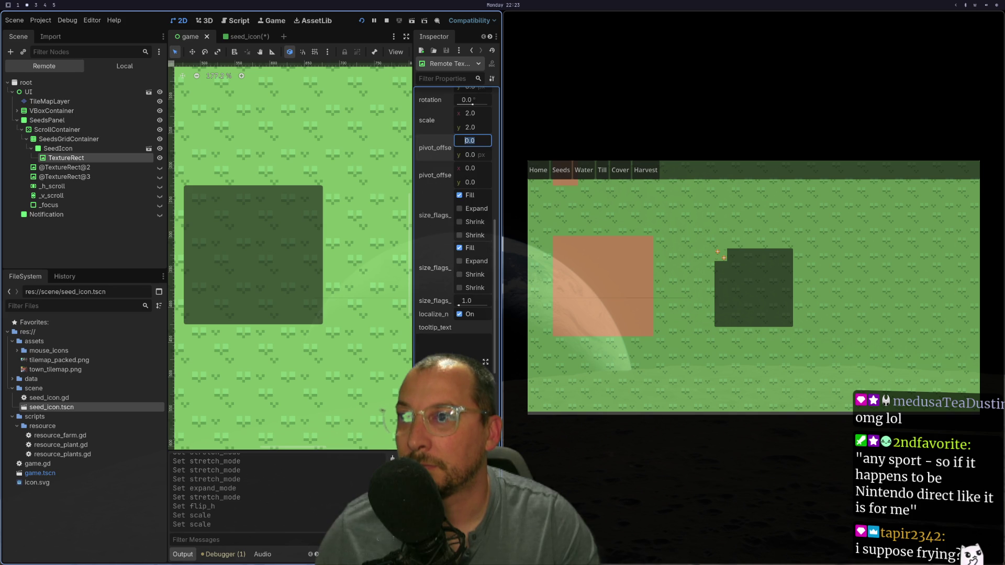
Enable Expand in the horizontal and vertical size flags and reset scale to 1.0.
scroll(456, 230, up, 3)
scroll(455, 326, up, 3)
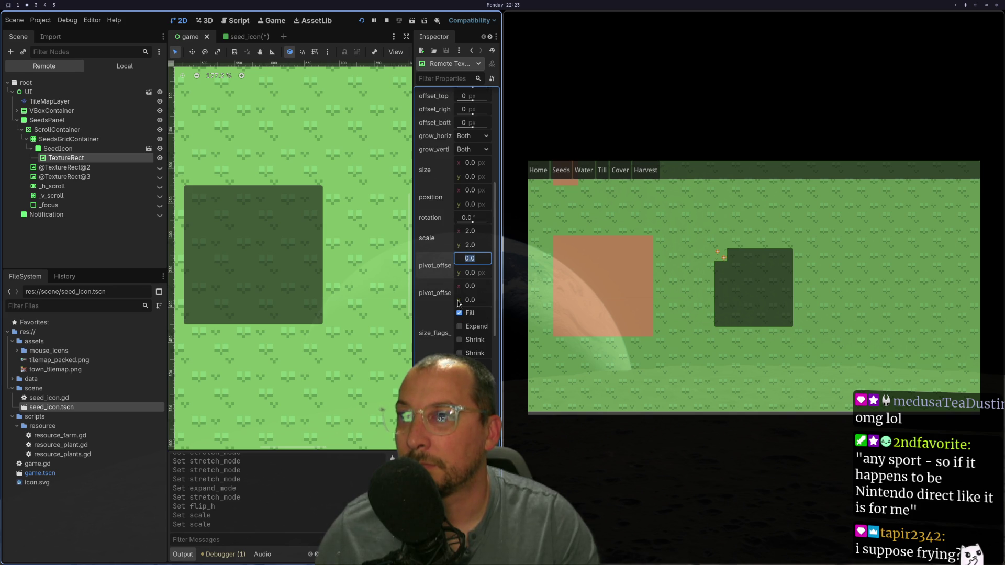
click(467, 326)
click(468, 380)
click(468, 380)
click(467, 380)
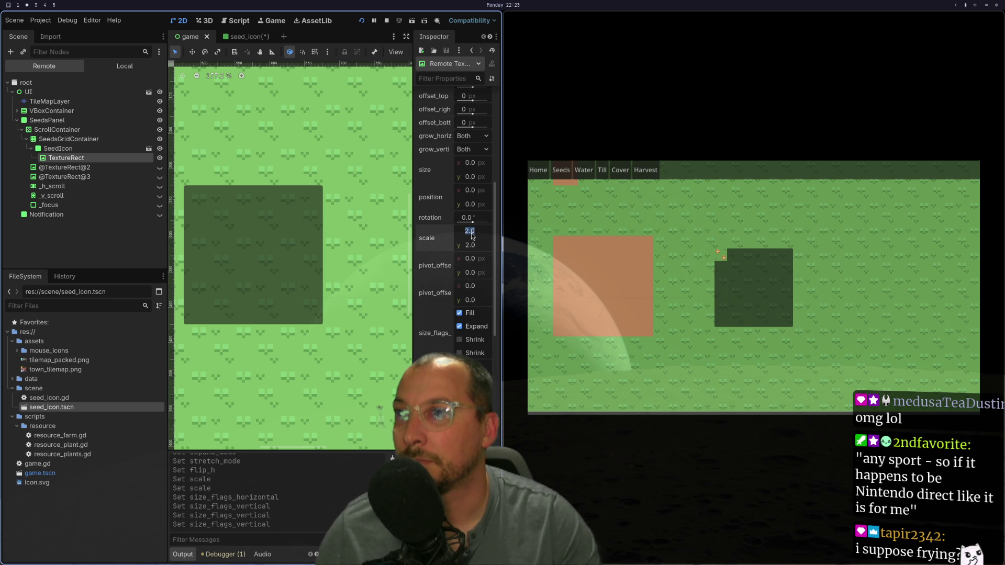
text(1)
key(Tab)
key(Tab)
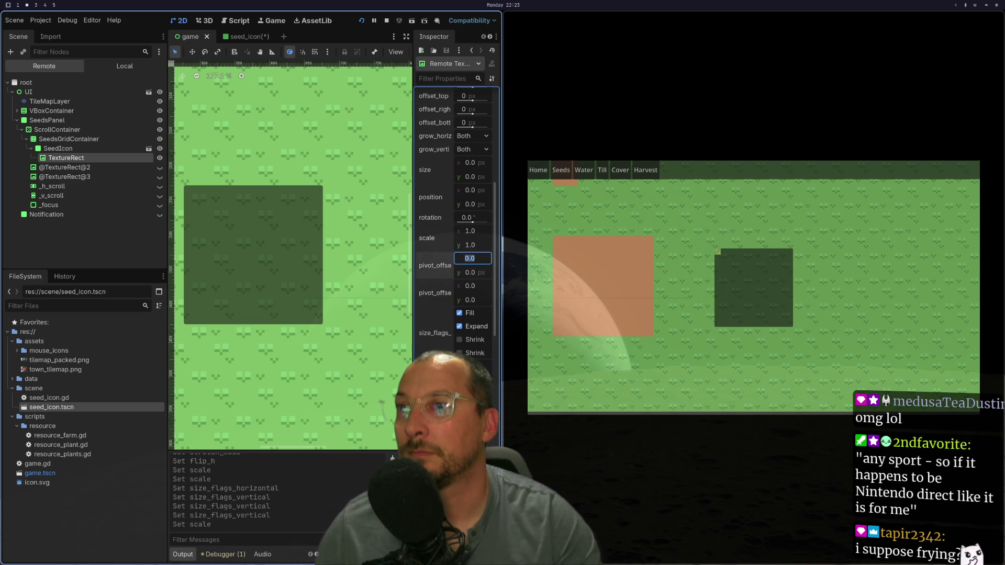
scroll(432, 247, up, 10)
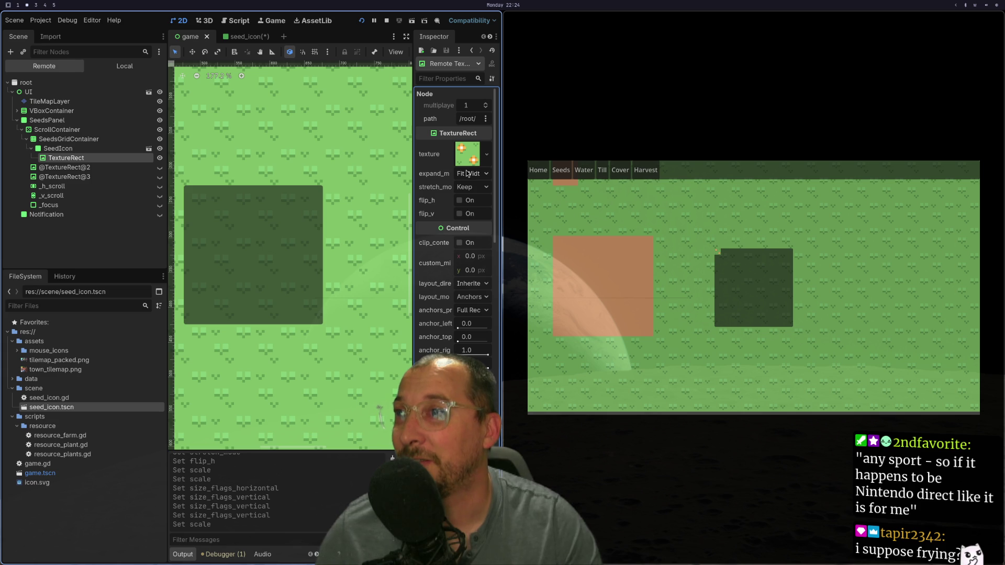
Reselect the live TextureRect, set Fit Width expand with Keep stretch, and widen the Inspector.
click(57, 149)
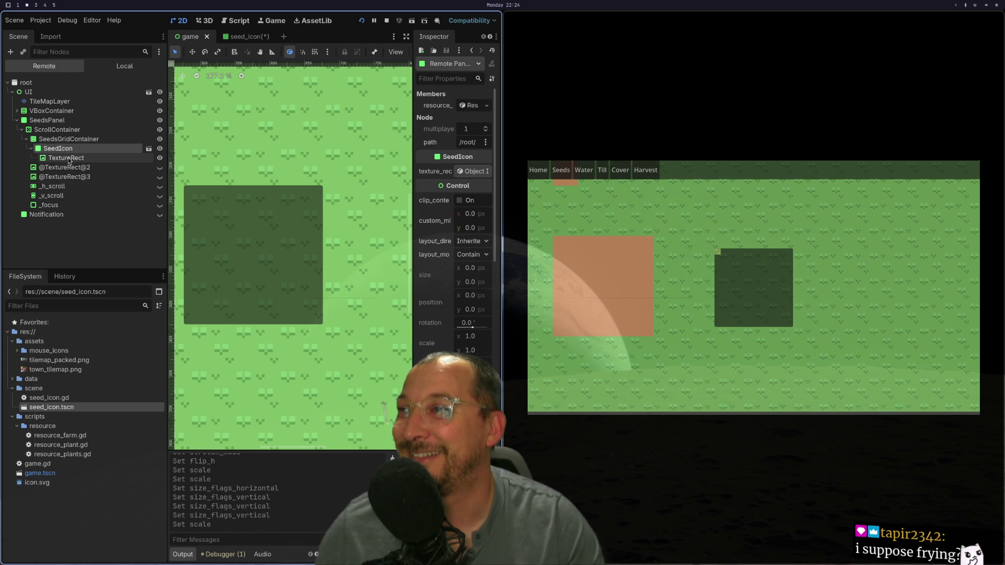
click(69, 159)
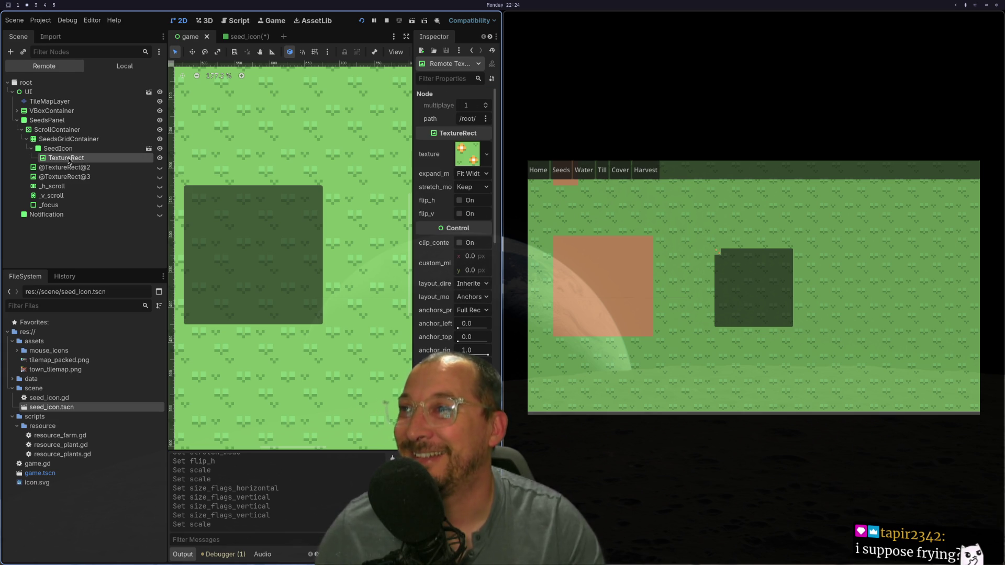
click(471, 175)
click(435, 208)
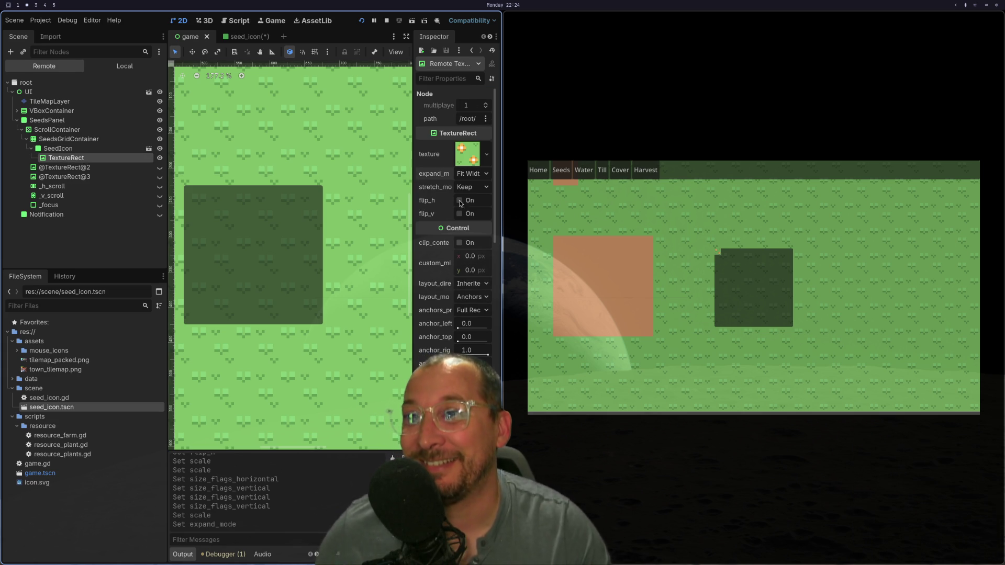
click(461, 187)
click(439, 230)
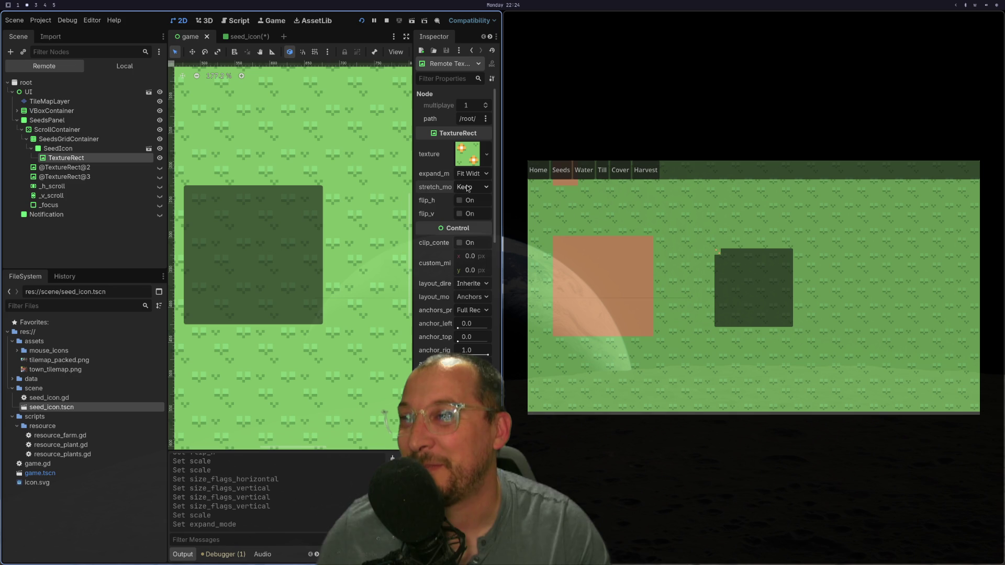
drag(417, 286, 336, 280)
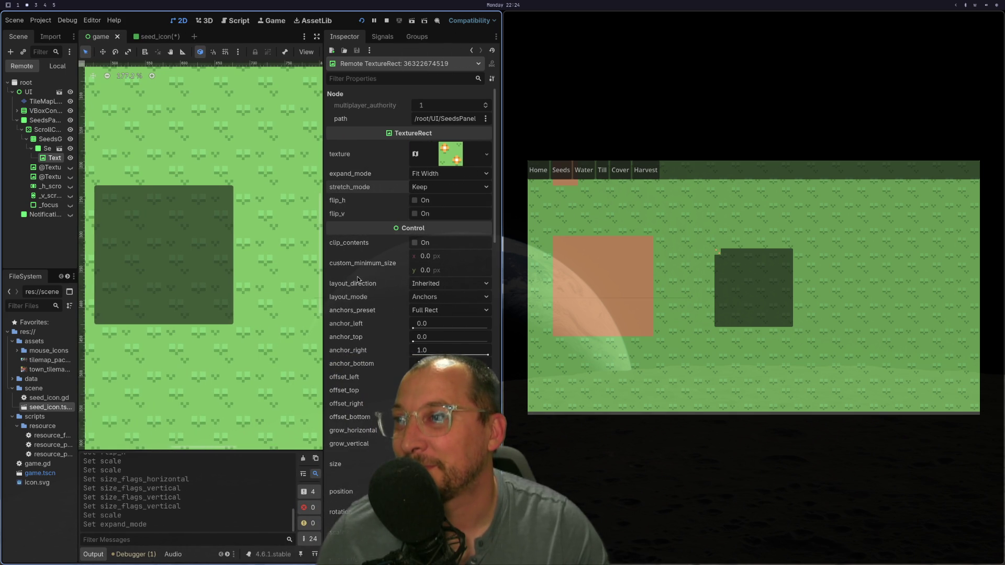
scroll(357, 276, down, 5)
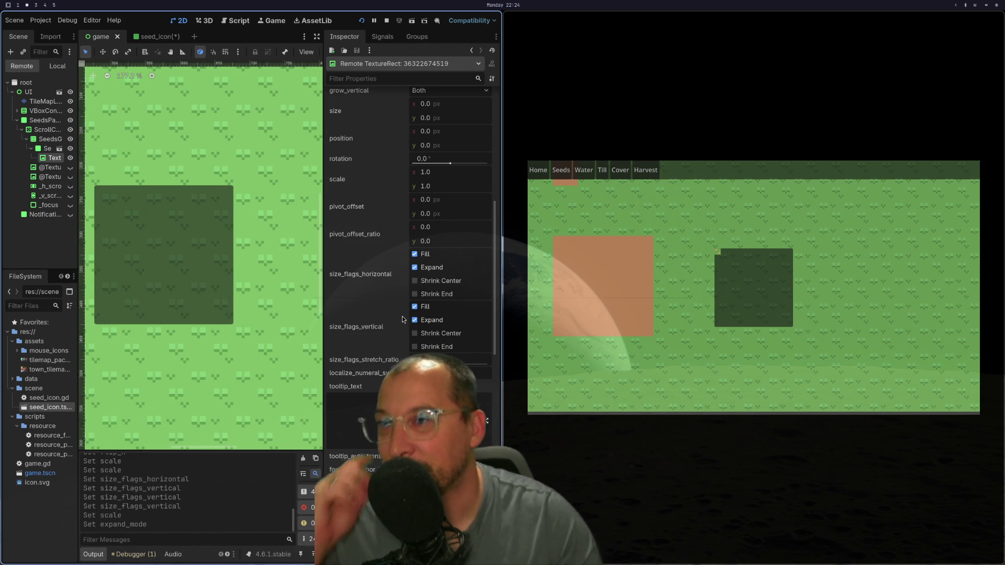
click(157, 37)
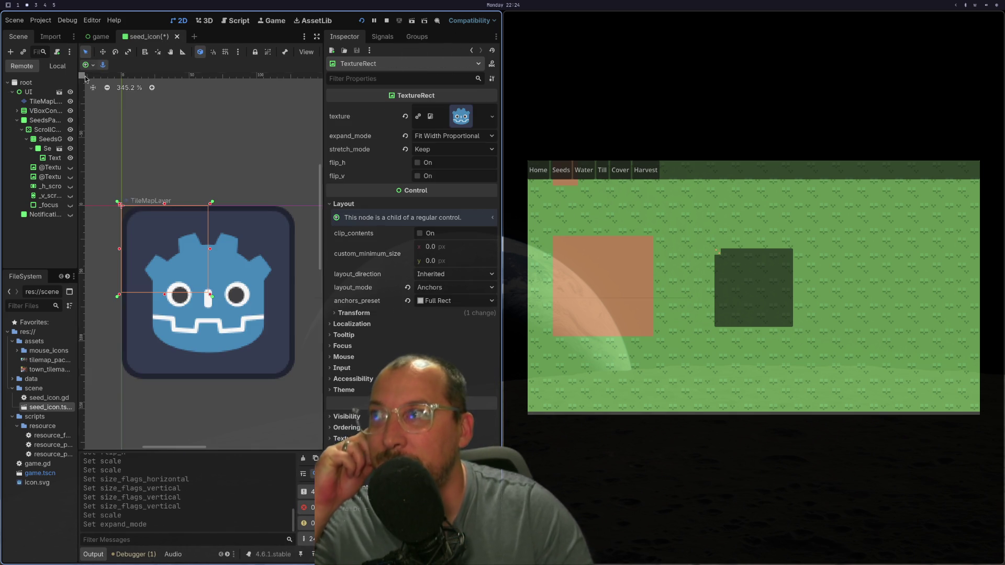
In seed_icon's local tree, anchor the TextureRect to Full Rect, then inspect the SeedIcon root.
click(52, 68)
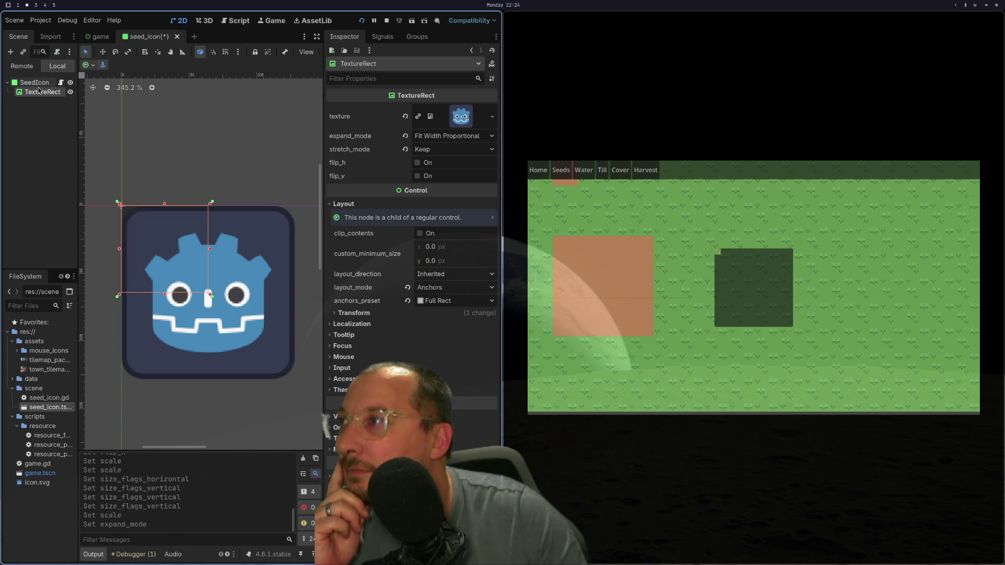
click(42, 94)
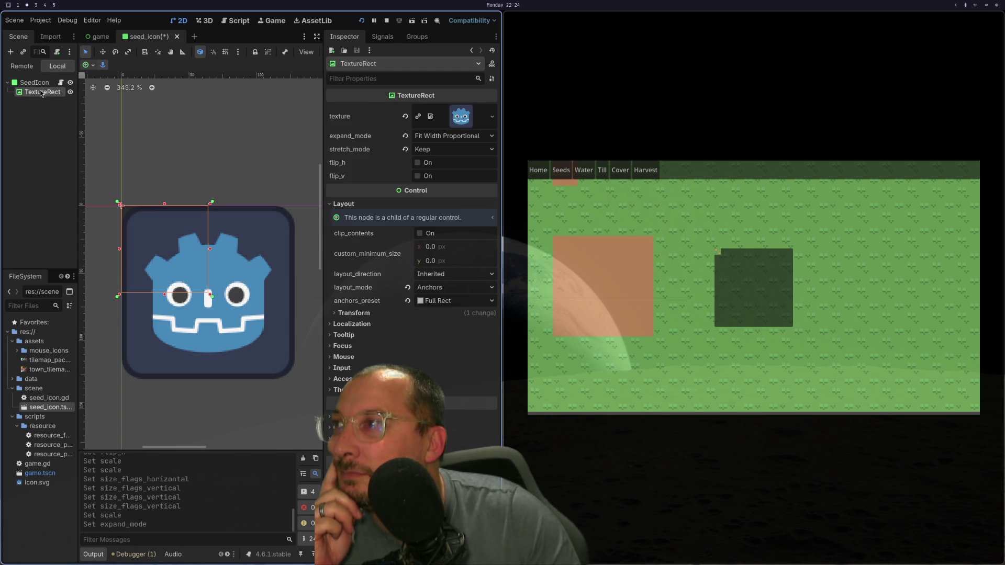
click(103, 65)
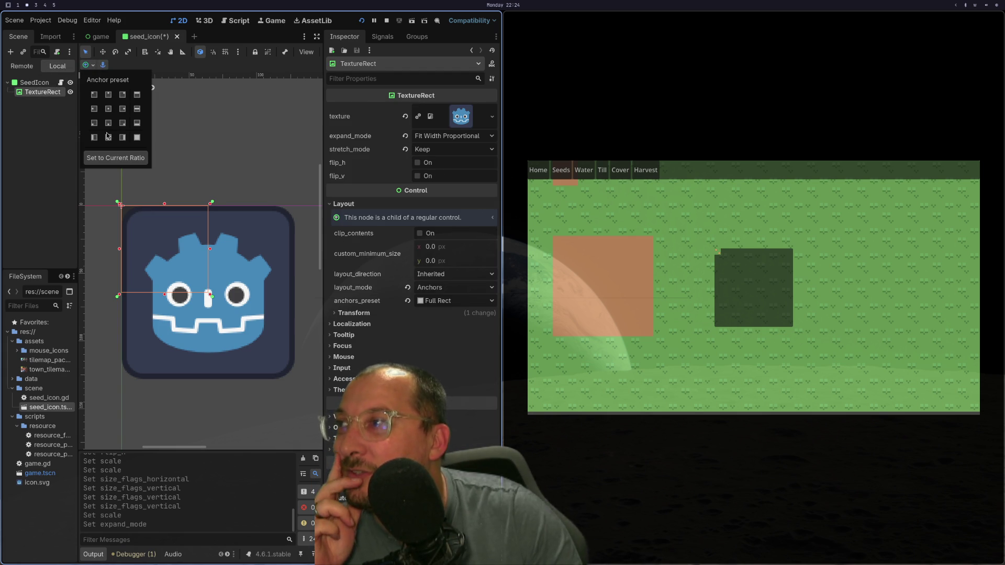
click(136, 138)
click(139, 137)
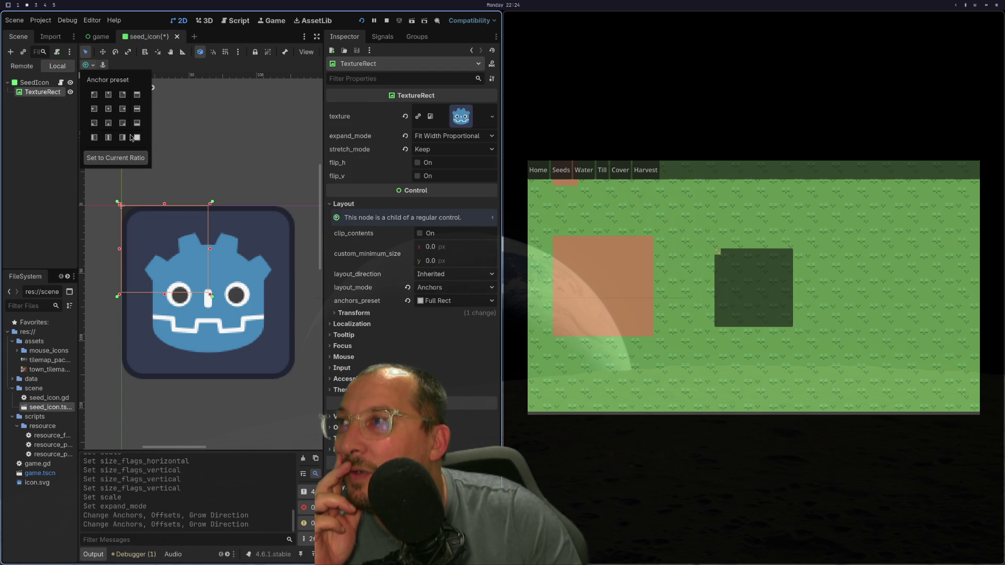
click(47, 141)
click(42, 95)
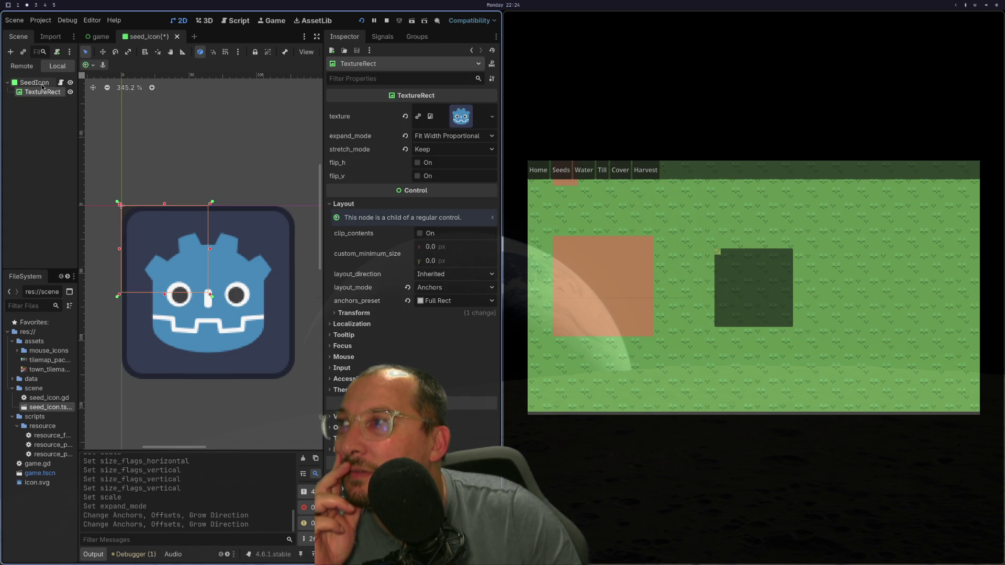
click(42, 85)
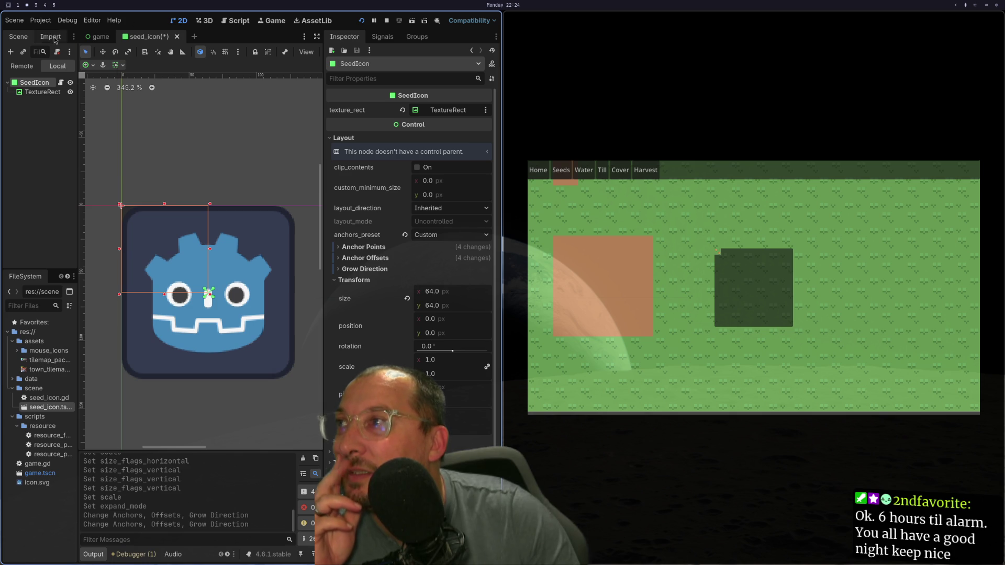
click(85, 37)
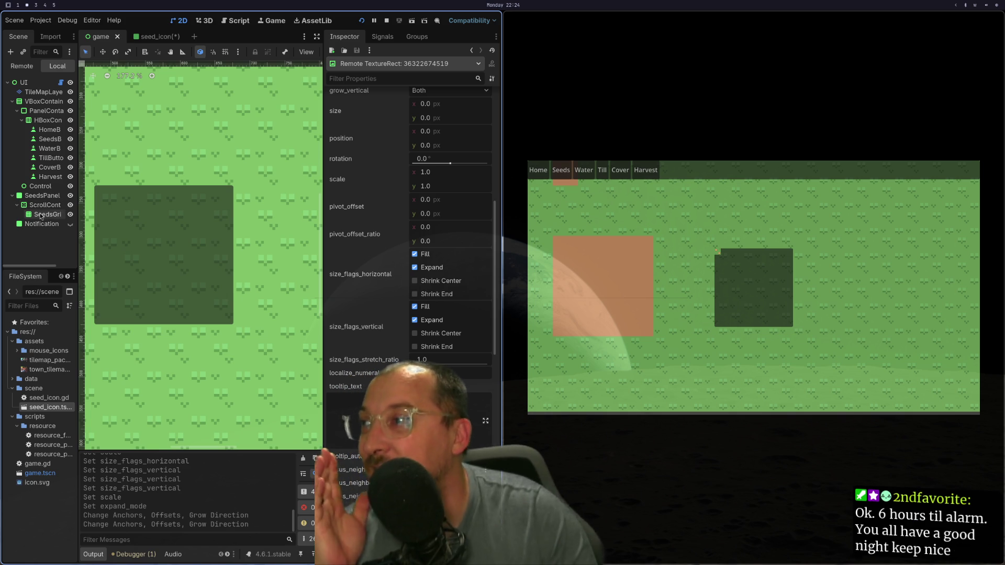
In the Remote tree, size the live TextureRect to 64×64.
click(22, 66)
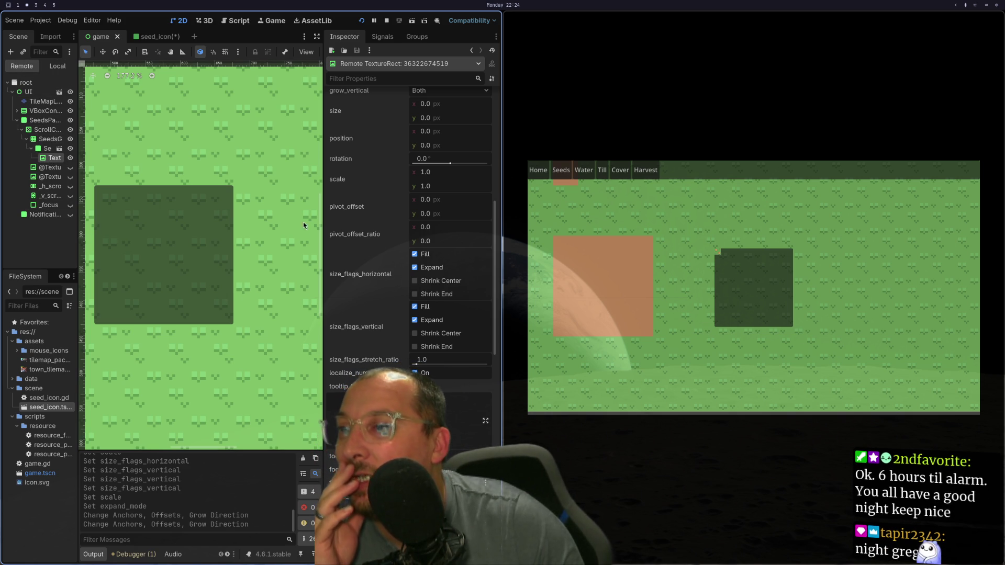
scroll(383, 256, up, 6)
scroll(384, 257, down, 3)
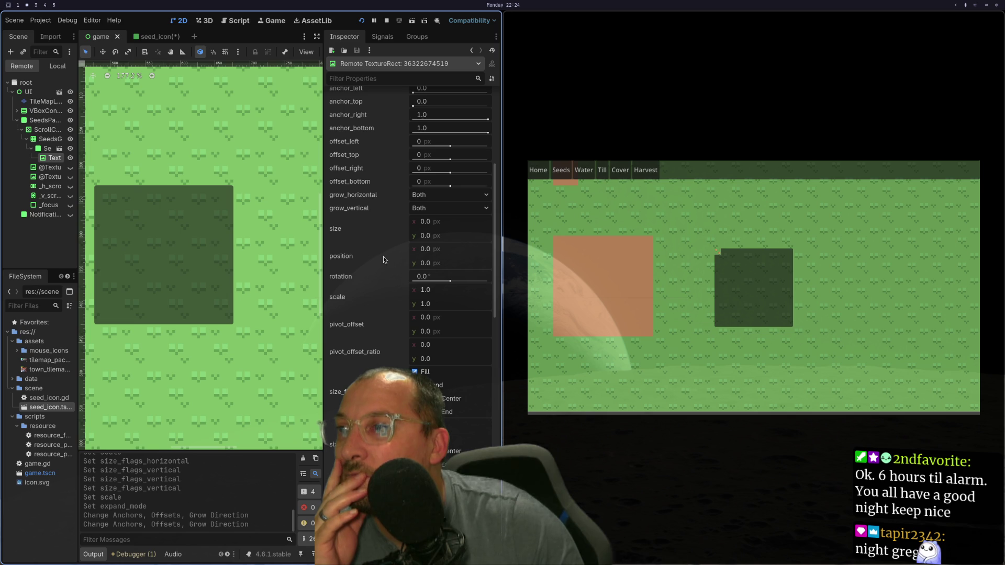
click(424, 222)
text(2)
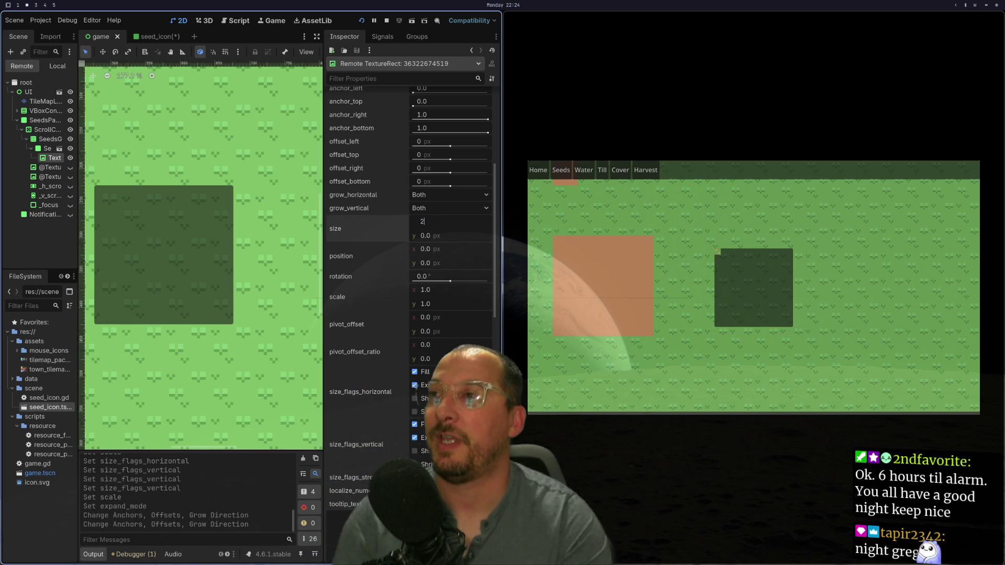
key(BackSpace)
text(65)
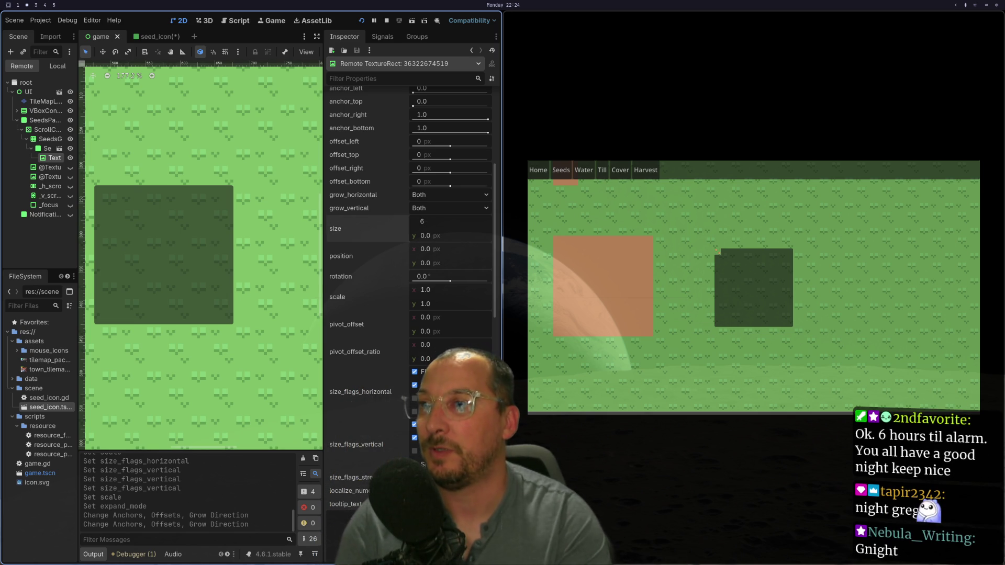
key(Tab)
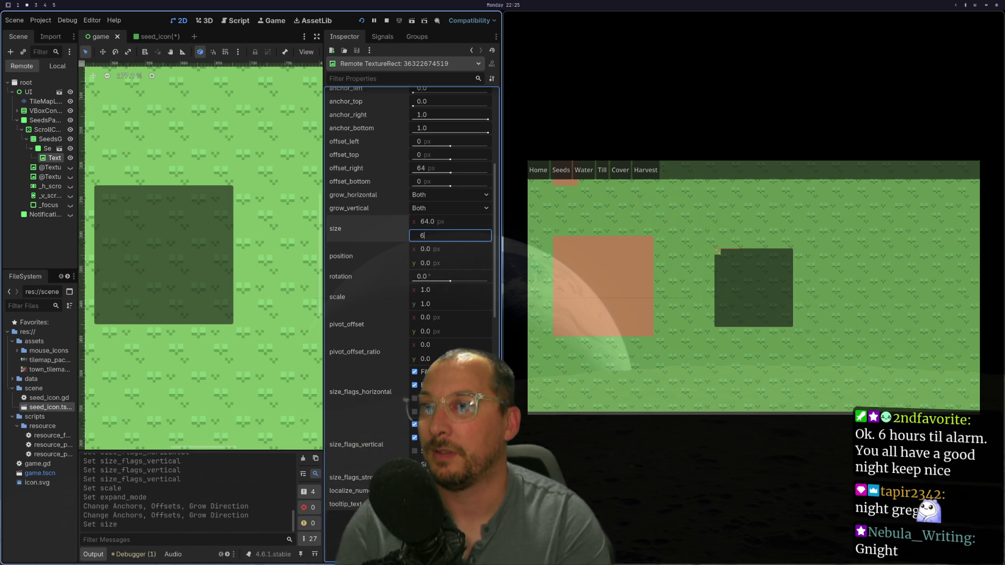
key(Tab)
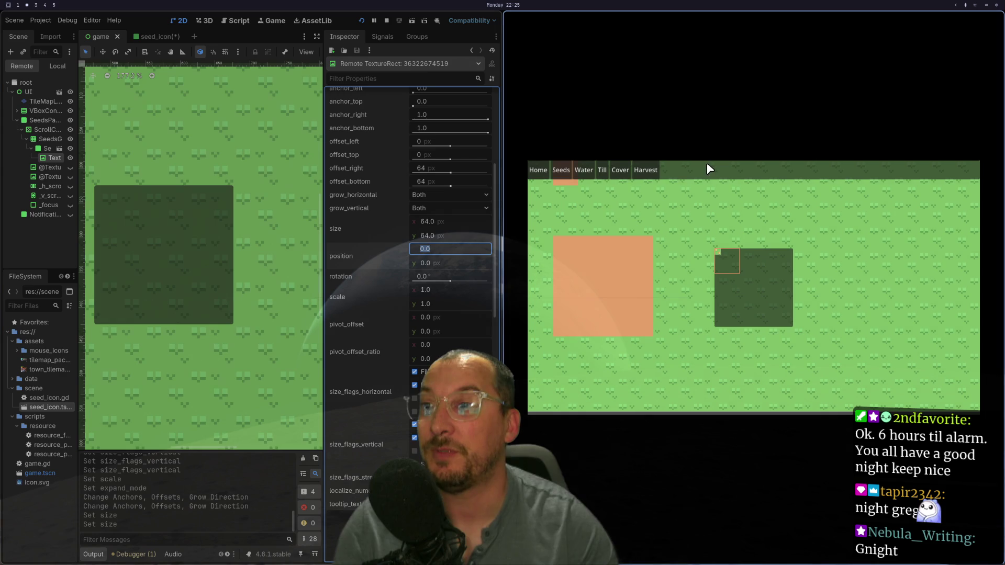
Set the live TextureRect's expand mode to Keep Size and stretch mode to Scale.
scroll(357, 255, up, 5)
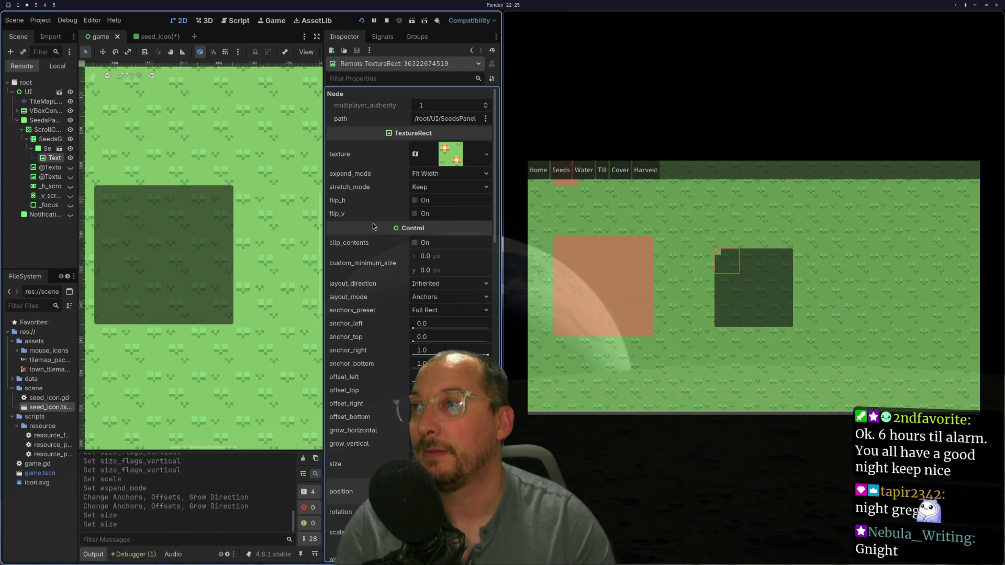
click(419, 174)
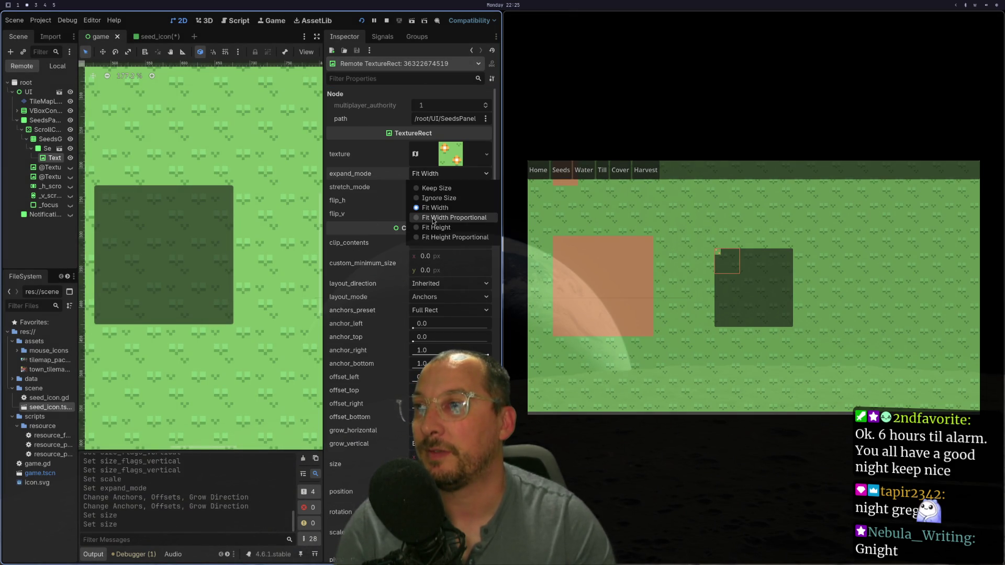
click(434, 219)
click(430, 173)
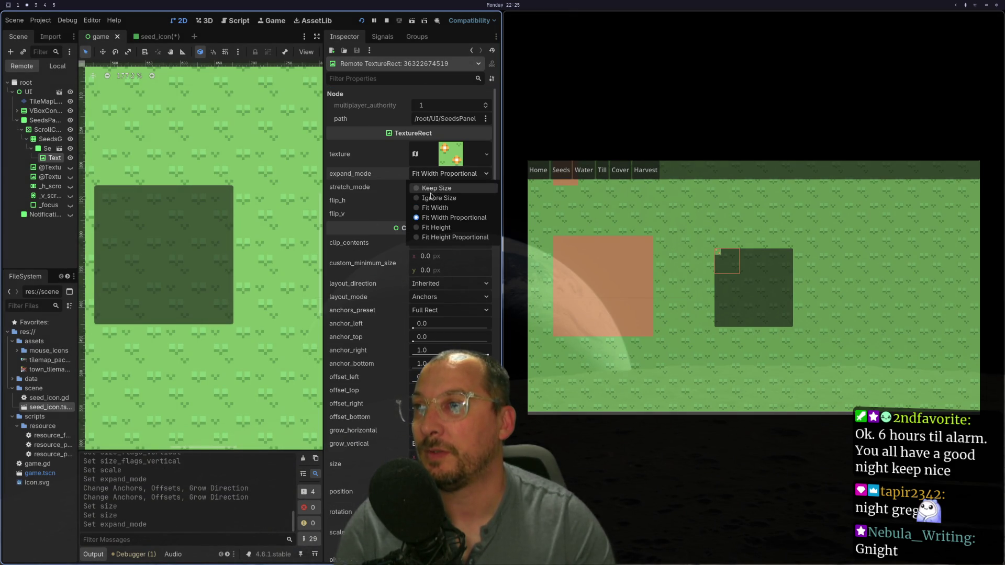
click(433, 187)
click(428, 189)
click(430, 200)
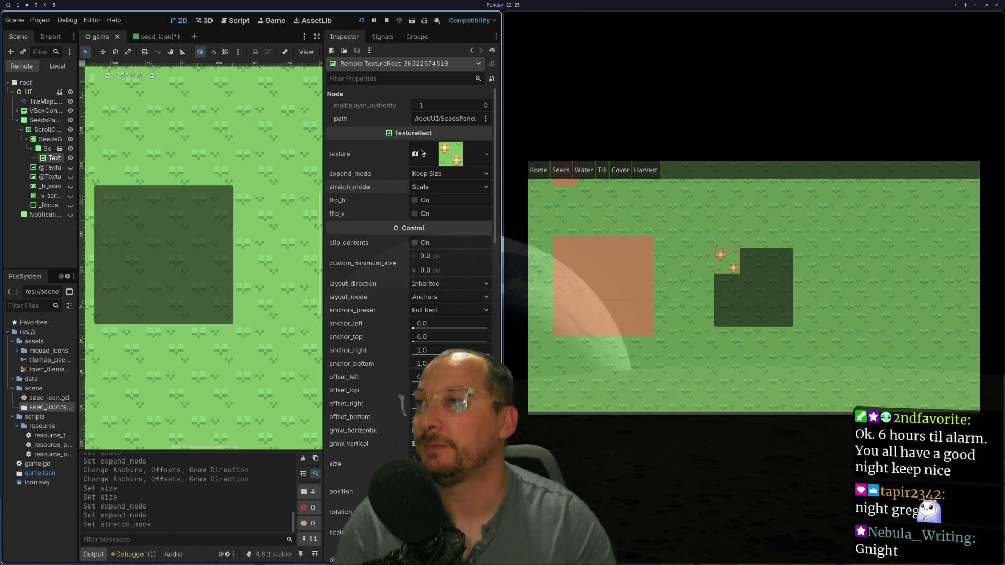
In the seed_icon scene, set the TextureRect to Keep Size expand and Scale stretch.
click(160, 38)
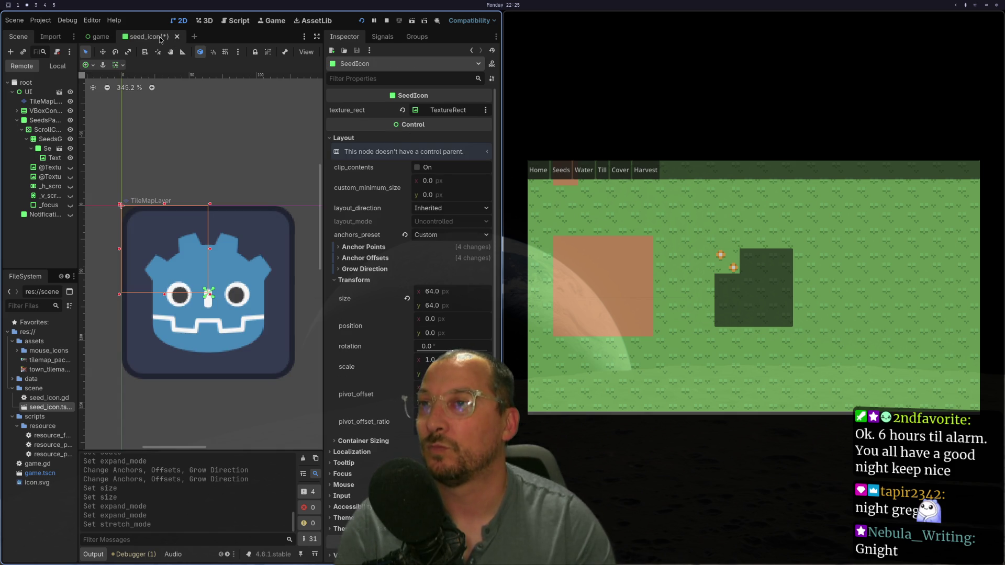
click(58, 66)
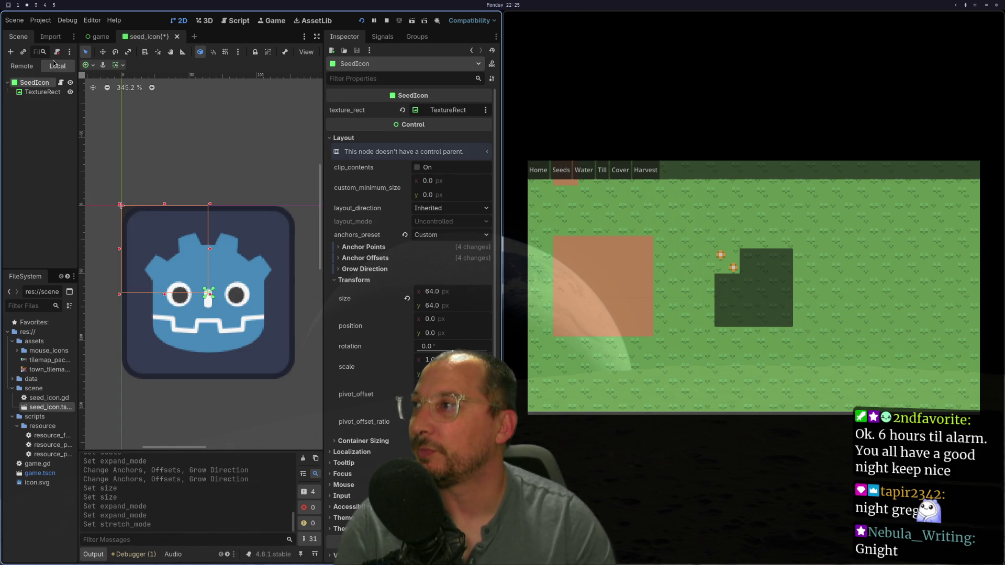
click(36, 94)
click(432, 140)
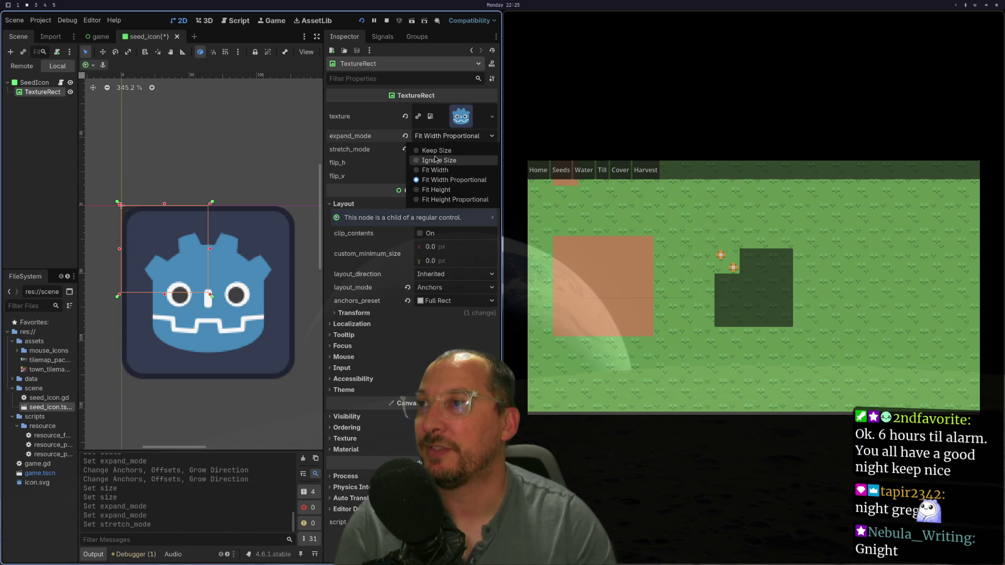
click(437, 150)
click(439, 150)
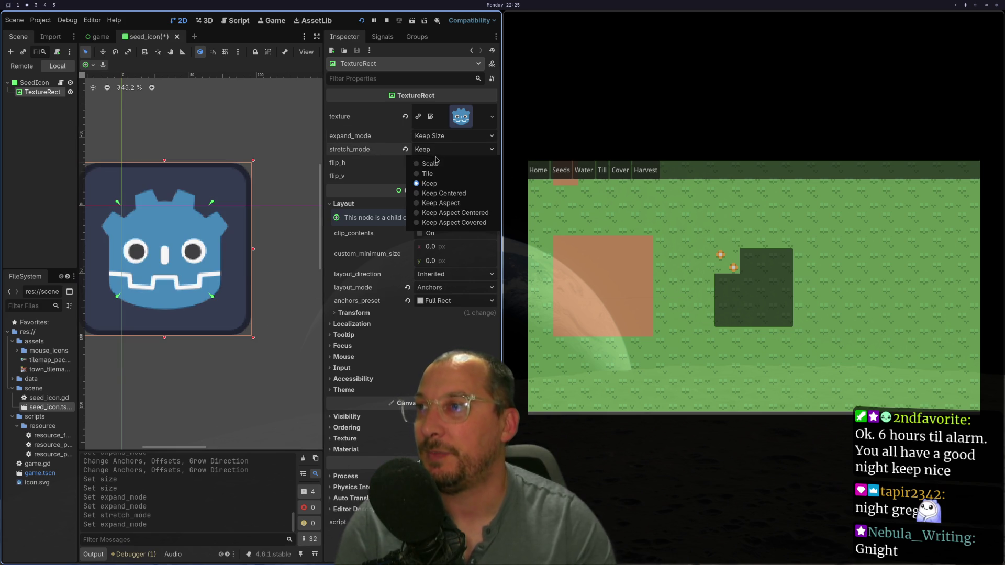
click(436, 165)
click(439, 136)
click(439, 141)
Back in the game scene, select SeedsGrid and show the Remote tree.
click(99, 36)
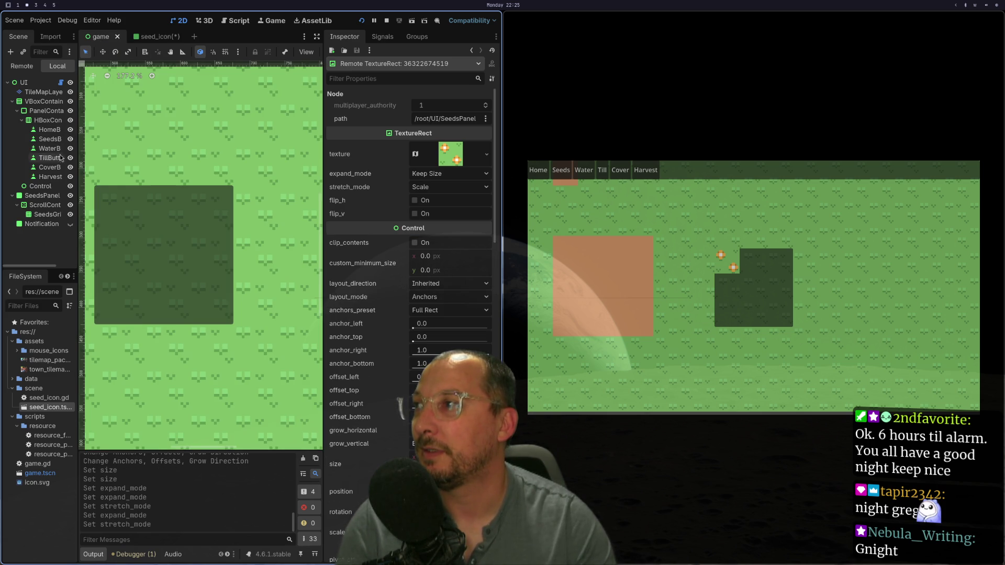
click(50, 215)
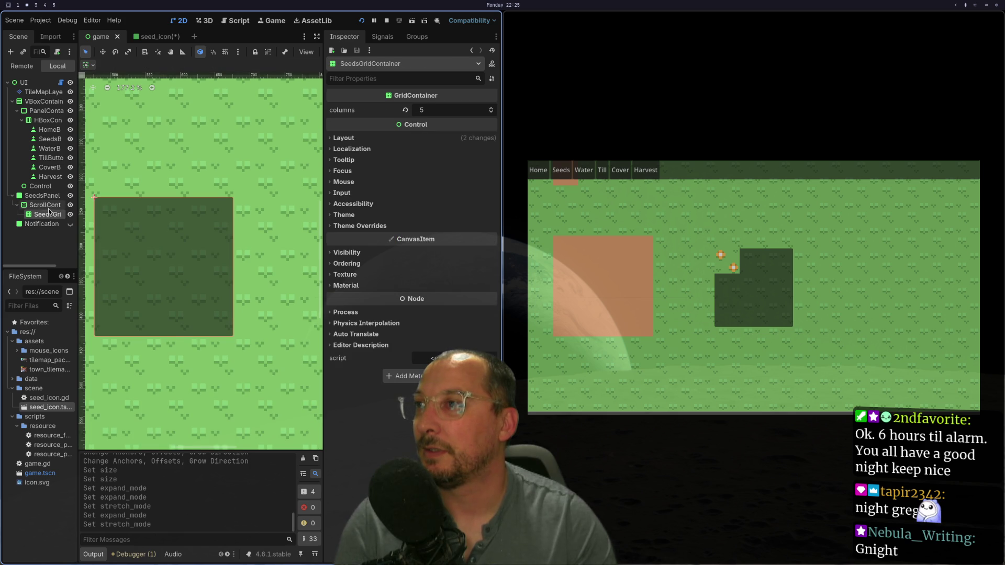
click(22, 66)
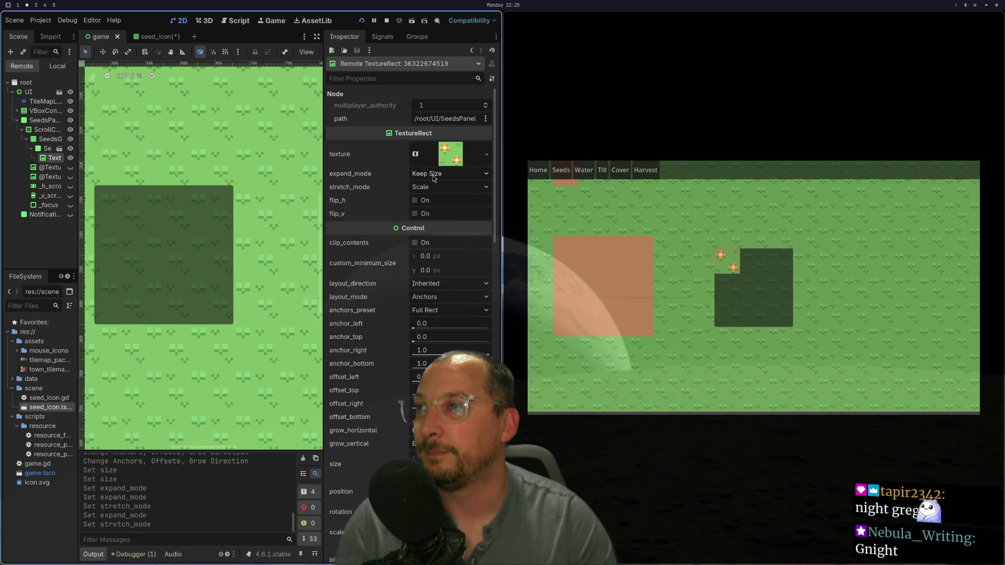
Check the seed_icon TextureRect's 128×128 Transform size, then select the 64×64 SeedIcon root.
click(149, 37)
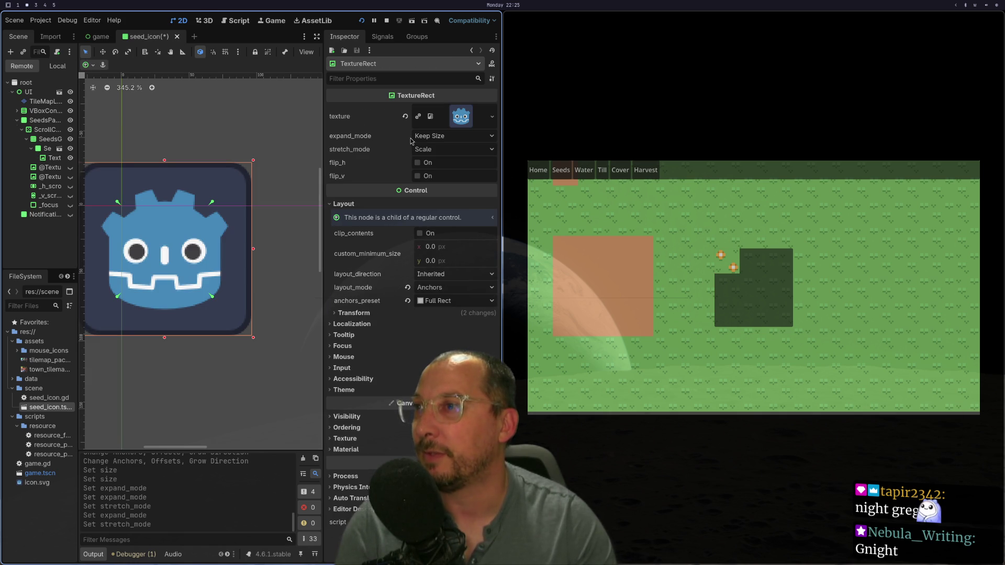
click(425, 148)
key(Escape)
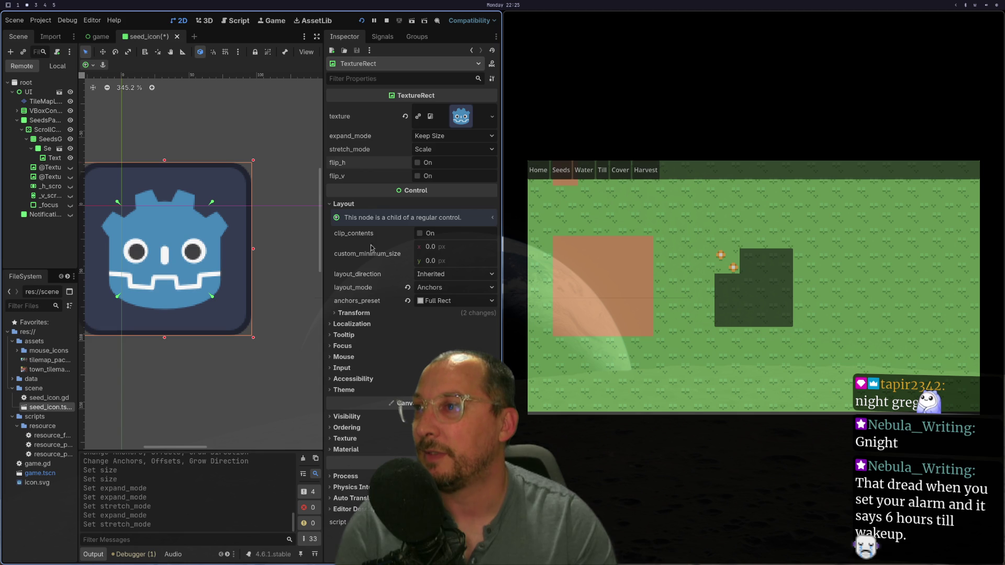
click(356, 314)
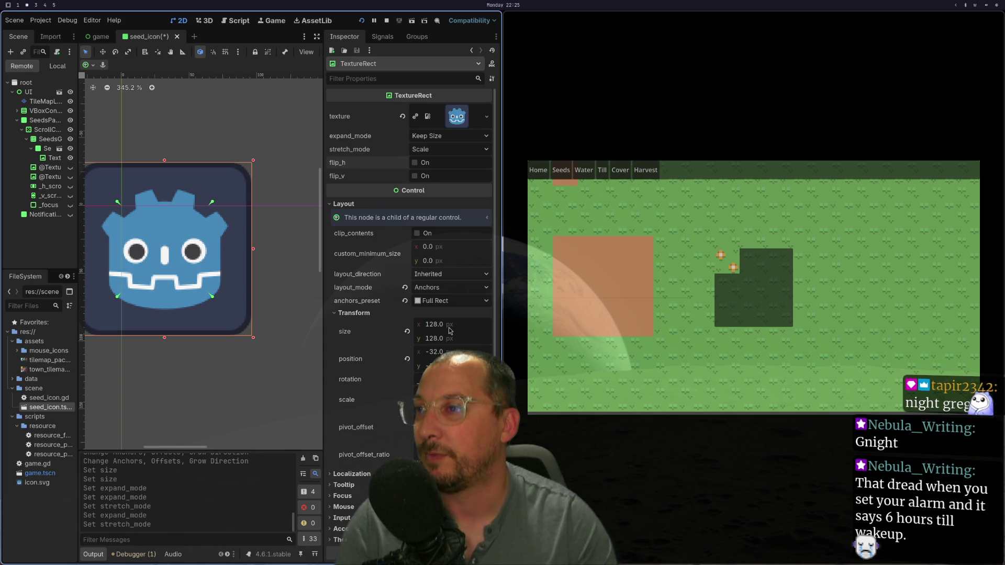
click(408, 332)
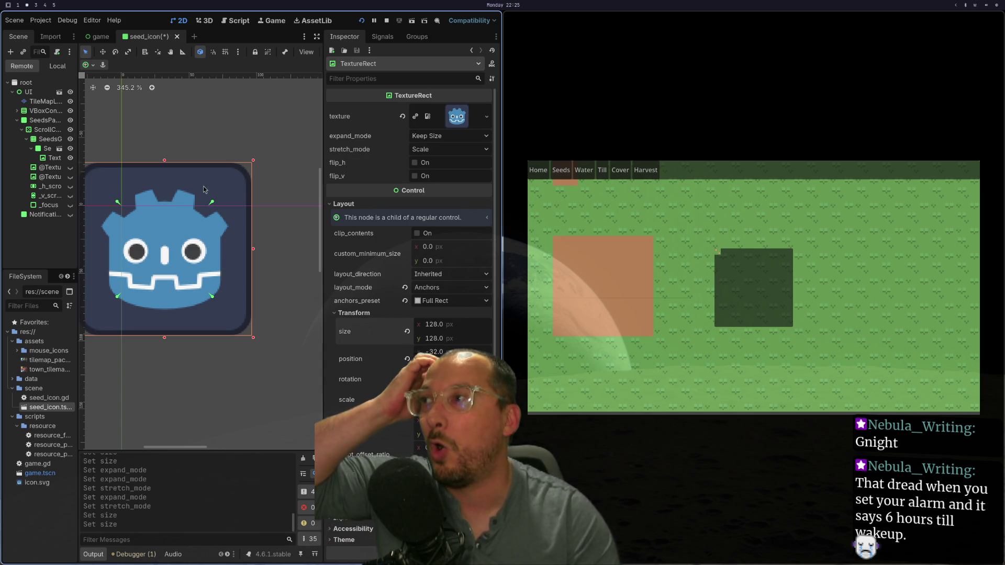
click(57, 65)
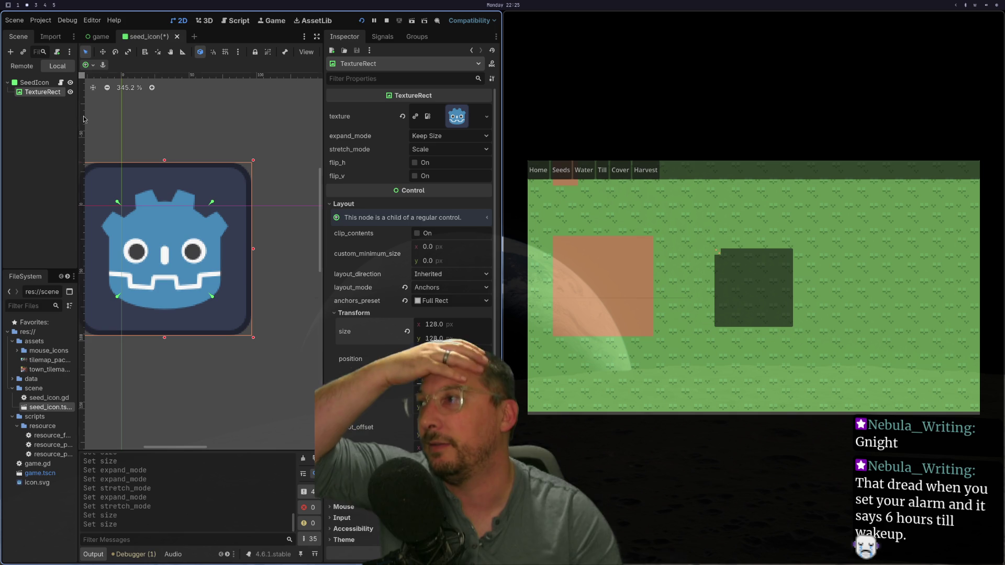
click(432, 324)
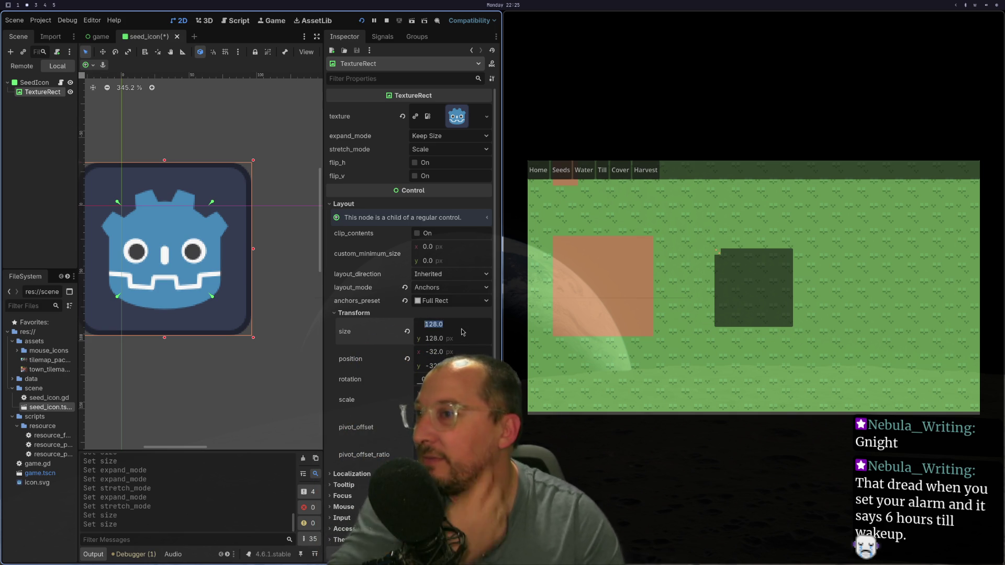
click(32, 82)
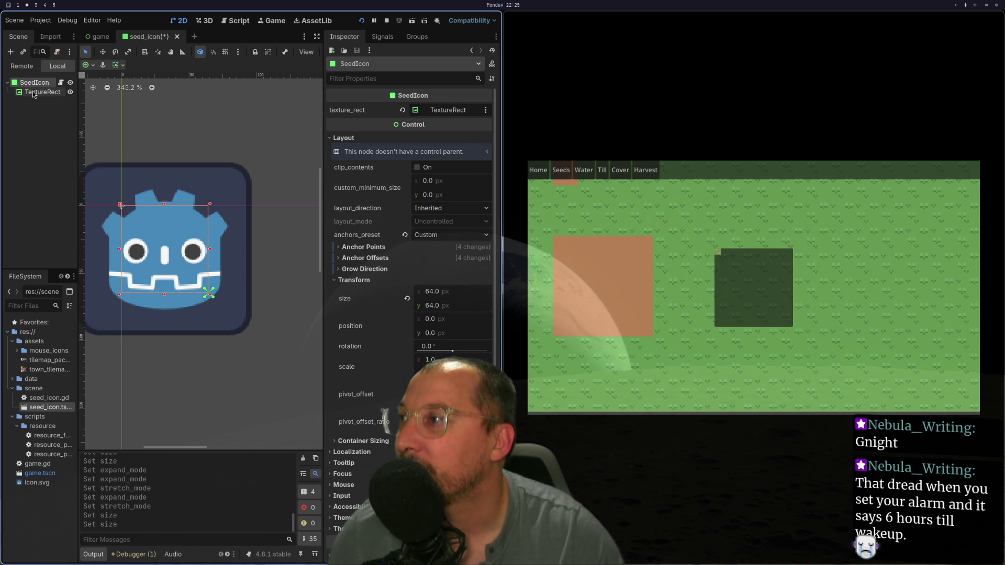
scroll(246, 185, left, 3)
scroll(246, 184, up, 2)
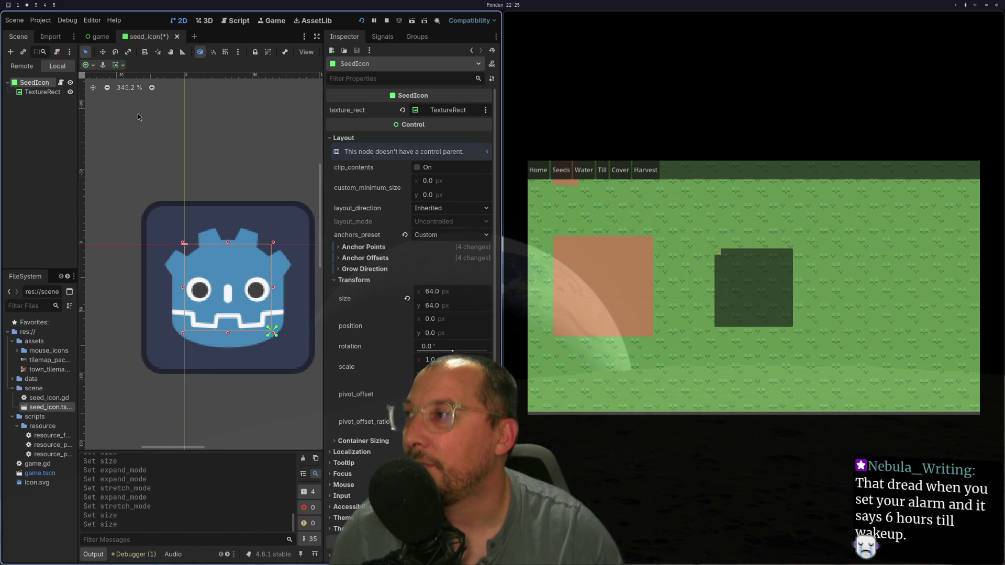
right_click(32, 82)
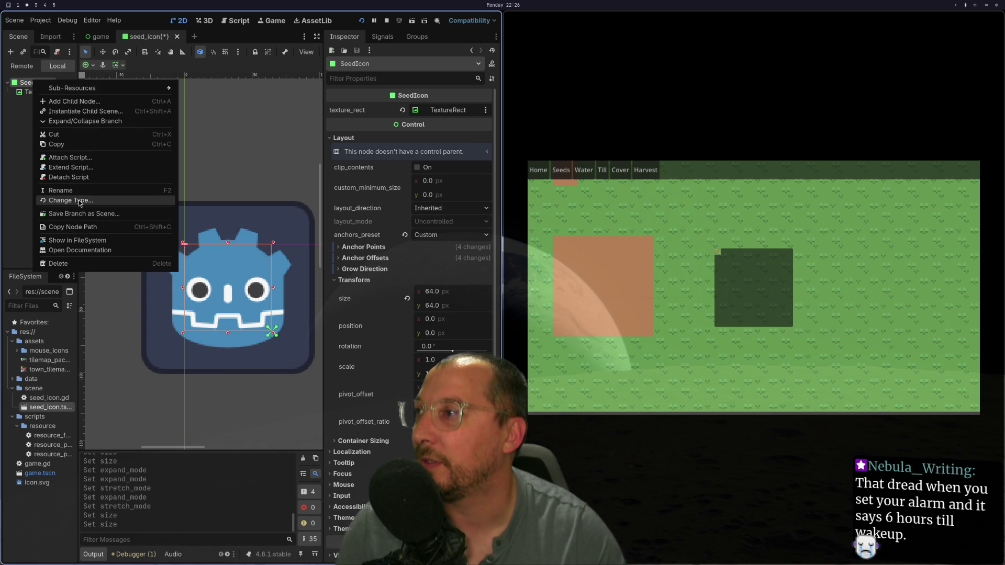
Change the SeedIcon node's type to PanelContainer and rerun the game.
click(68, 200)
double_click(278, 309)
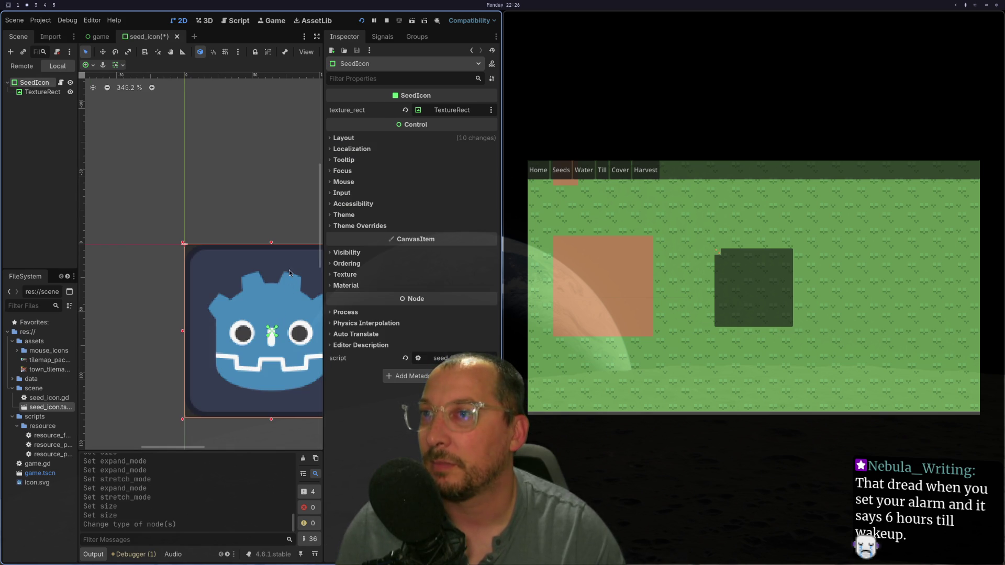
scroll(198, 238, down, 4)
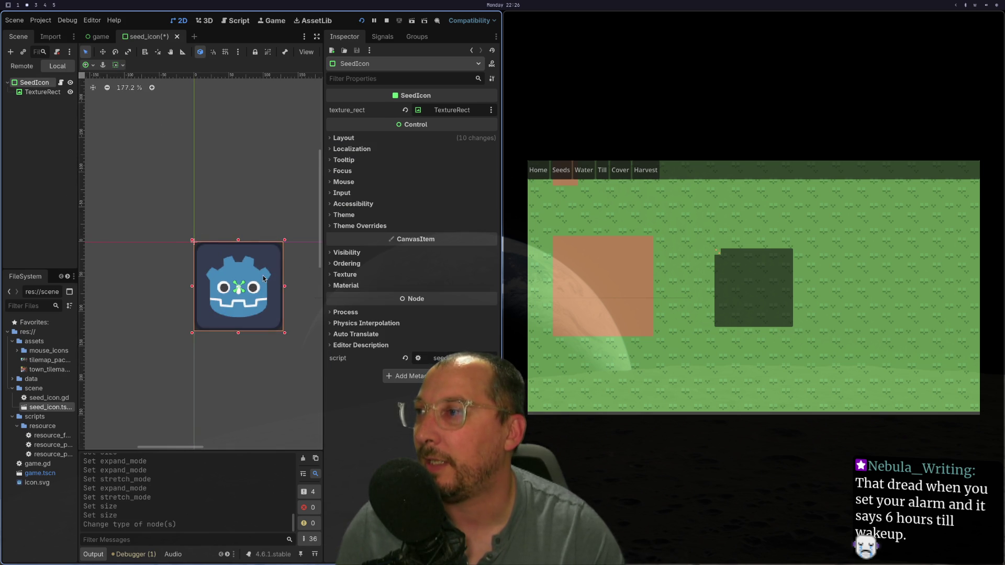
scroll(265, 279, up, 3)
scroll(292, 274, up, 3)
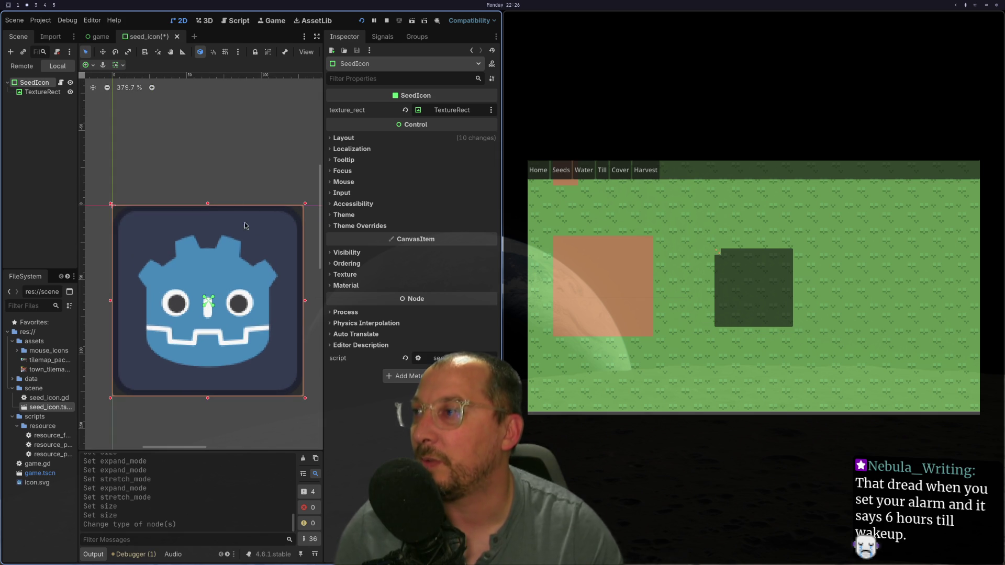
click(374, 21)
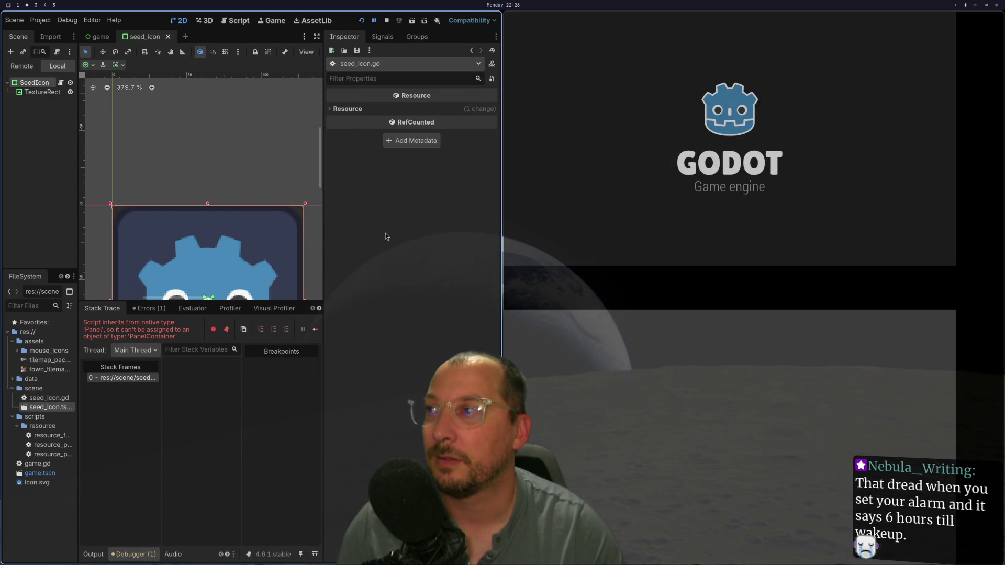
In Neovim, change seed_icon.gd to 'extends PanelContainer' and save with :w.
key(super+1)
key(k)
key(g)
key(g)
text(ACo)
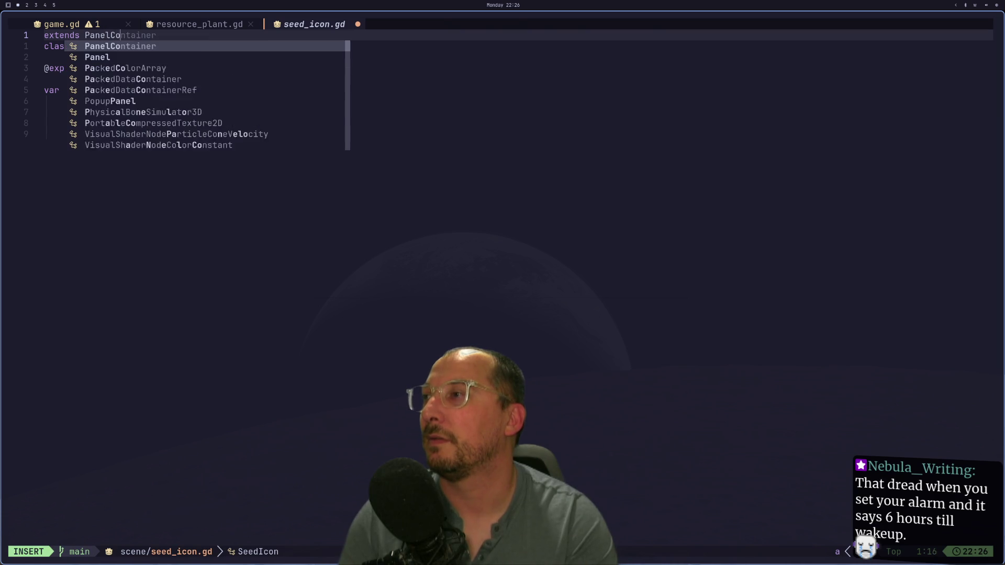
key(Return)
key(Escape)
text(:w)
key(Return)
key(super+2)
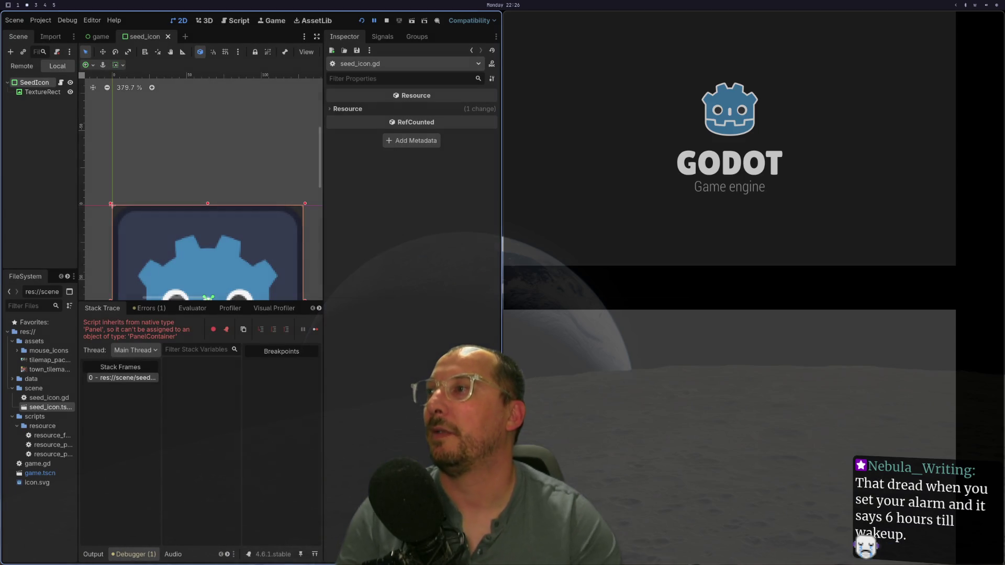
Restart the farm game, open its seeds panel, and inspect the live TextureRect and SeedIcon.
click(361, 20)
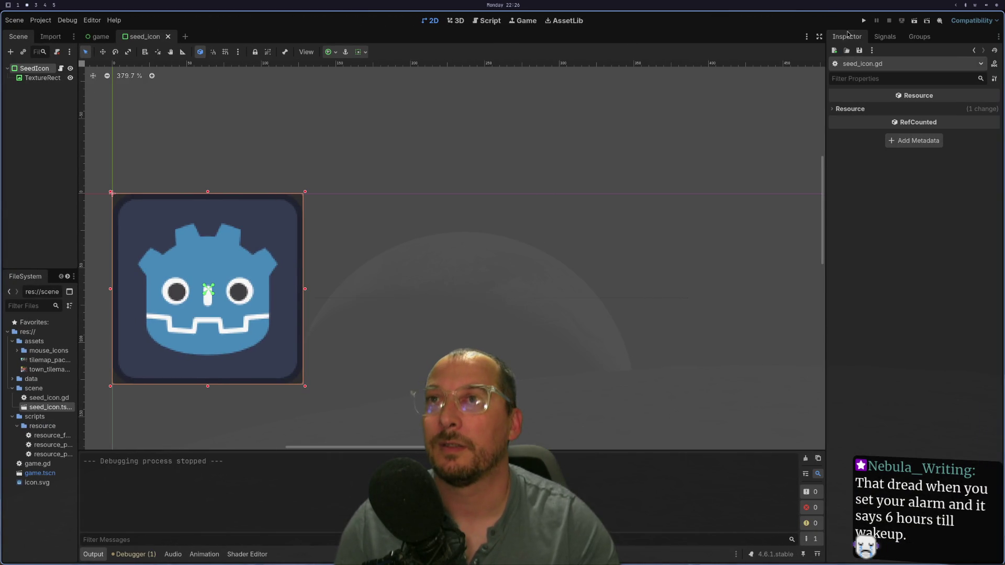
click(864, 20)
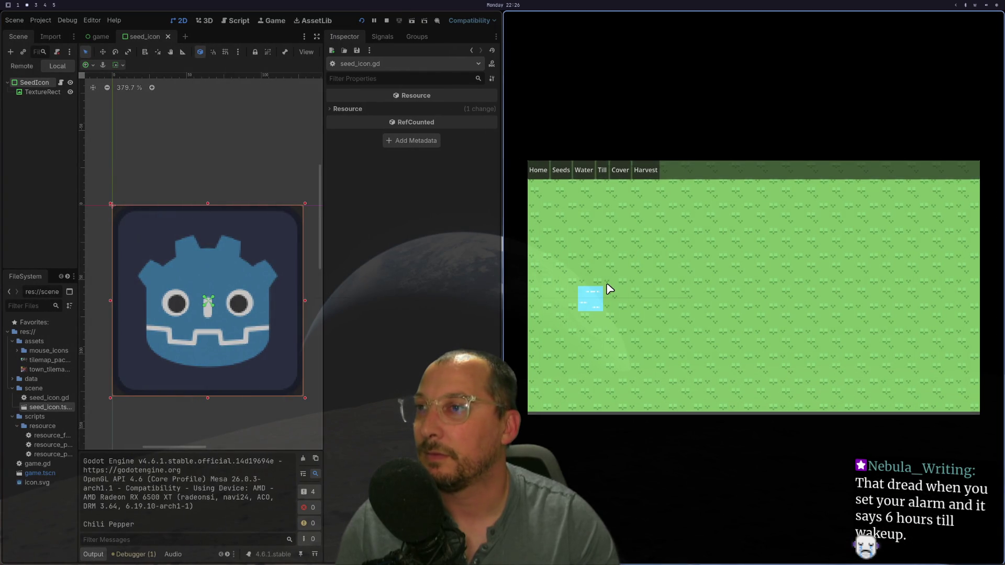
click(570, 174)
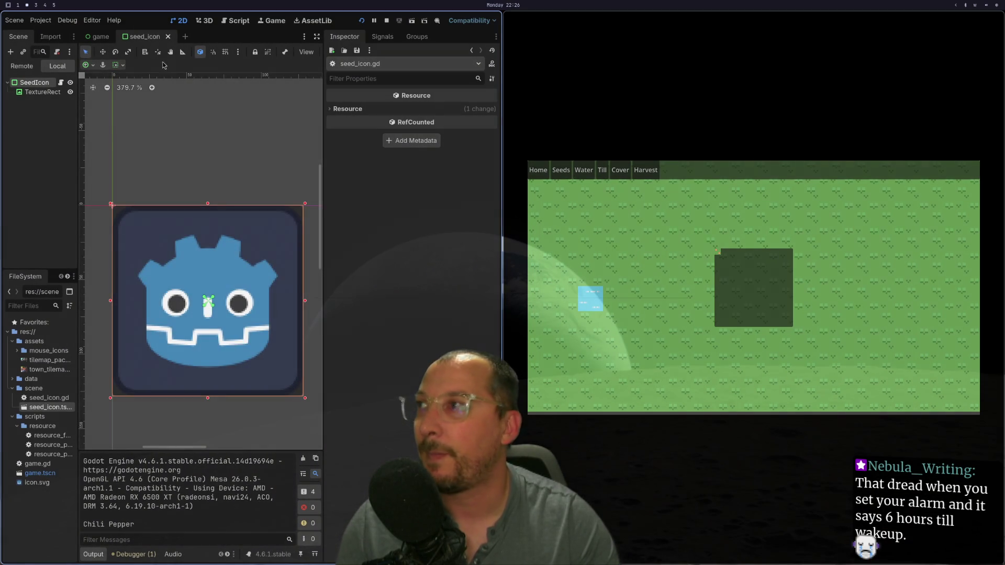
click(98, 36)
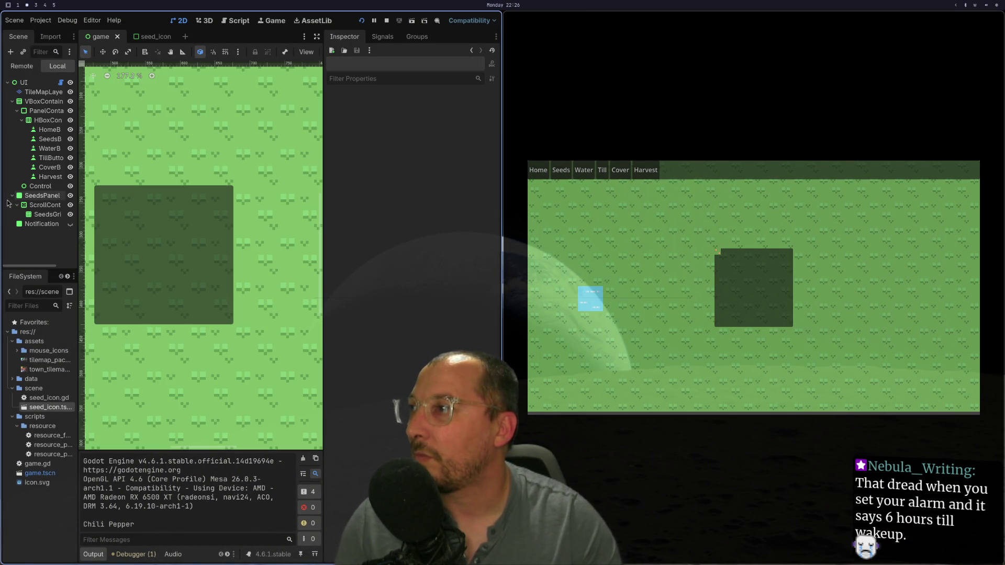
click(22, 66)
click(52, 158)
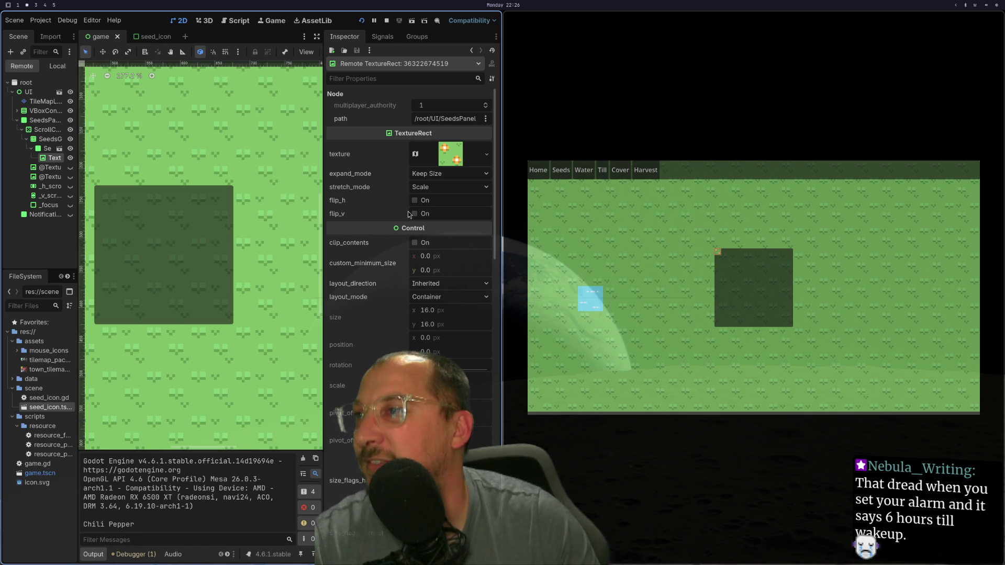
click(40, 150)
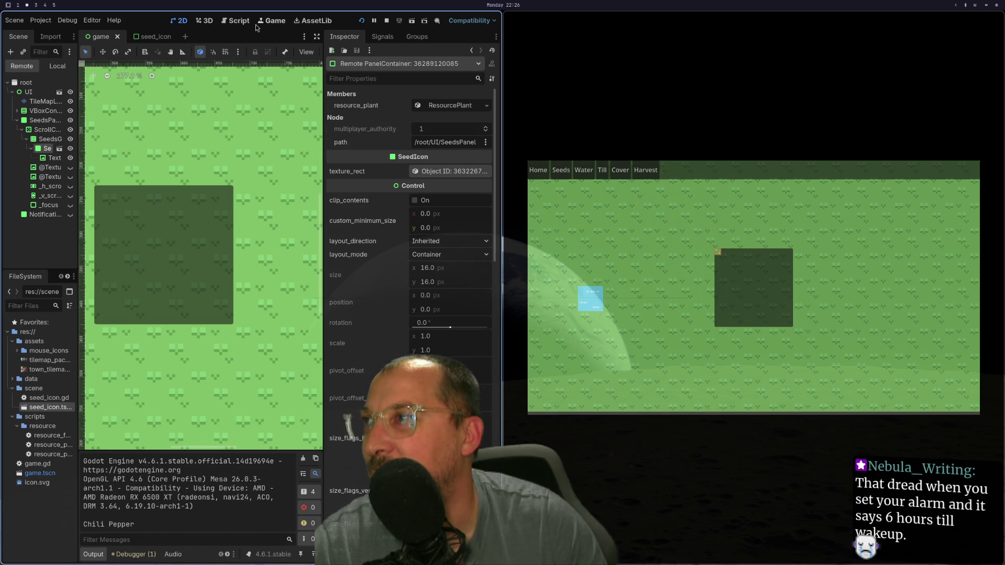
In seed_icon's local tree, review the TextureRect and SeedIcon layout properties.
click(149, 36)
click(44, 66)
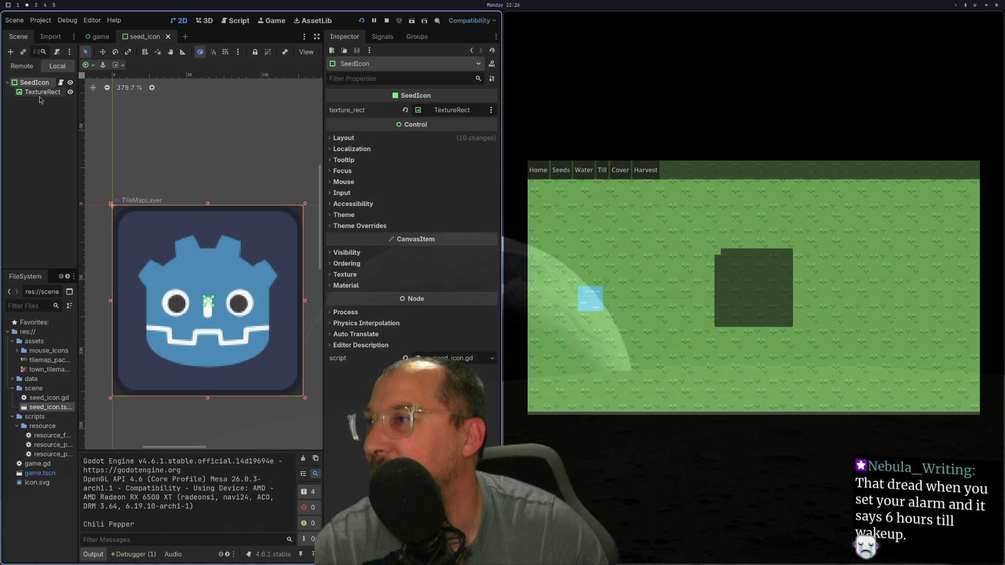
click(34, 93)
click(35, 84)
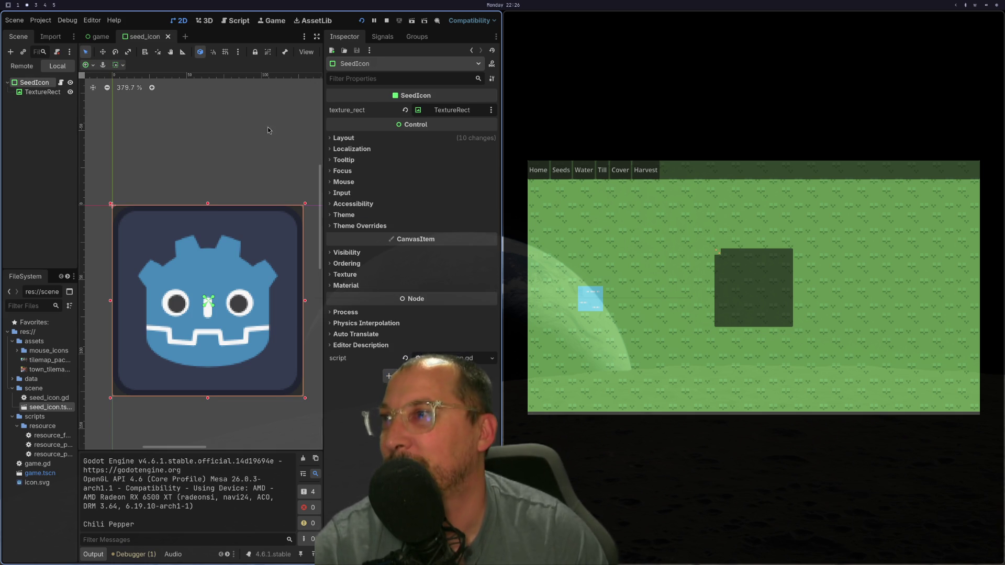
click(343, 137)
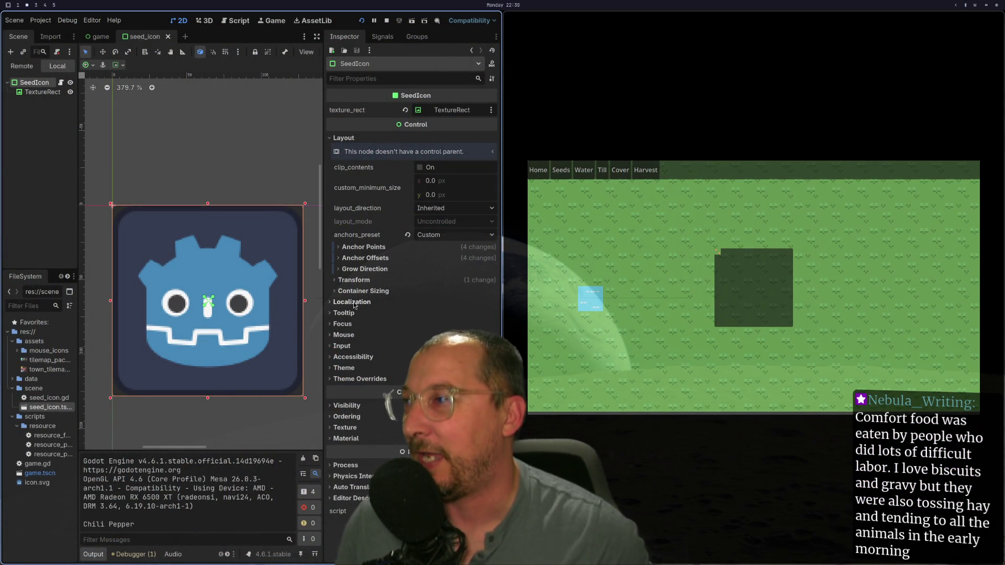
Check SeedIcon's Transform size values, keeping the panel at 128×128.
click(40, 92)
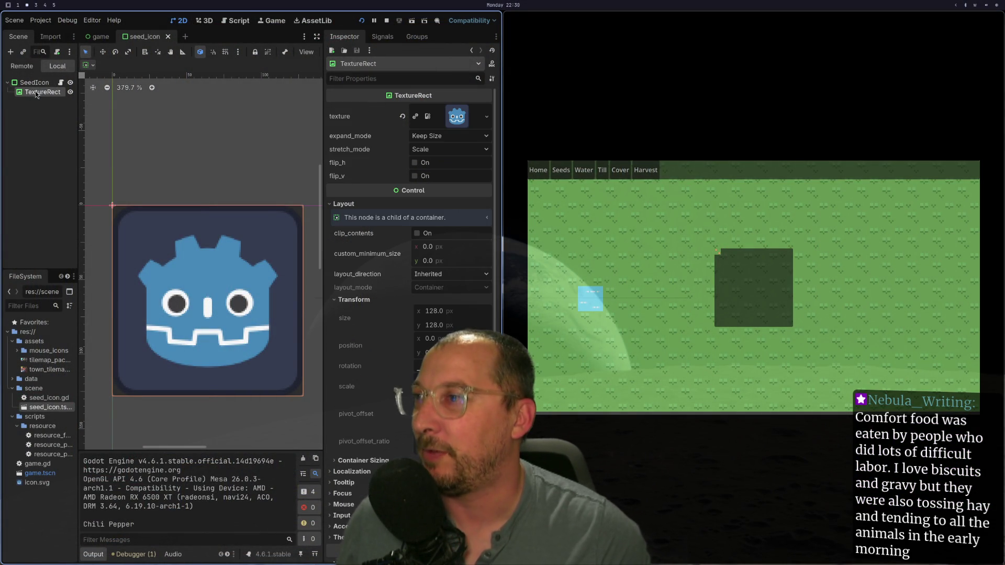
click(29, 85)
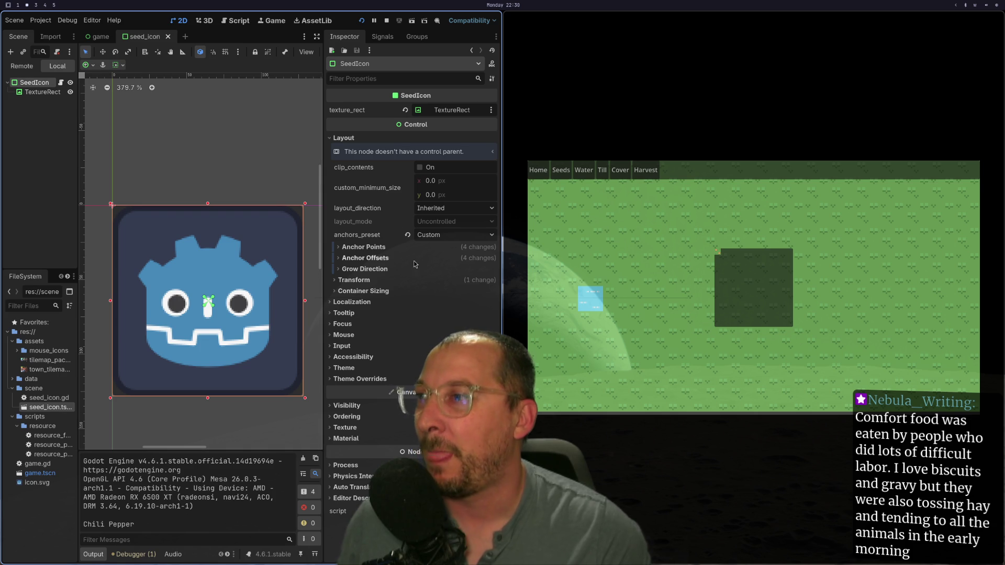
click(354, 281)
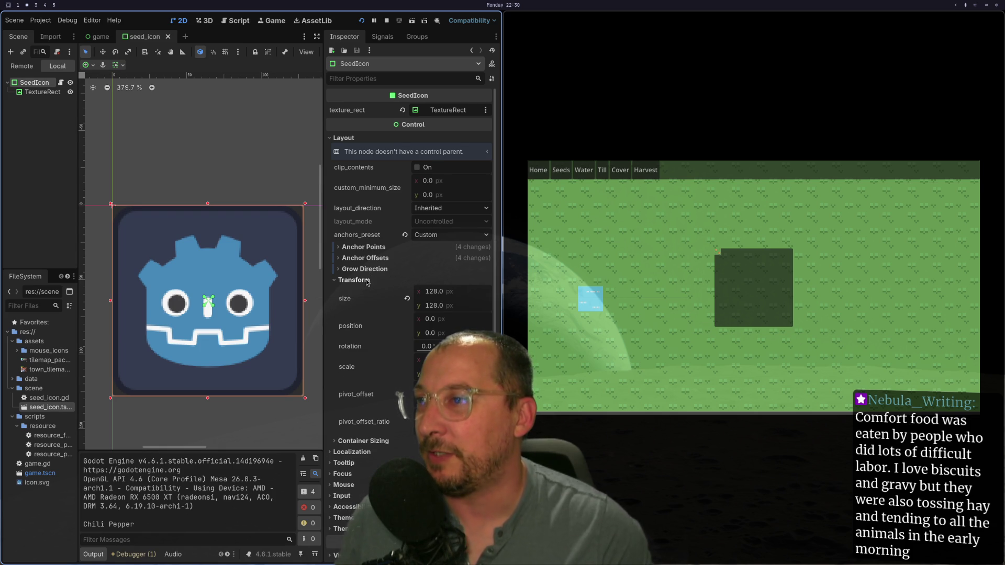
click(434, 291)
text(5)
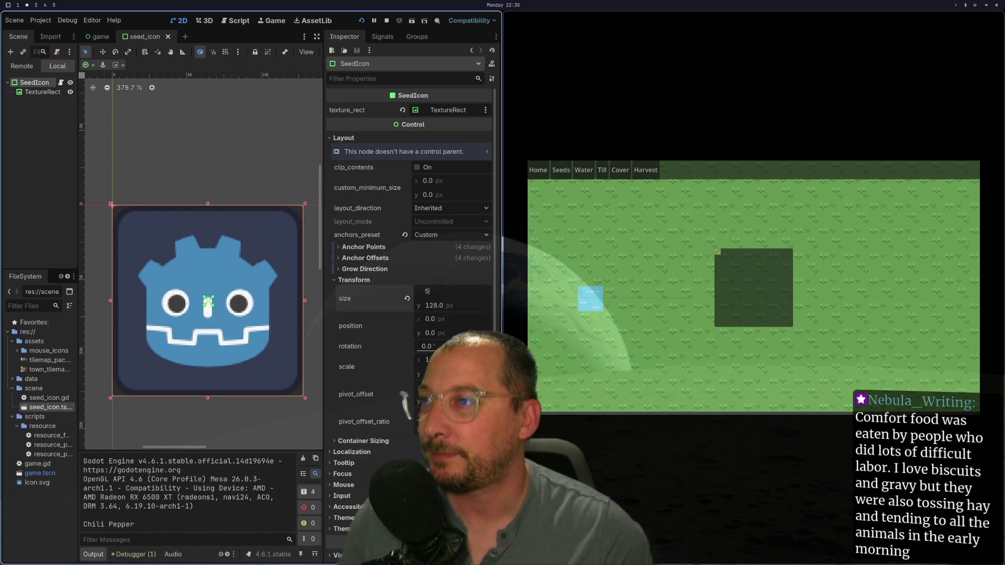
key(BackSpace)
text(6)
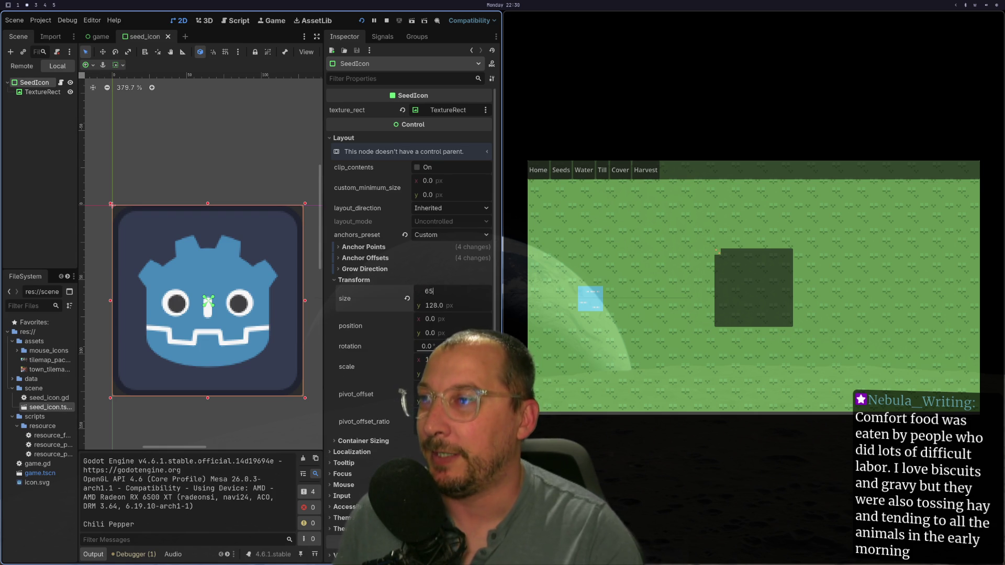
key(Tab)
text(654)
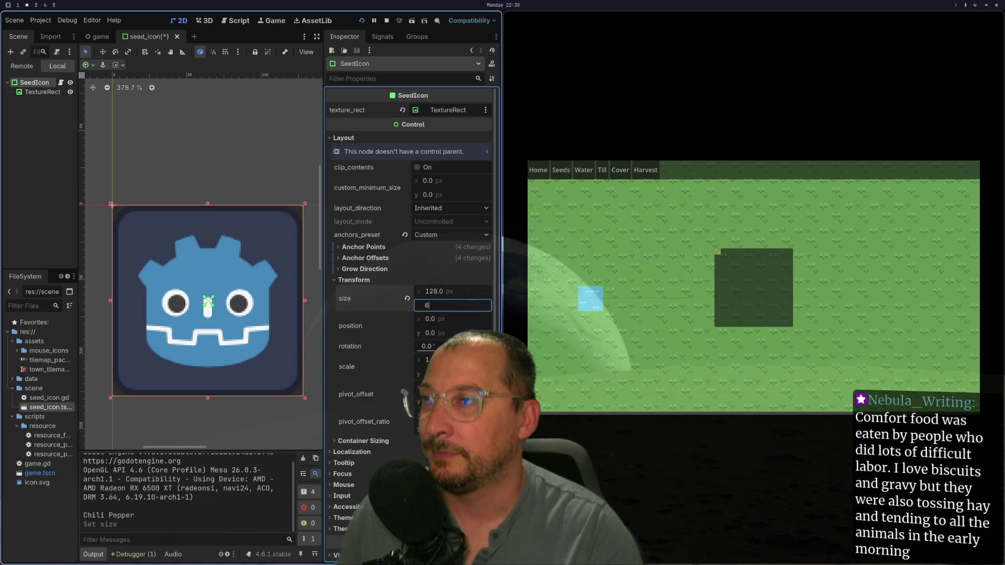
key(BackSpace)
key(BackSpace)
text(128)
key(Tab)
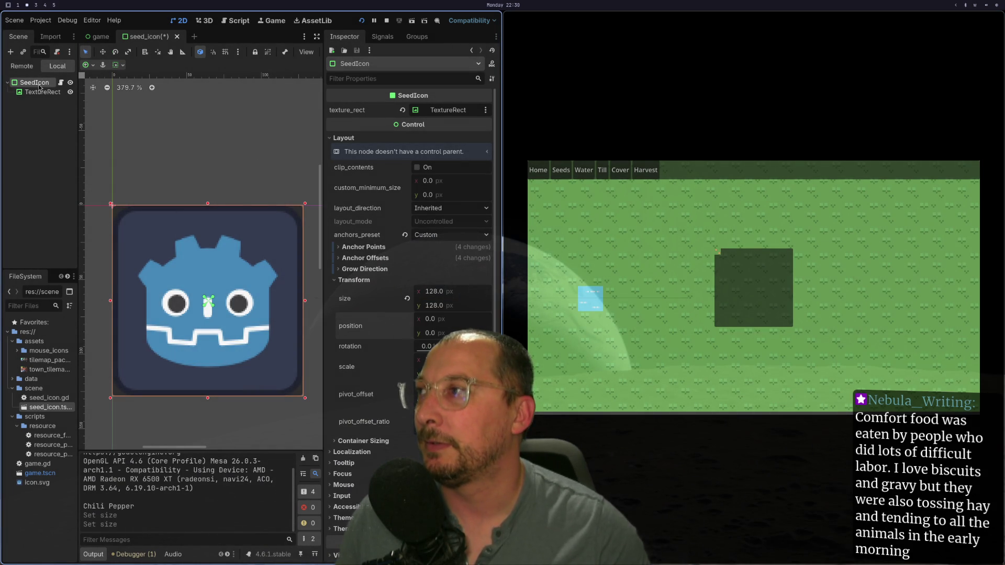
Clear the placeholder Godot icon texture from the TextureRect child.
click(43, 92)
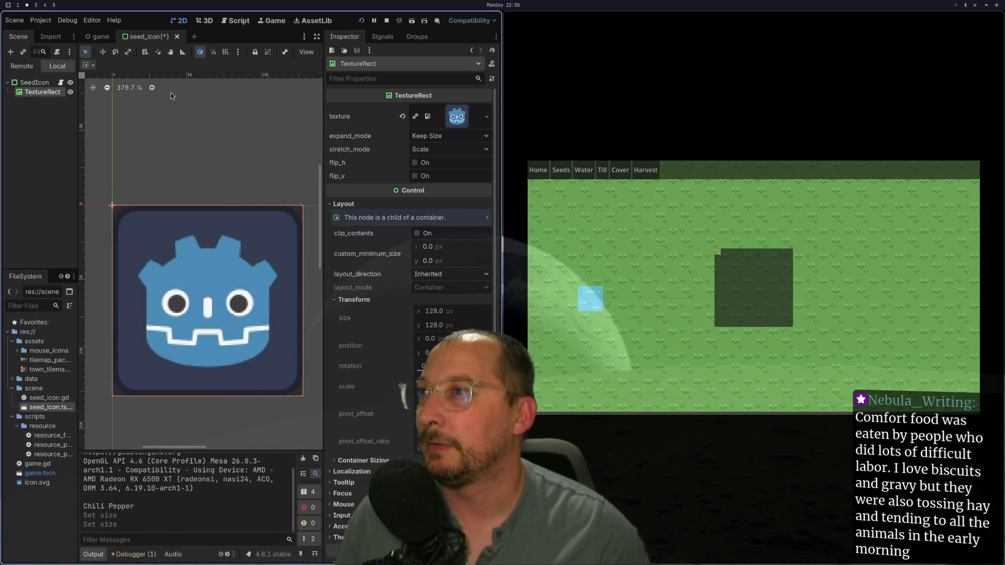
click(403, 116)
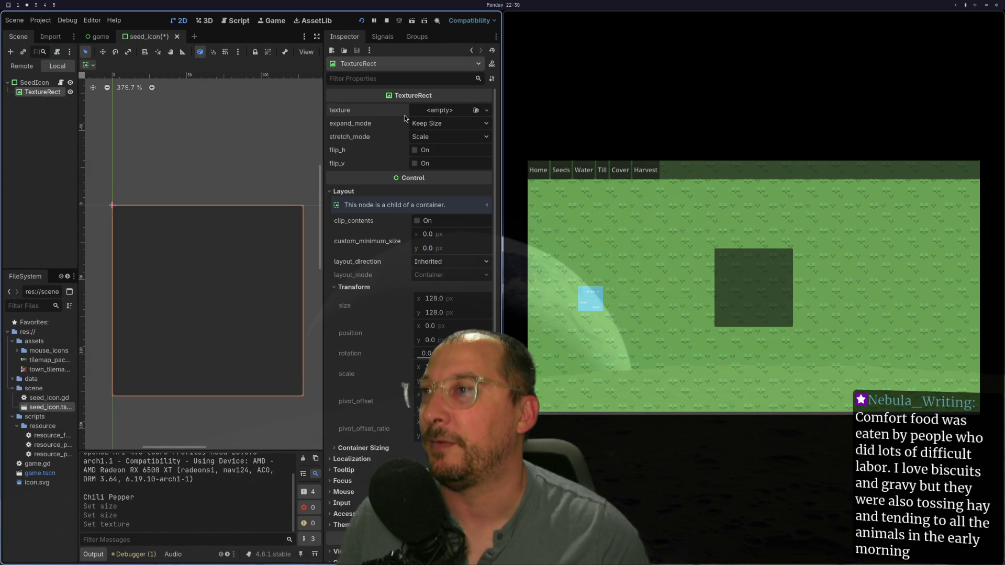
click(45, 85)
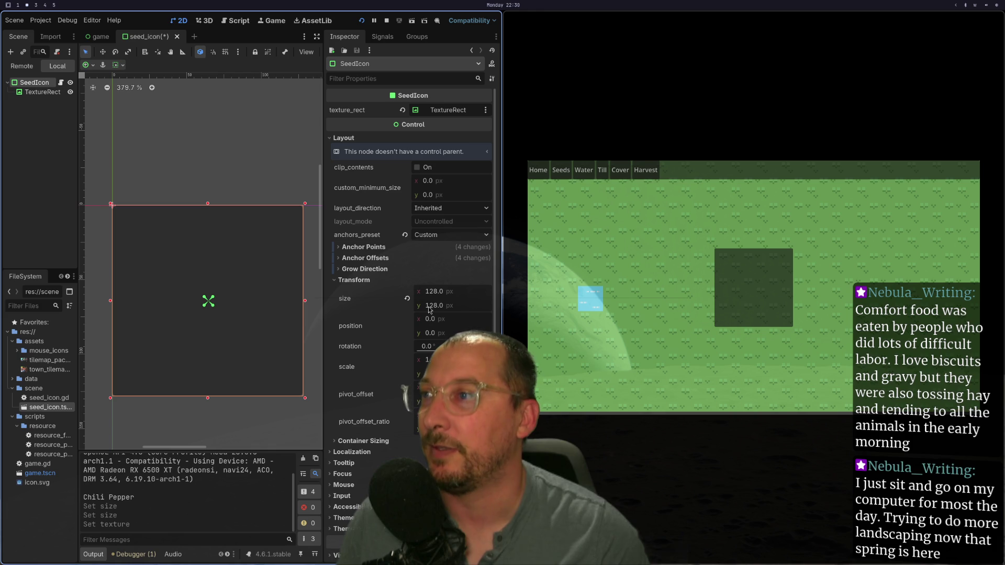